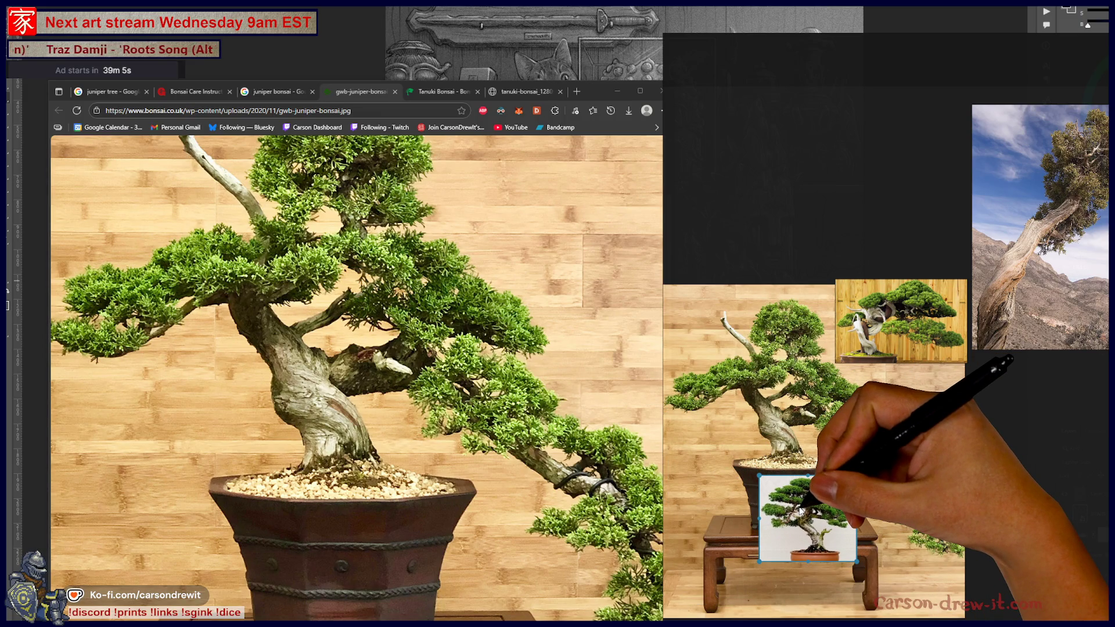
Place the desert-tree photo over the main bonsai picture on the PureRef board and deselect it.
mouse_move(1031, 254)
left_mouse_down()
mouse_move(1049, 518)
mouse_move(1041, 501)
left_mouse_up()
mouse_move(952, 529)
left_mouse_down()
mouse_move(952, 462)
mouse_move(952, 482)
left_mouse_up()
mouse_move(1064, 427)
left_mouse_down()
mouse_move(1033, 447)
mouse_move(715, 512)
left_mouse_up()
left_click_drag(840, 502, 935, 492)
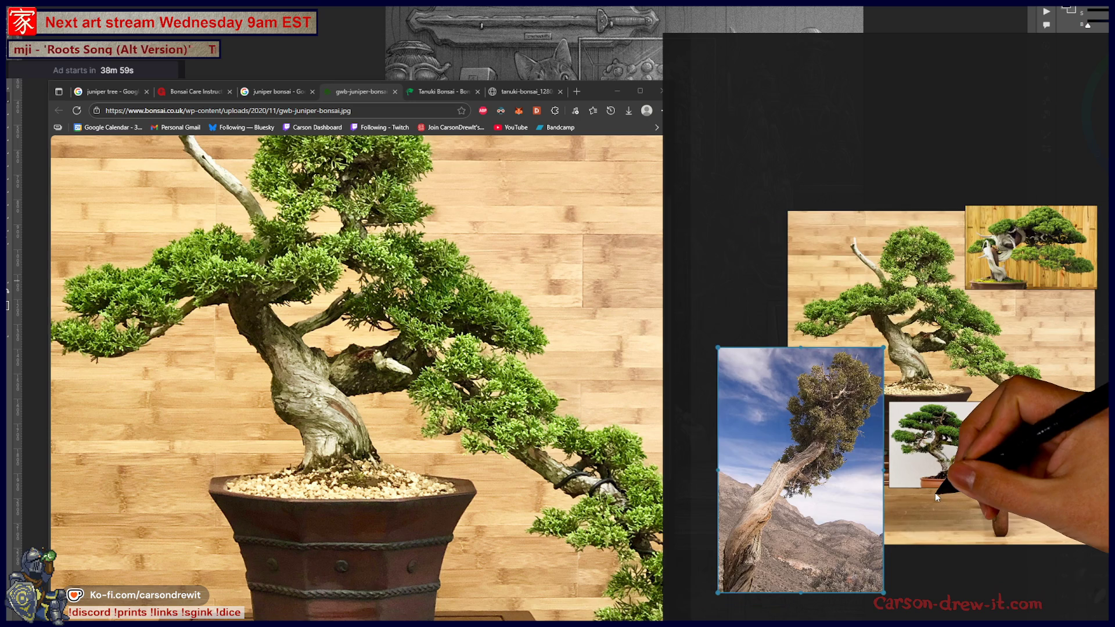
scroll(942, 503, "up", 2)
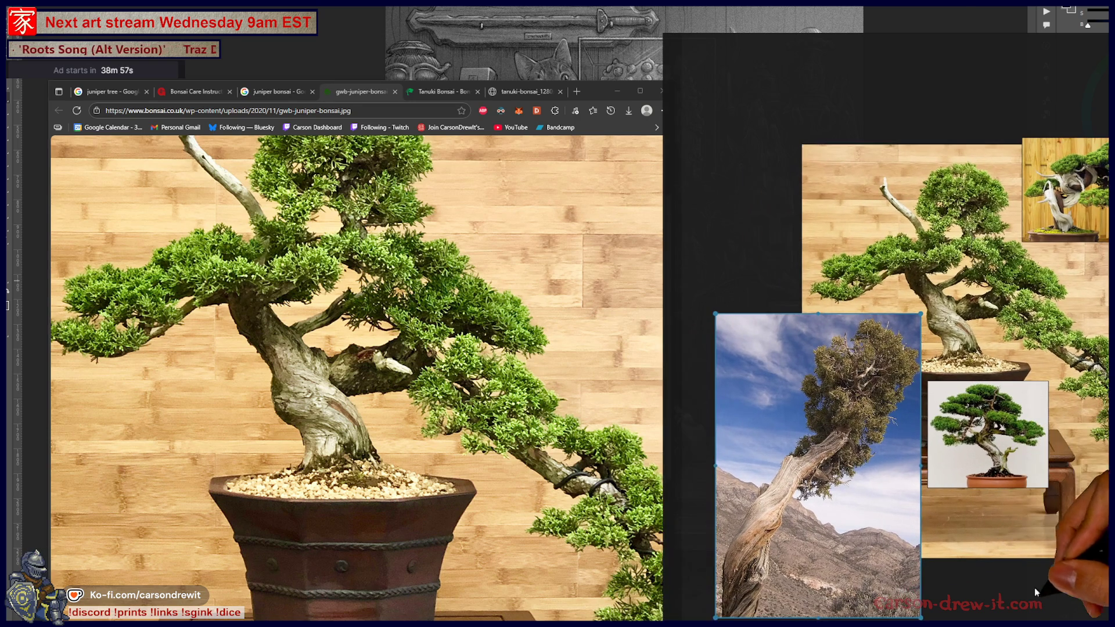
left_click(1040, 611)
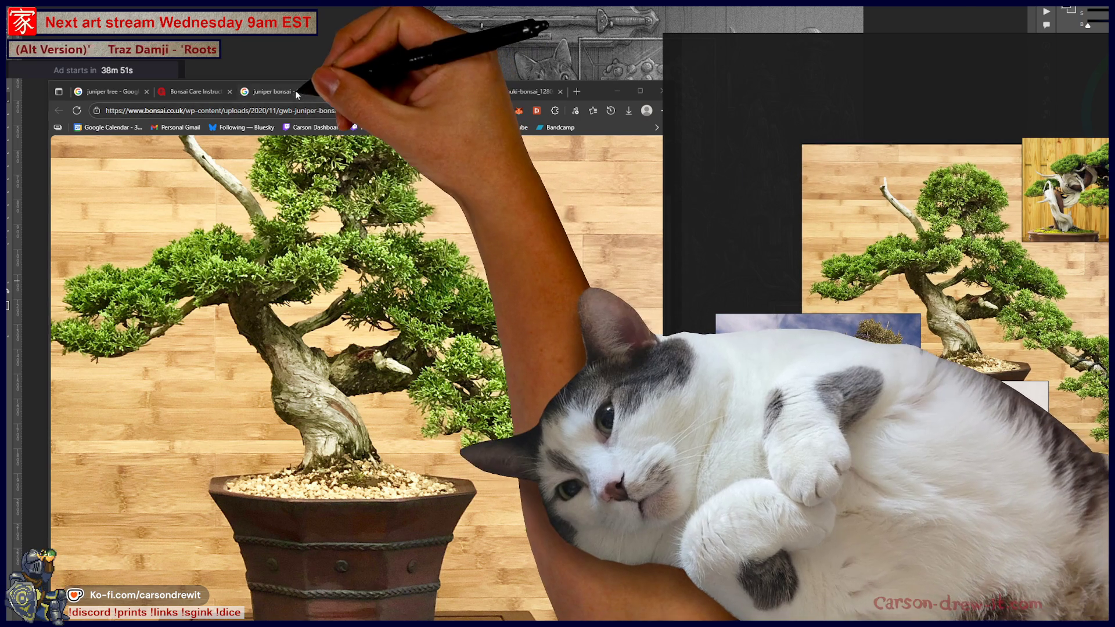
Browse the juniper bonsai image results, then close the tanuki bonsai image tab.
left_click(294, 91)
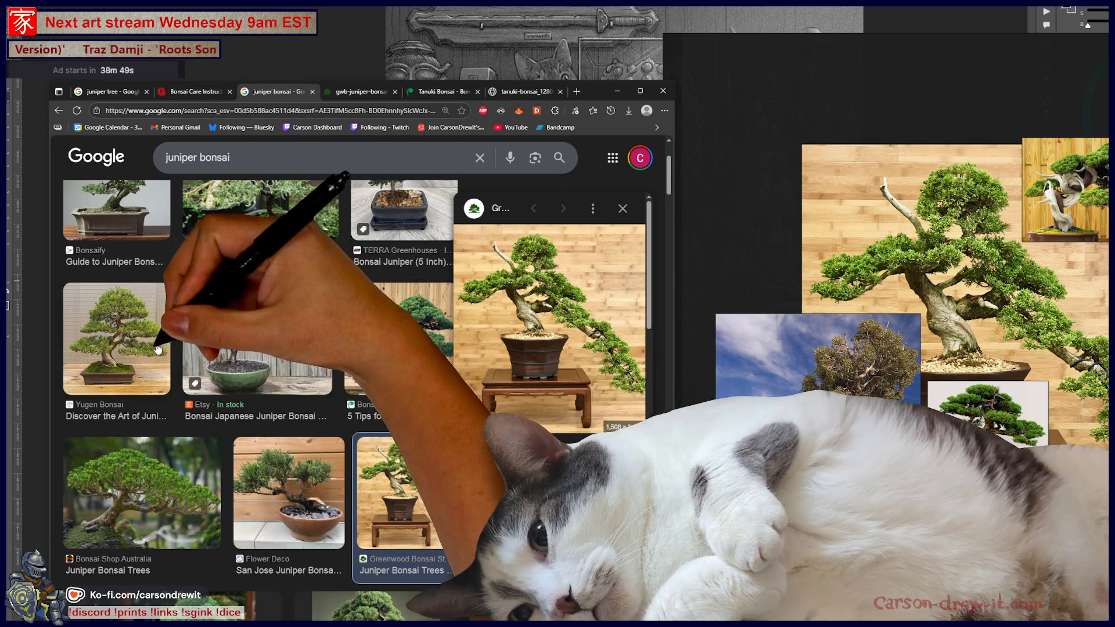
scroll(144, 407, "down", 5)
scroll(151, 394, "down", 5)
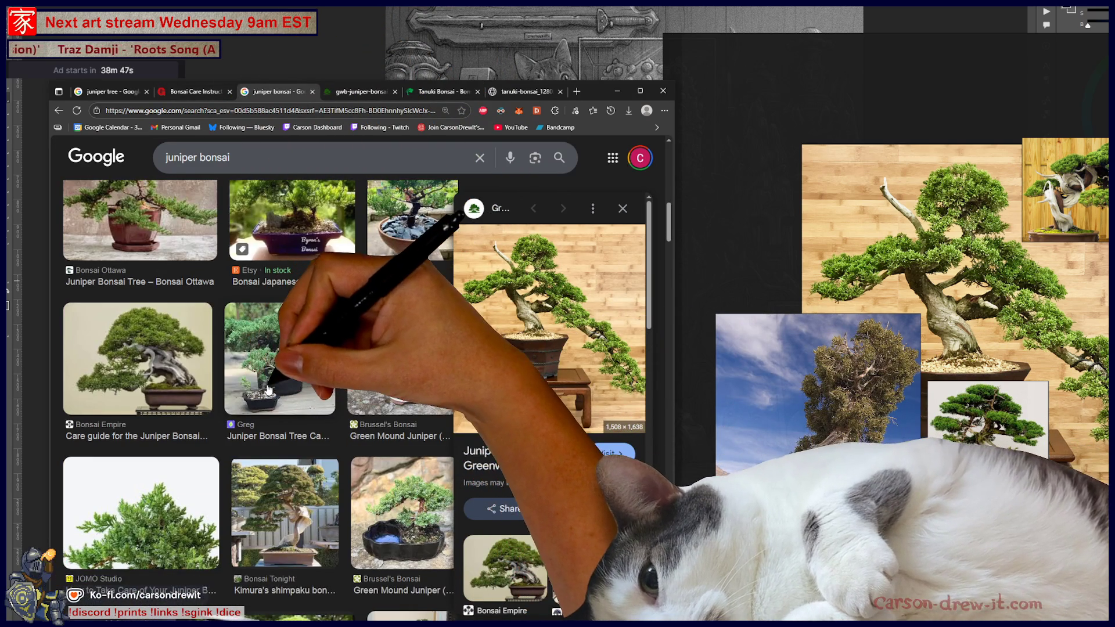
scroll(174, 377, "down", 4)
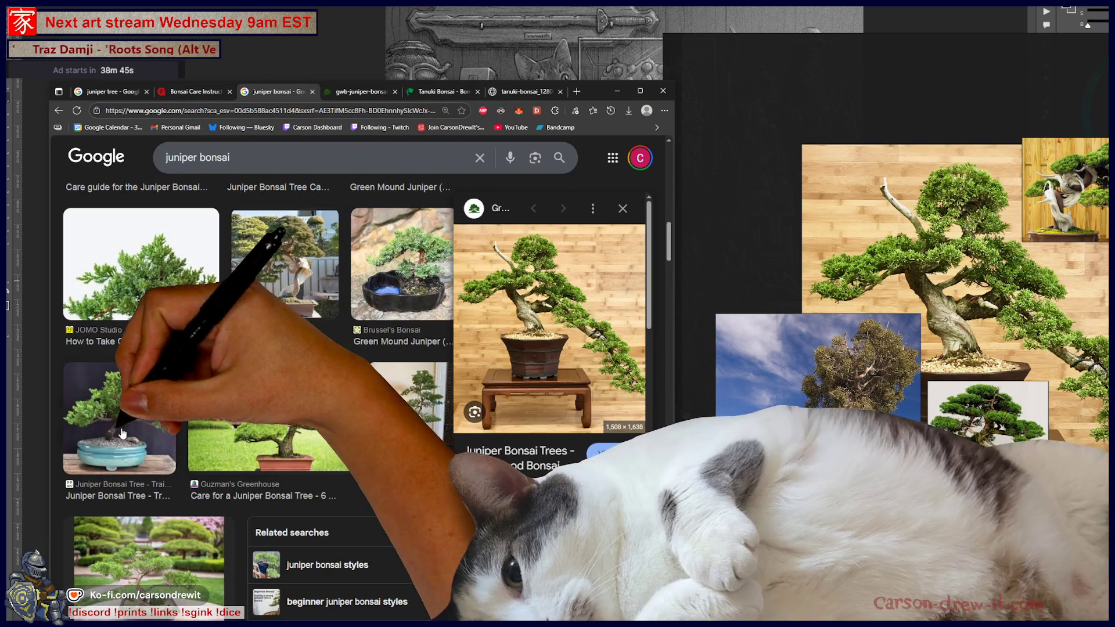
scroll(151, 427, "up", 5)
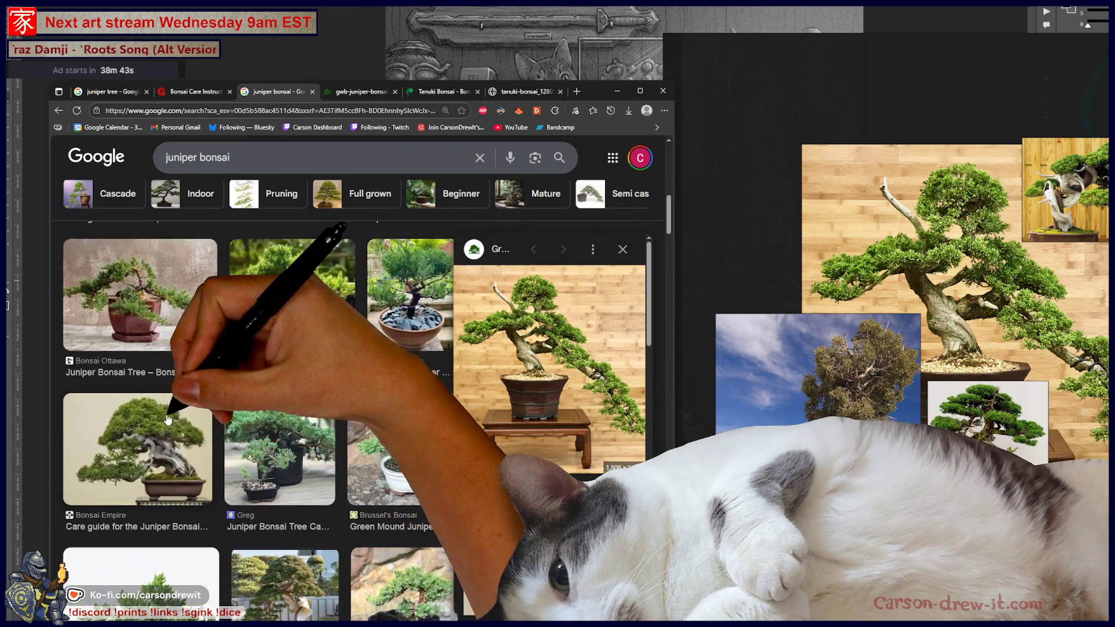
scroll(172, 422, "down", 3)
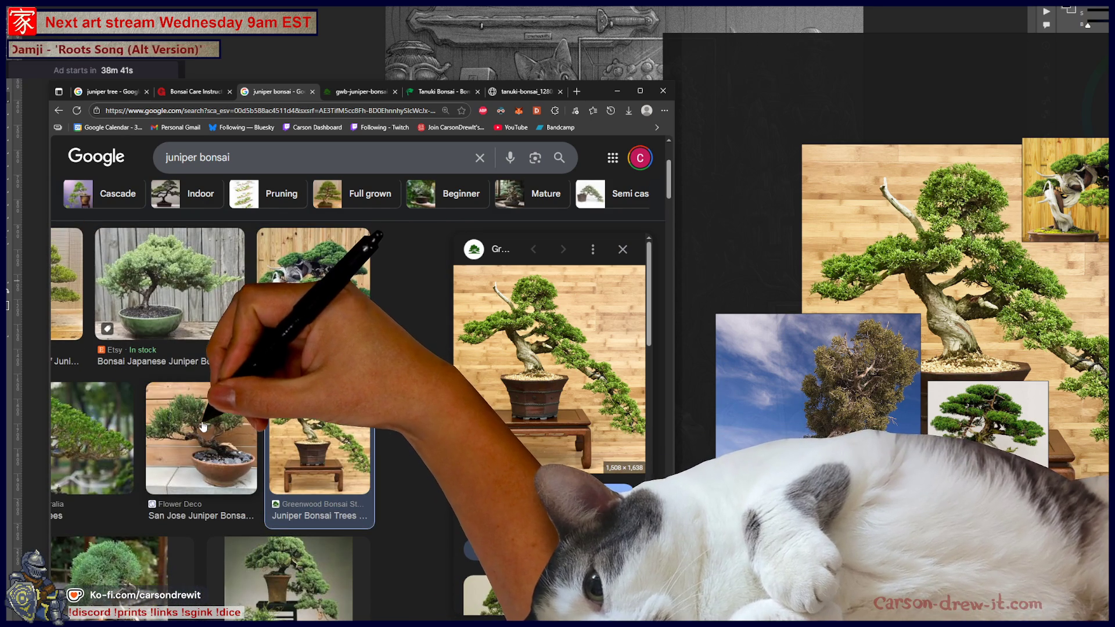
scroll(296, 420, "up", 5)
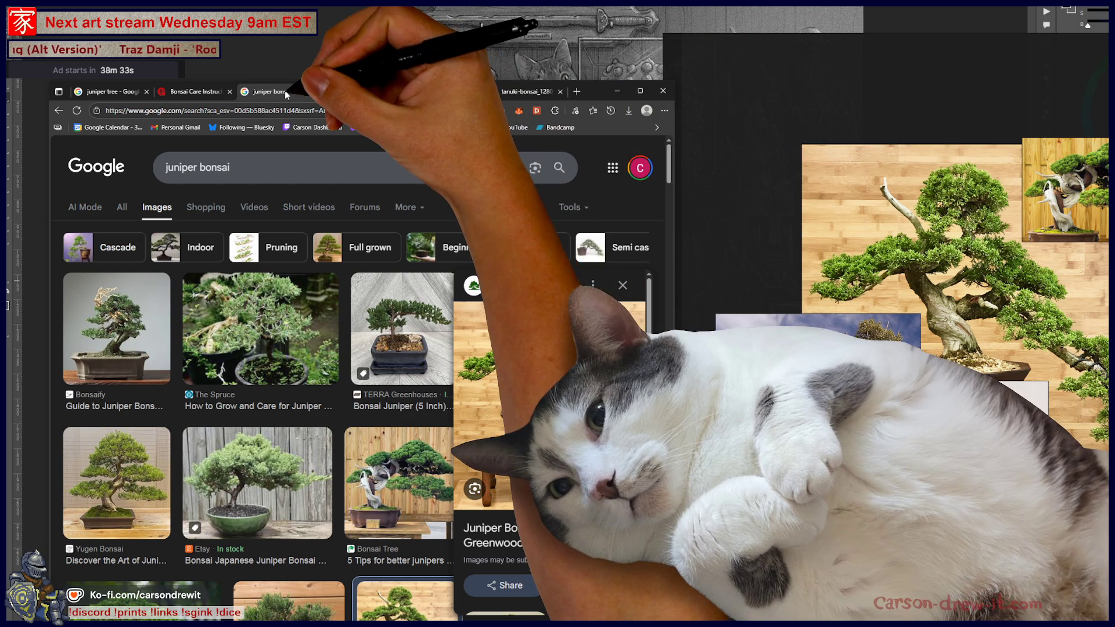
left_click(284, 92)
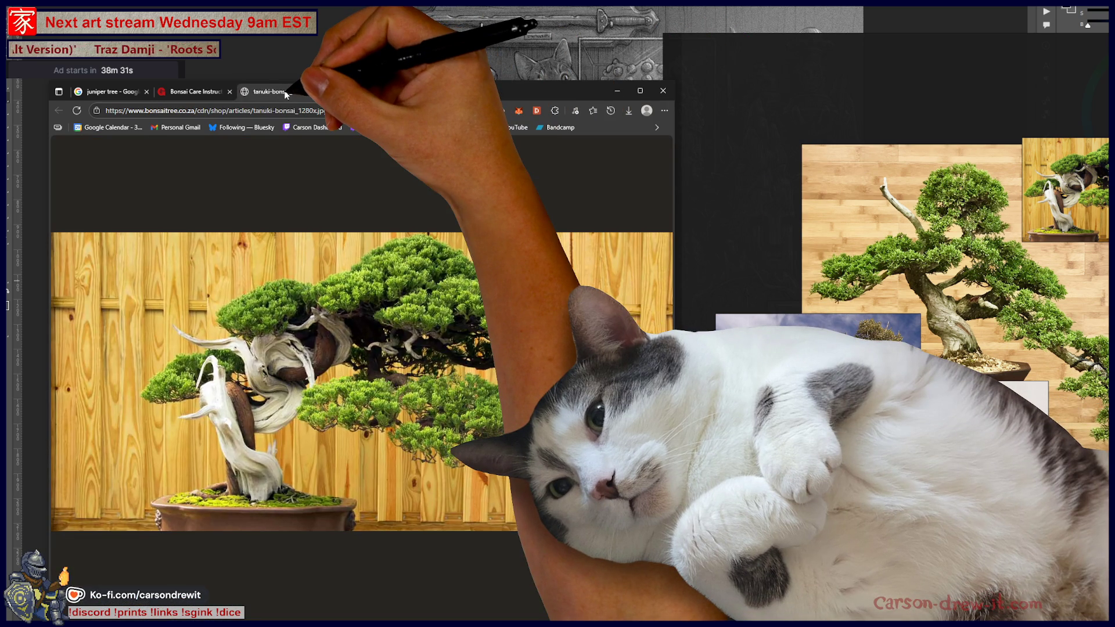
left_click(312, 91)
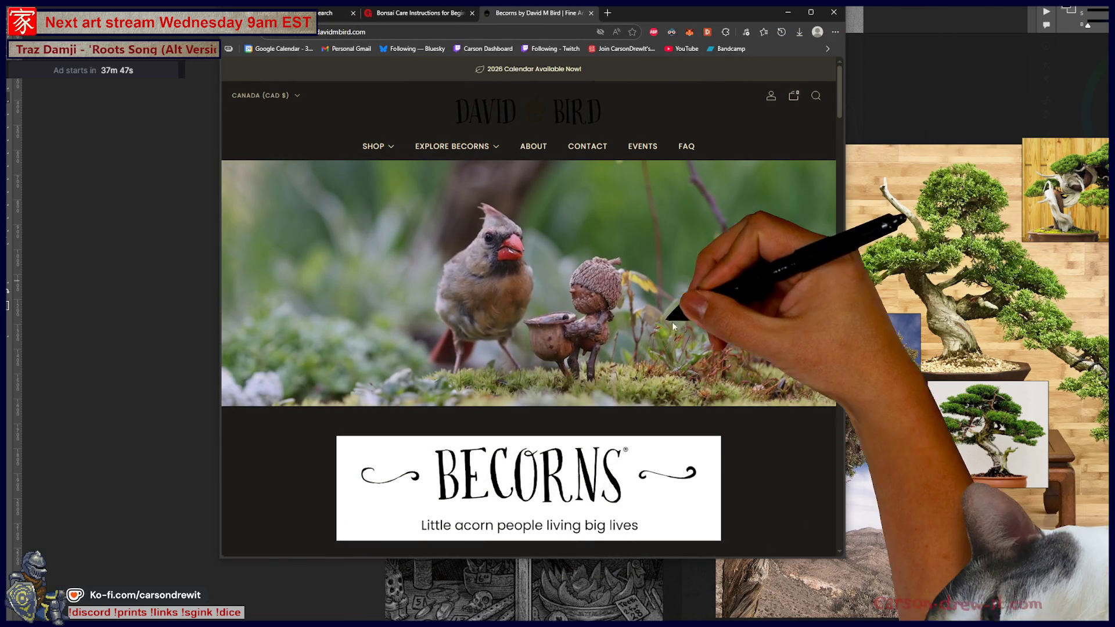
Scroll the Becorns homepage and drag the browser window's corner to make it larger.
scroll(585, 325, "down", 7)
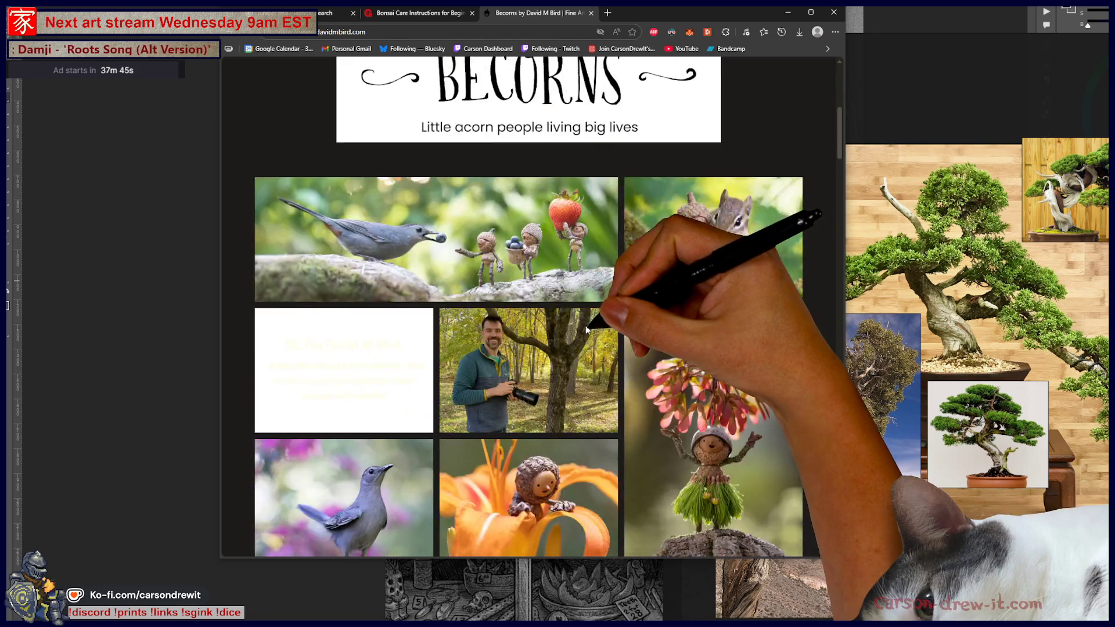
scroll(586, 325, "up", 6)
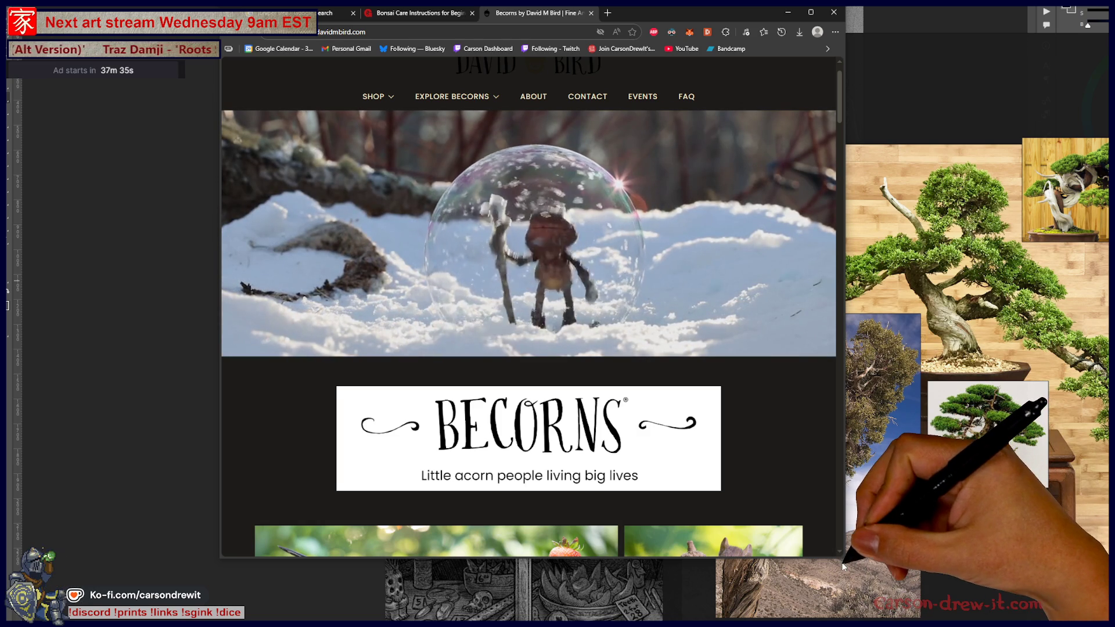
left_click_drag(844, 566, 1051, 619)
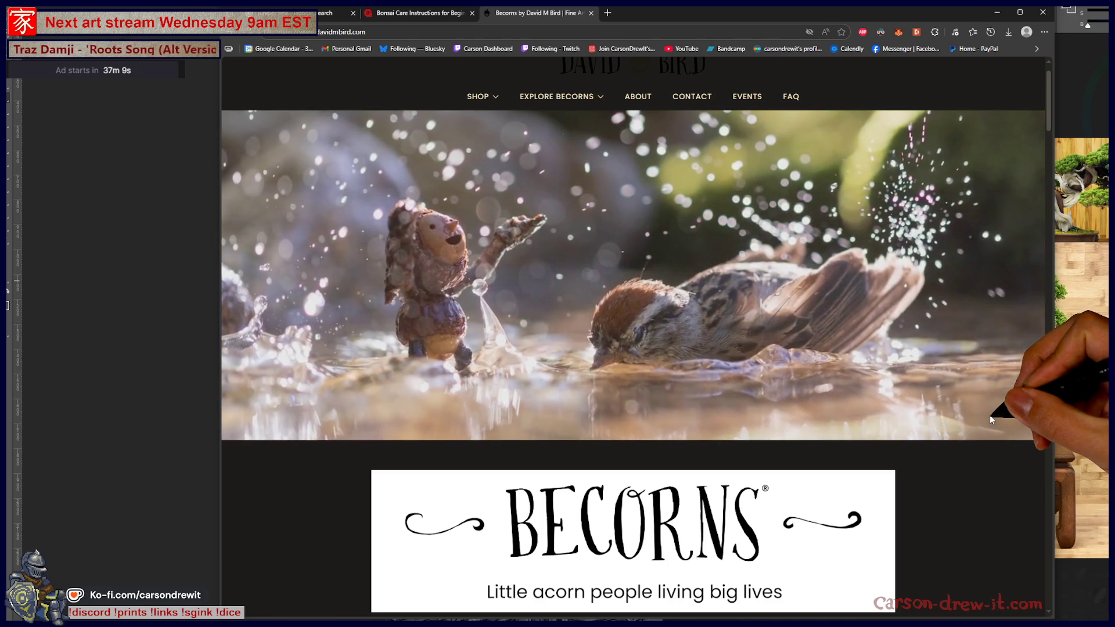
scroll(989, 414, "down", 10)
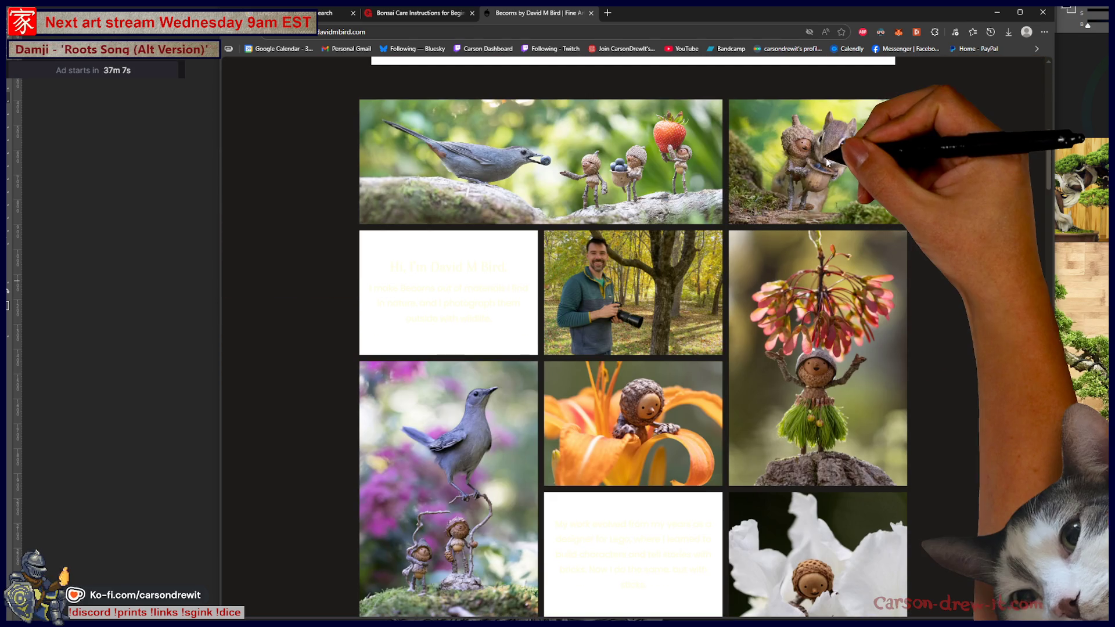
scroll(863, 303, "down", 1)
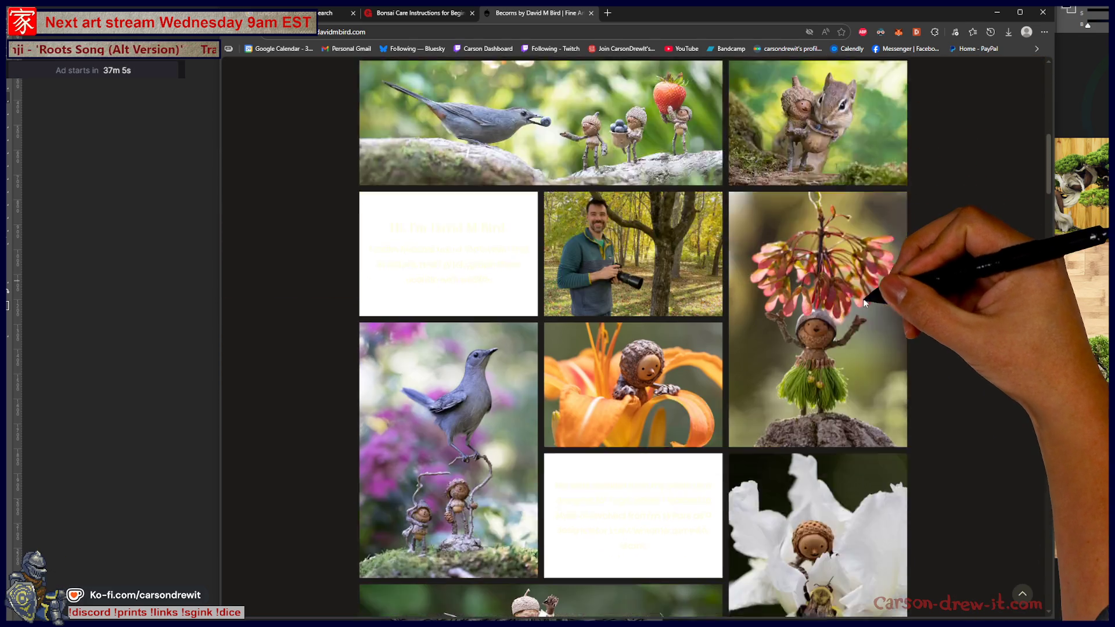
scroll(864, 303, "down", 3)
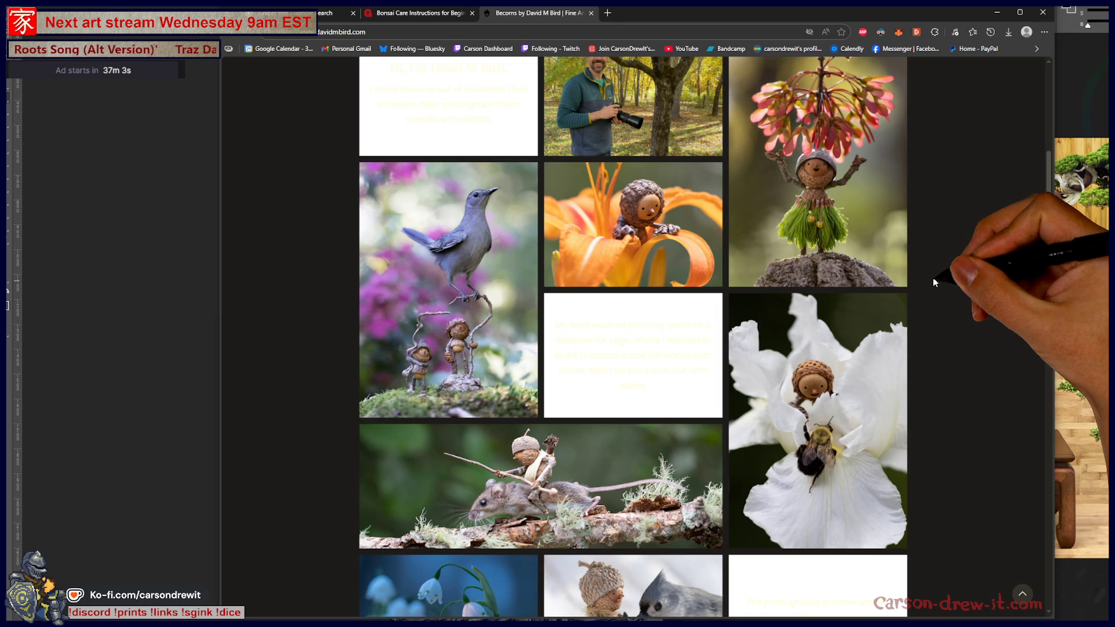
scroll(932, 277, "up", 1)
scroll(932, 278, "down", 3)
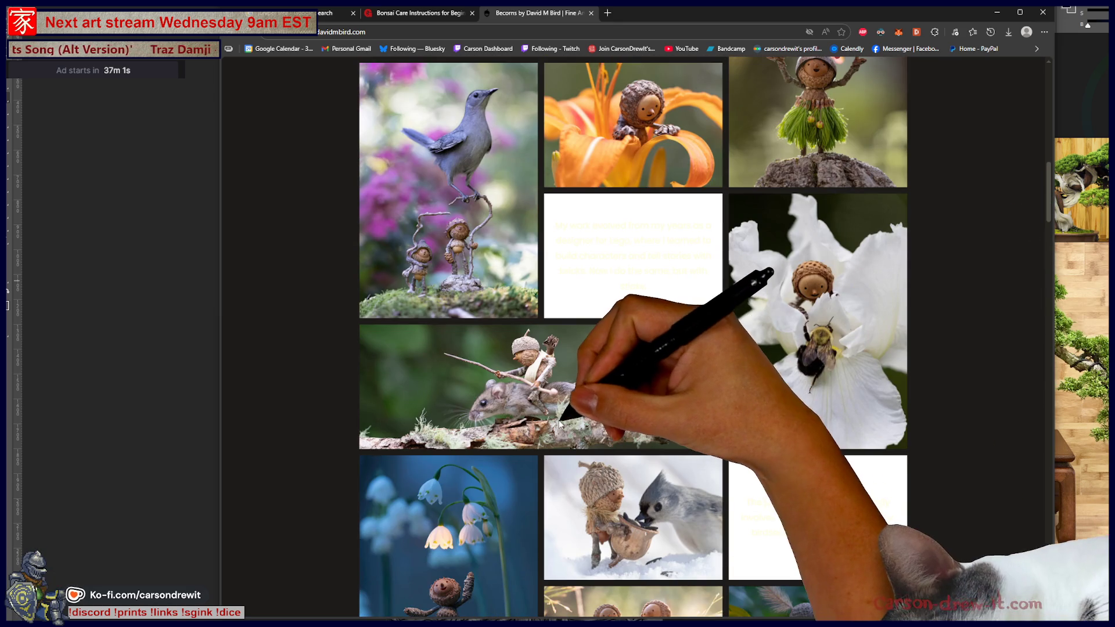
scroll(561, 412, "down", 1)
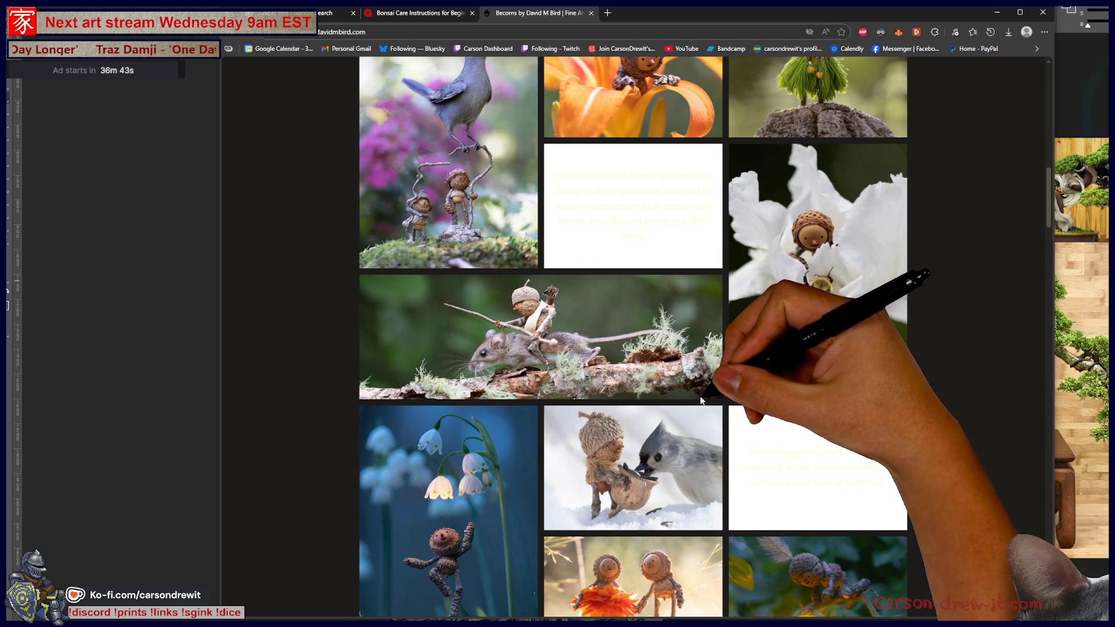
scroll(700, 407, "down", 2)
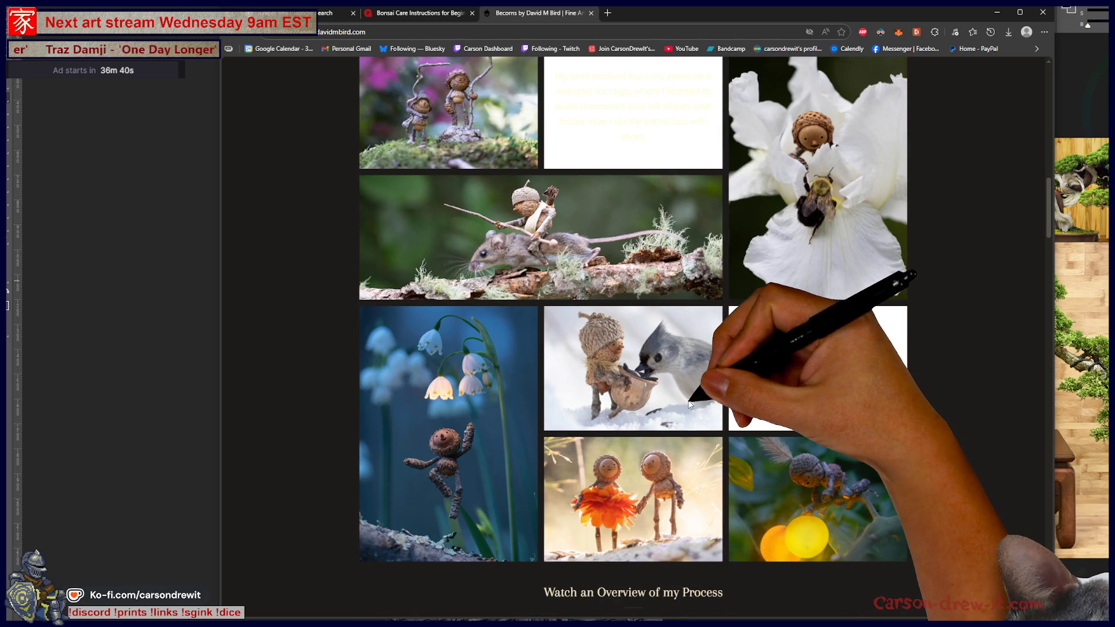
scroll(973, 420, "down", 3)
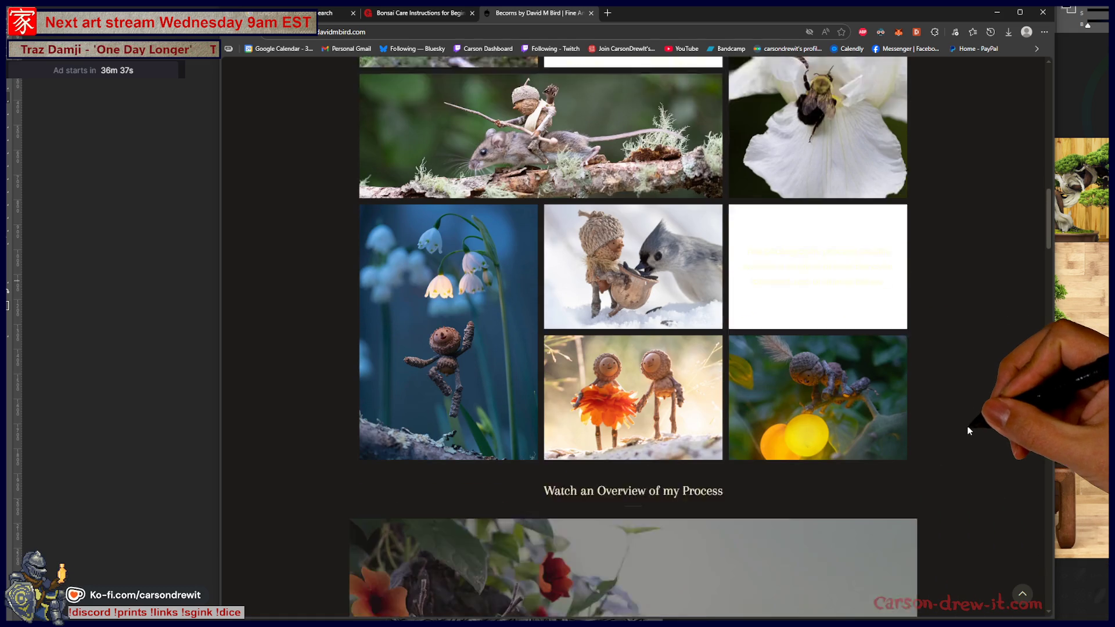
scroll(970, 419, "down", 2)
scroll(968, 418, "down", 3)
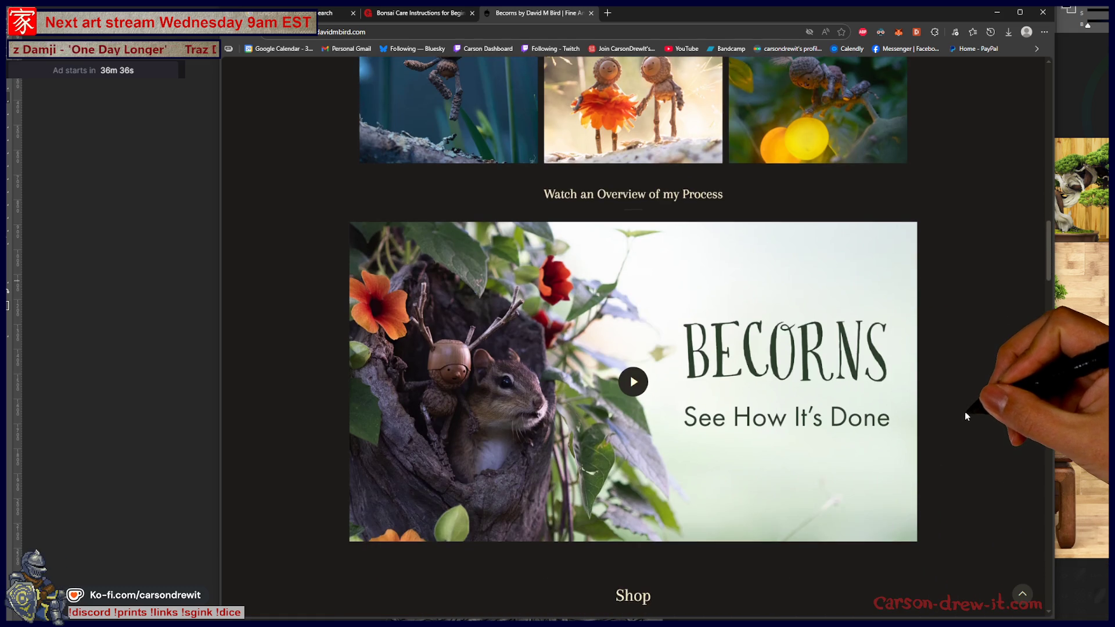
scroll(963, 412, "down", 2)
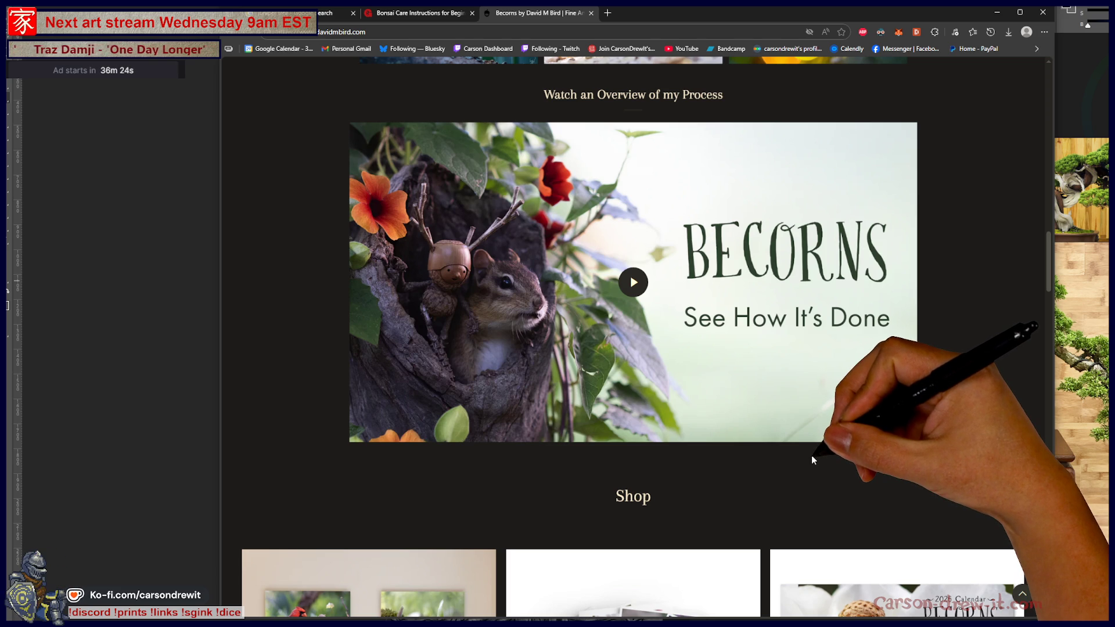
scroll(811, 457, "up", 1)
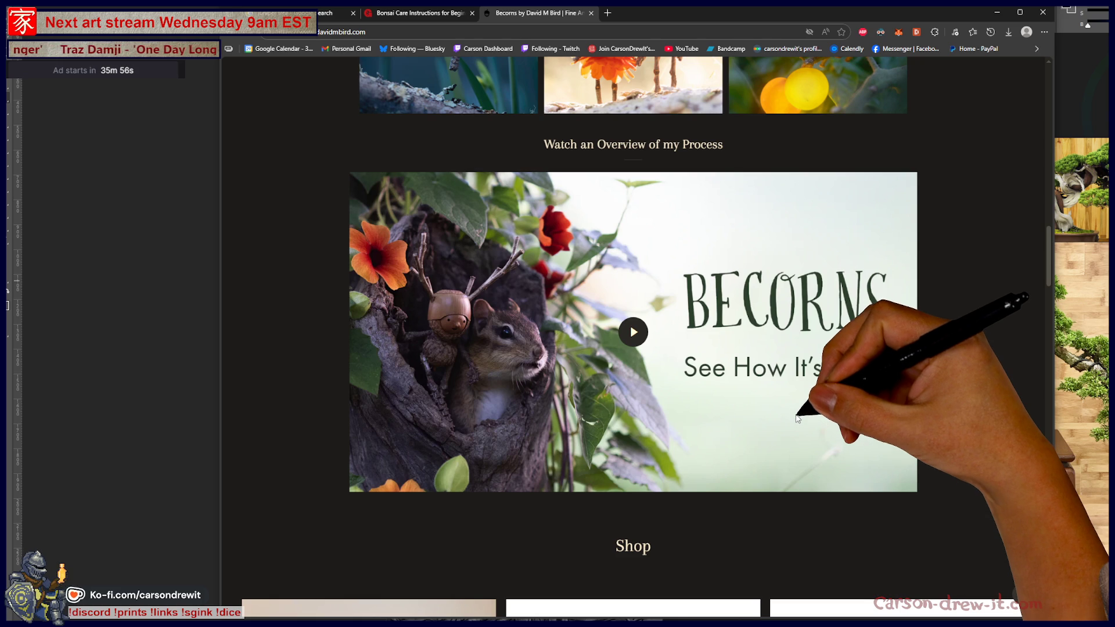
scroll(797, 418, "up", 3)
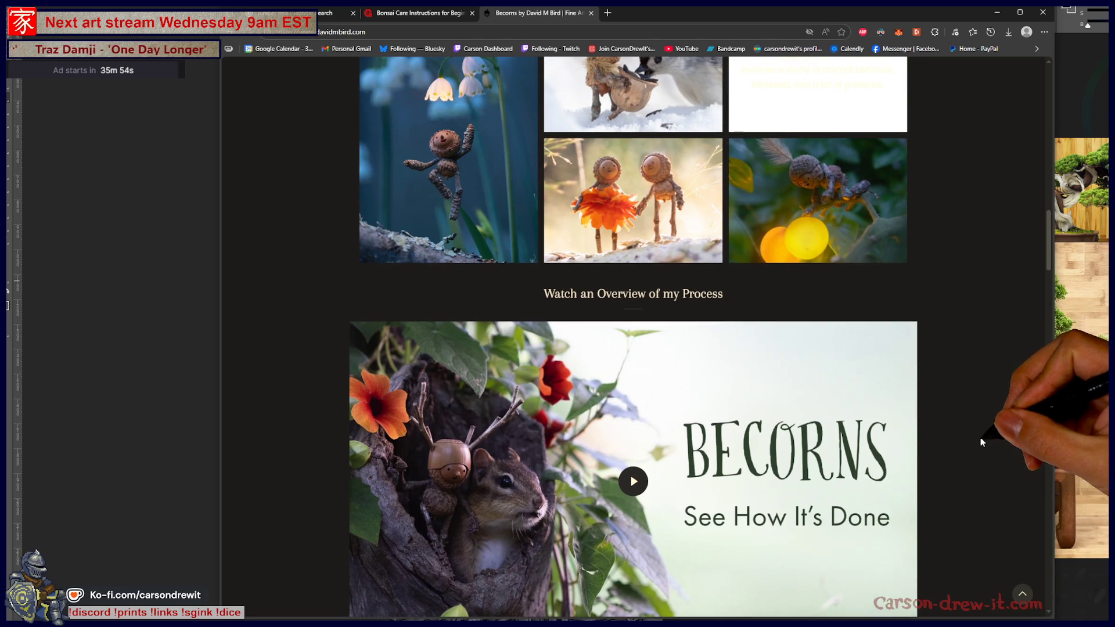
scroll(961, 445, "up", 6)
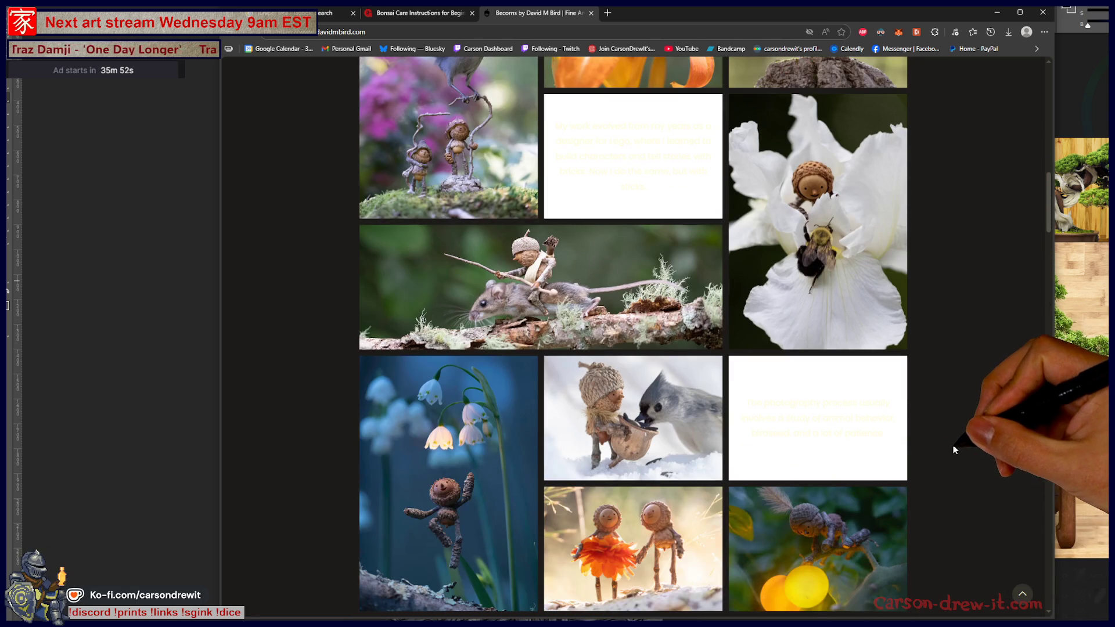
scroll(546, 438, "down", 2)
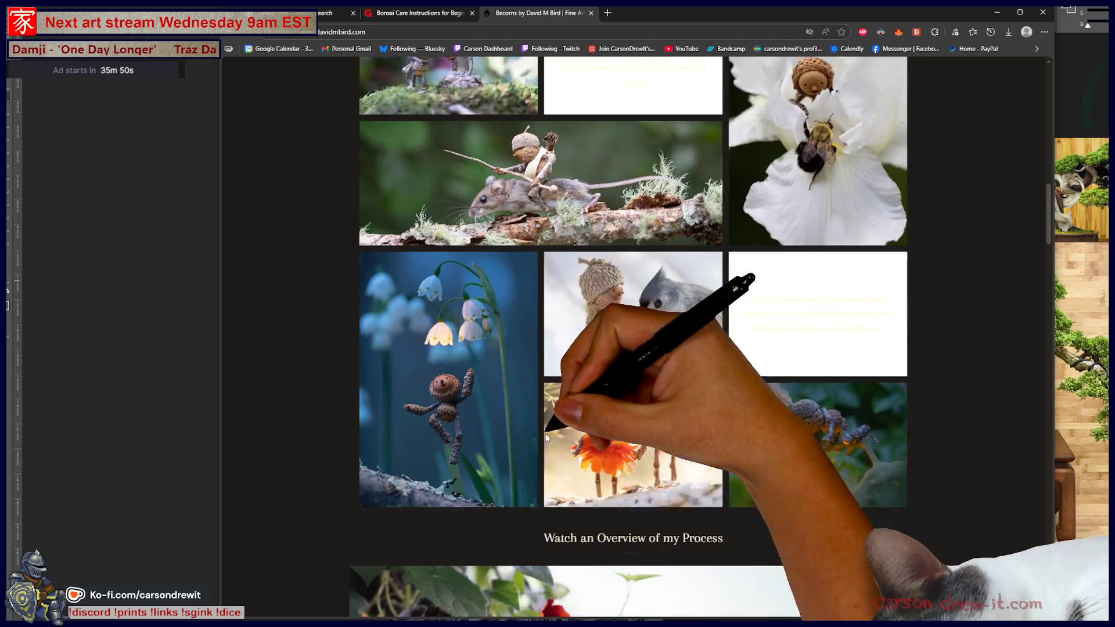
scroll(545, 438, "down", 2)
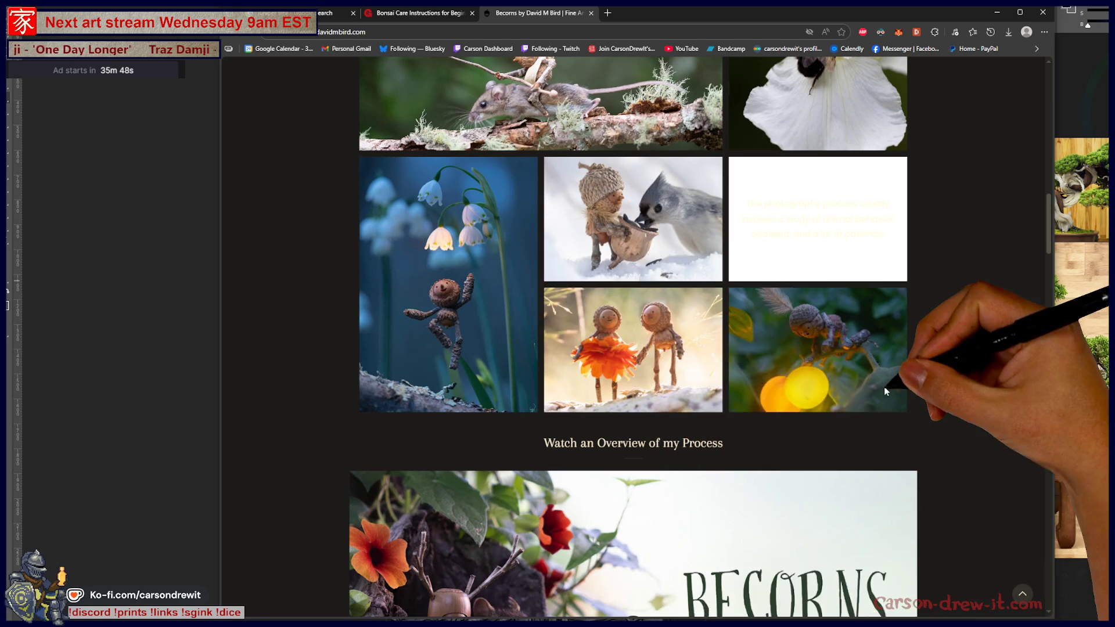
scroll(884, 386, "up", 15)
scroll(848, 383, "down", 3)
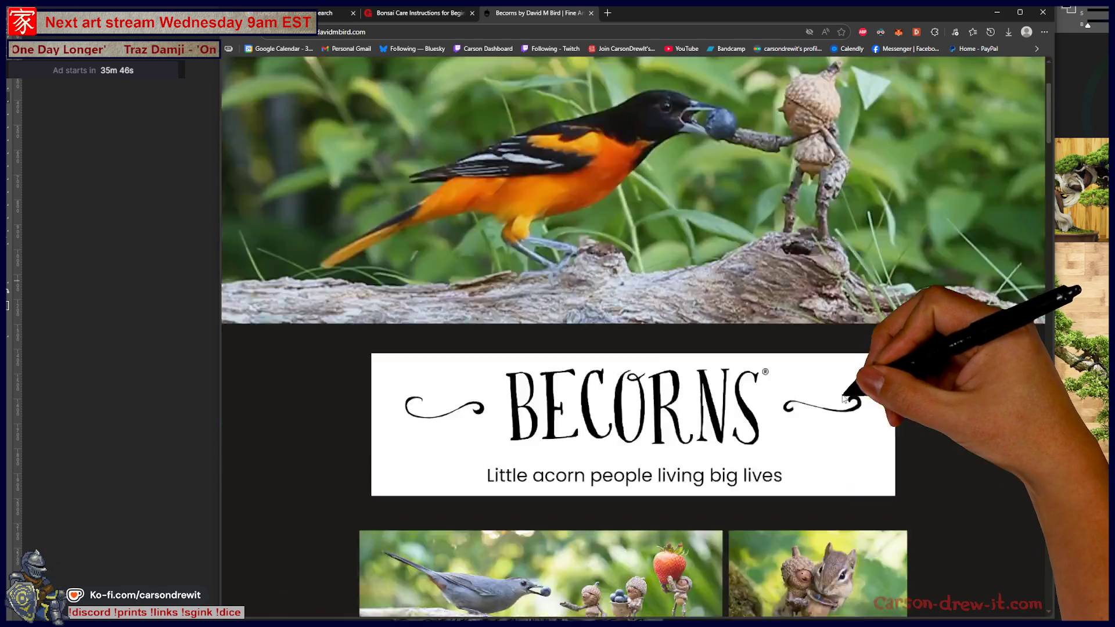
scroll(831, 391, "up", 3)
mouse_move(486, 147)
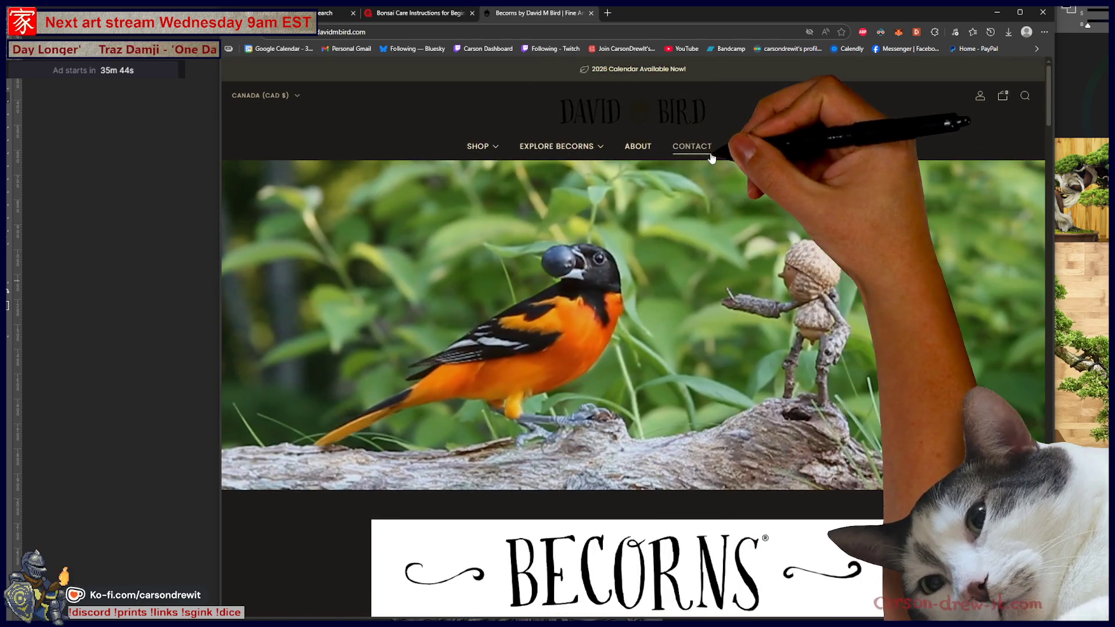
Scroll through the Becorns homepage photos.
scroll(838, 335, "down", 4)
scroll(876, 428, "down", 6)
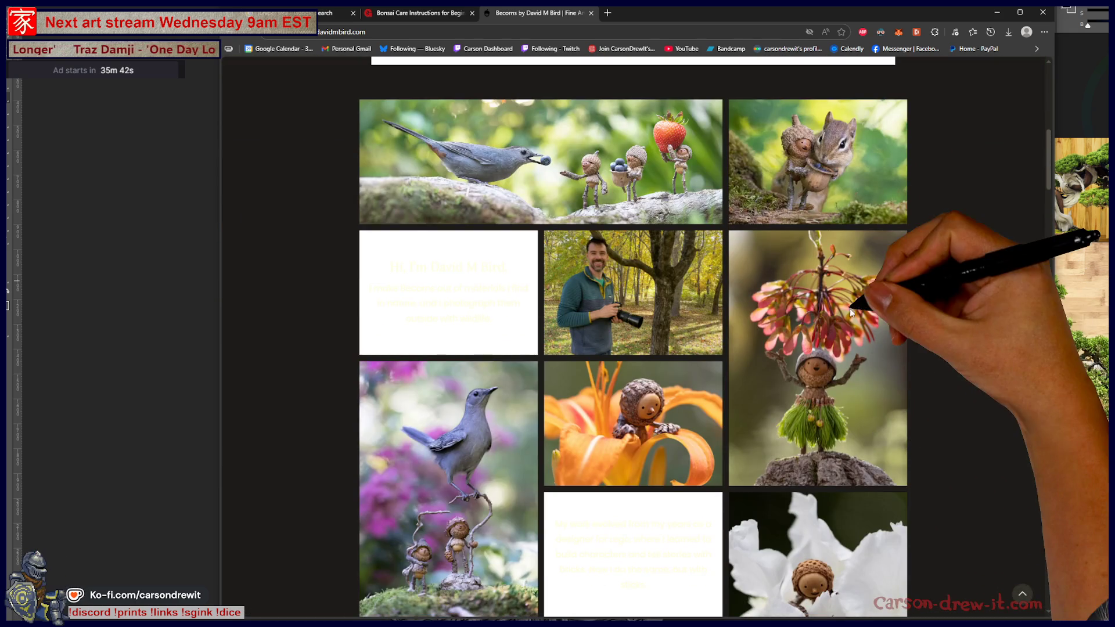
scroll(849, 308, "up", 5, "ctrl")
scroll(845, 309, "up", 3, "ctrl")
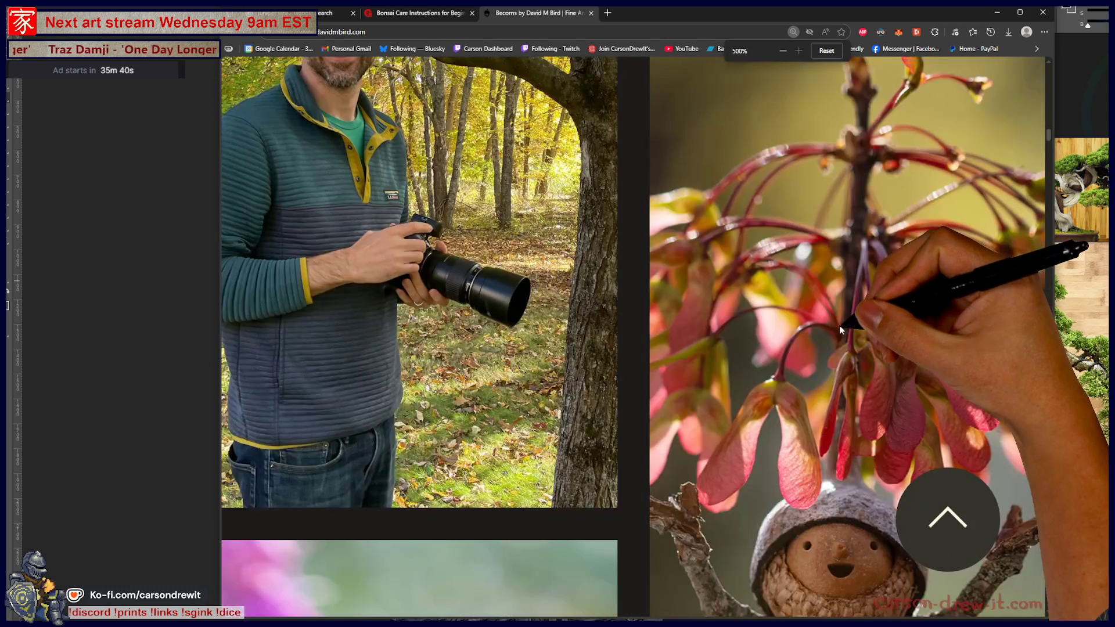
scroll(833, 326, "up", 1, "ctrl")
scroll(829, 328, "down", 5)
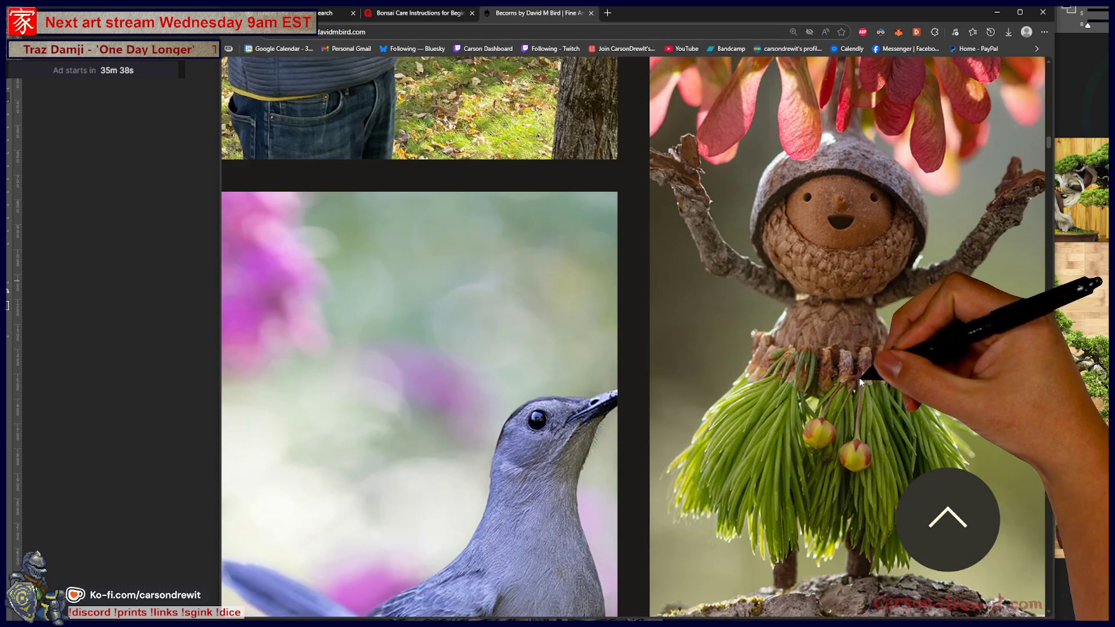
scroll(858, 381, "up", 3)
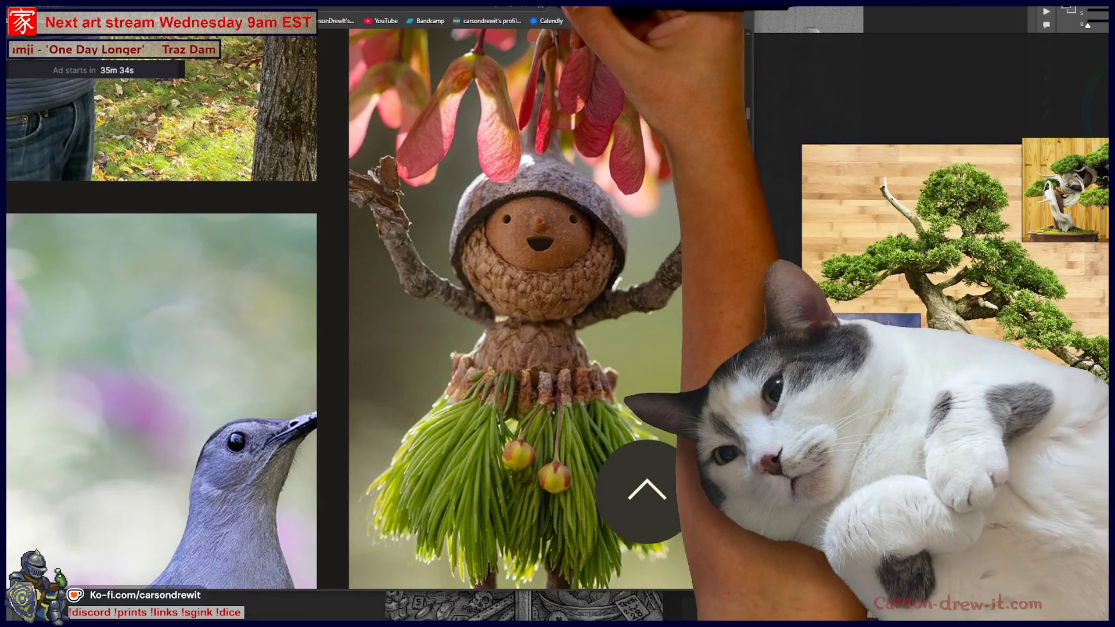
Widen the browser window and snip the acorn figure with chipmunk photo.
left_click_drag(751, 237, 1053, 245)
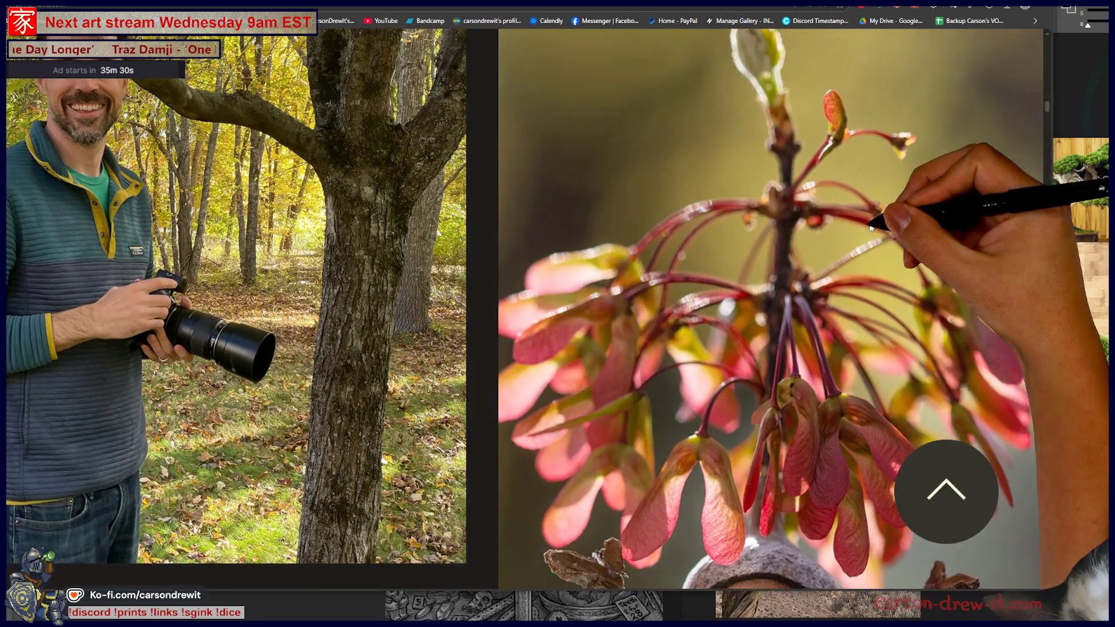
scroll(836, 233, "up", 10)
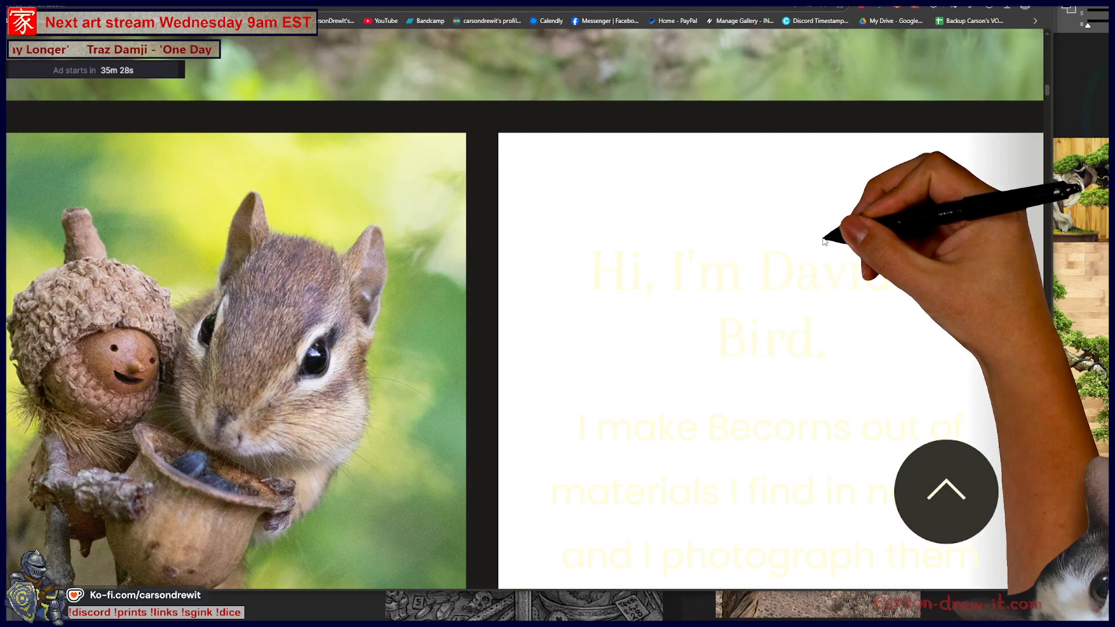
mouse_move(581, 7)
left_mouse_down()
mouse_move(476, 18)
mouse_move(464, 5)
mouse_move(656, 5)
mouse_move(580, 6)
left_mouse_up()
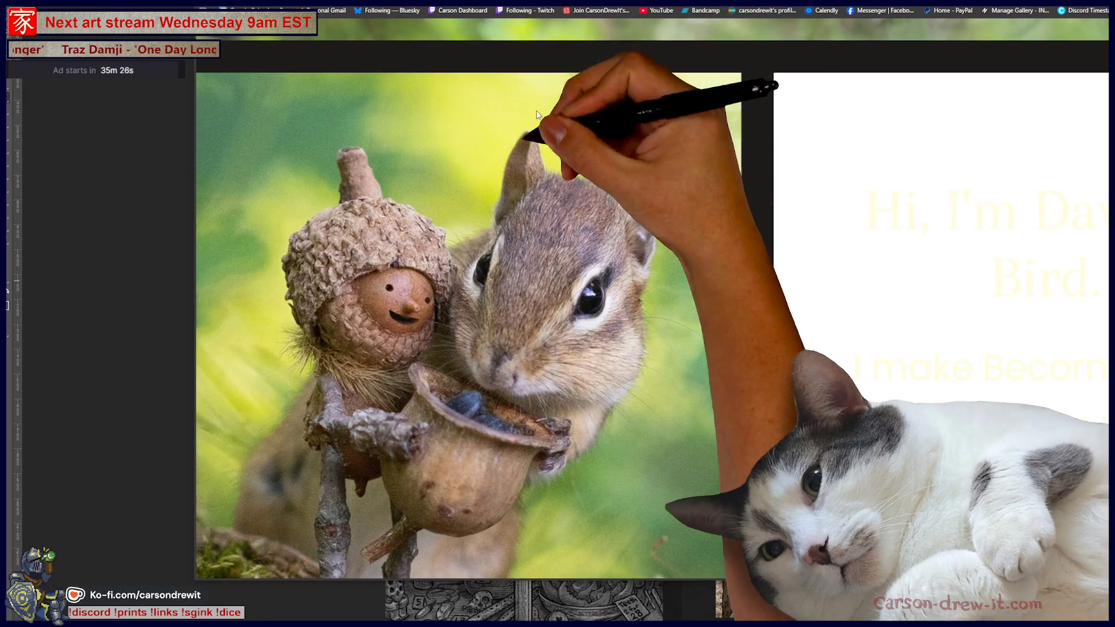
scroll(516, 165, "down", 2)
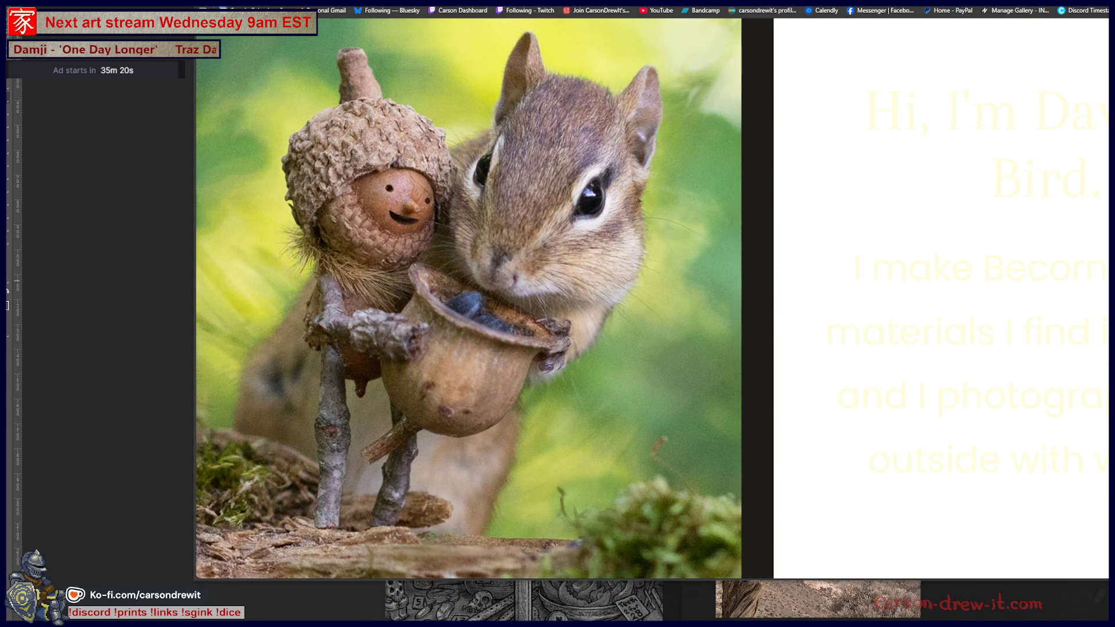
key("super+shift+s")
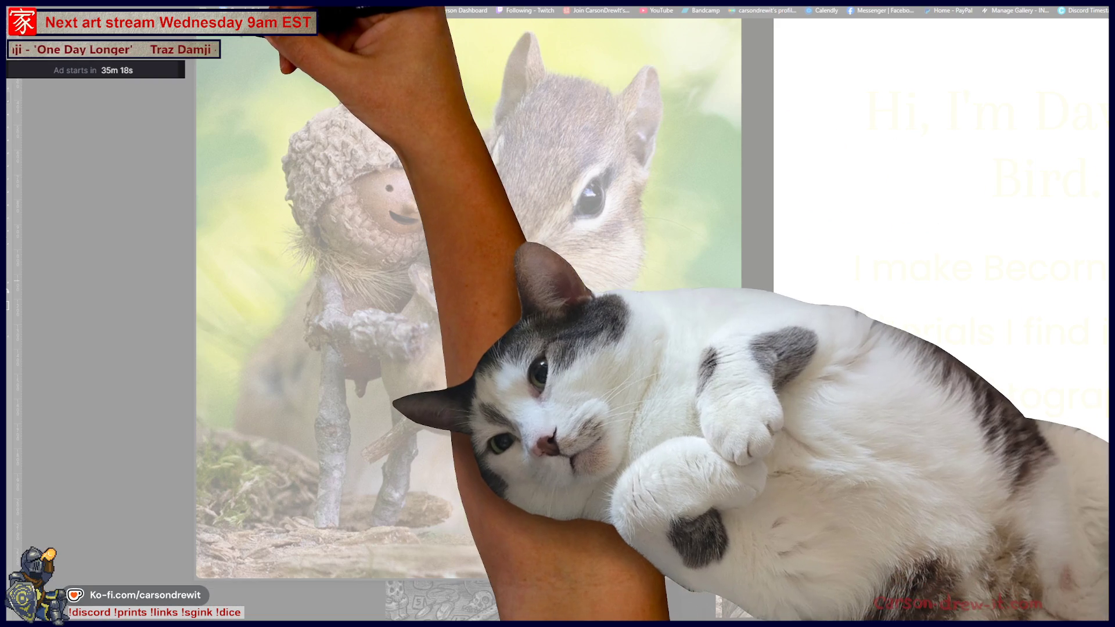
mouse_move(225, 19)
left_mouse_down()
mouse_move(623, 491)
mouse_move(645, 559)
mouse_move(634, 554)
left_mouse_up()
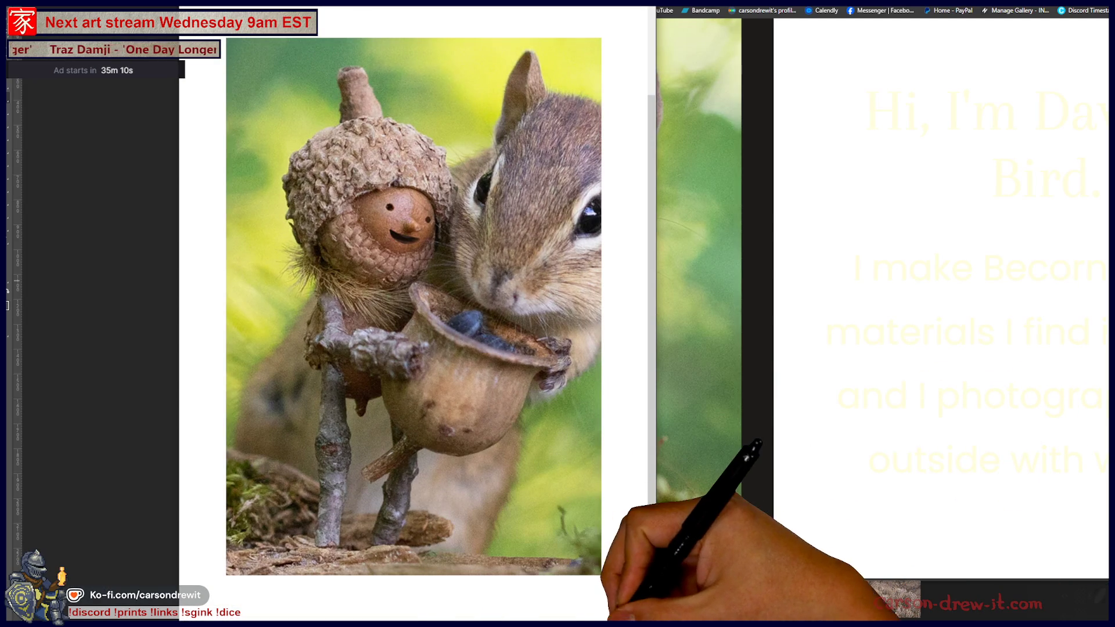
Paste the acorn-and-chipmunk photo into PureRef beside the small bonsai photo.
key("alt+Tab")
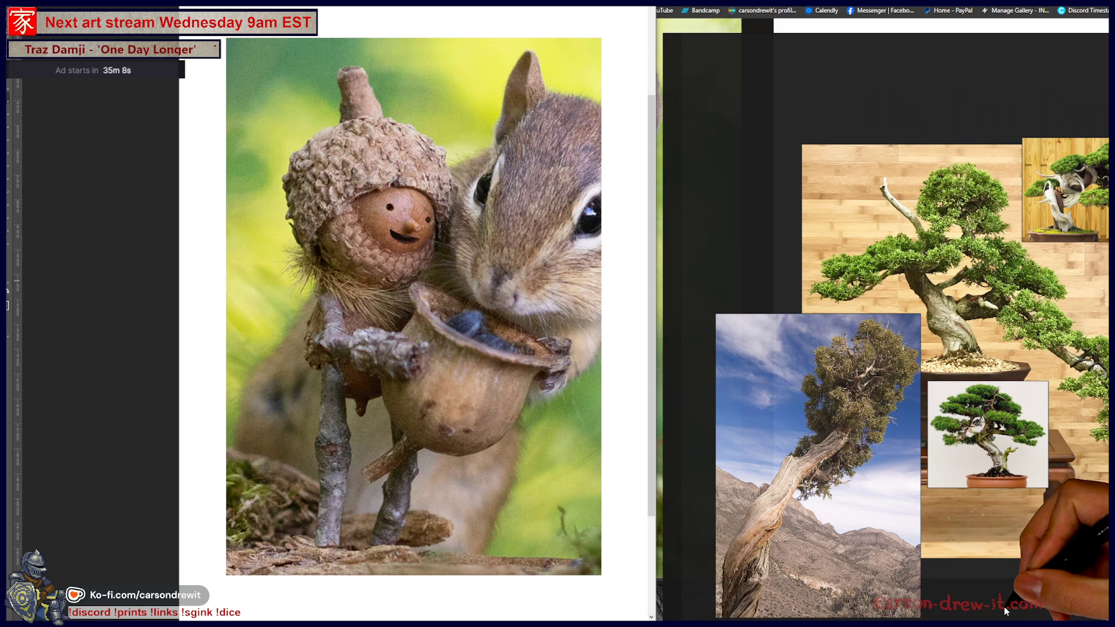
key("ctrl+v")
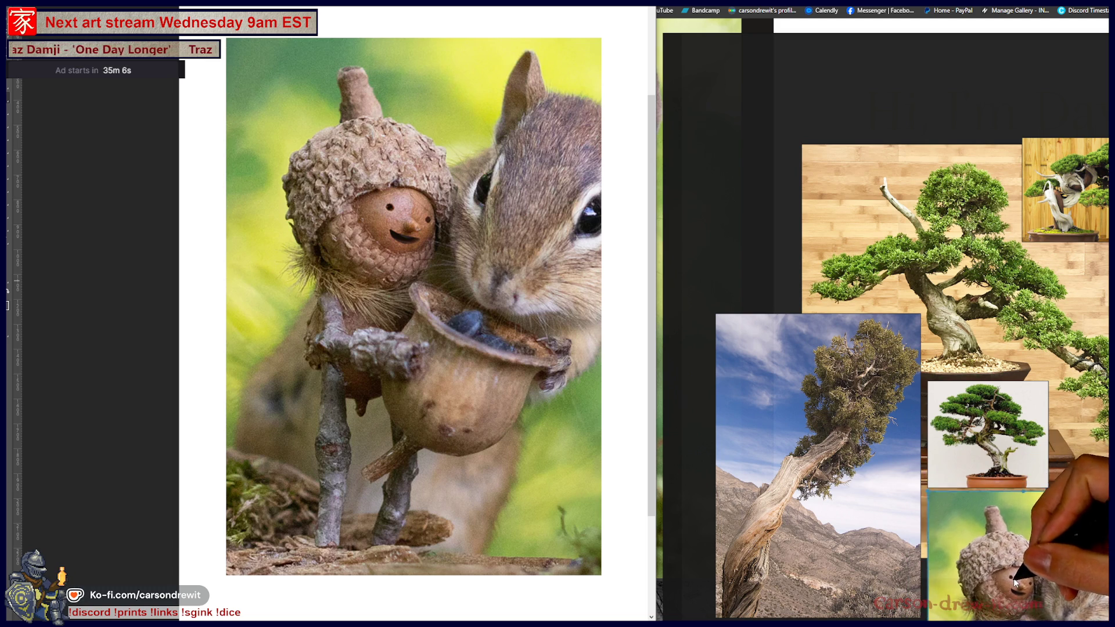
scroll(1039, 522, "down", 3)
scroll(1071, 554, "up", 2)
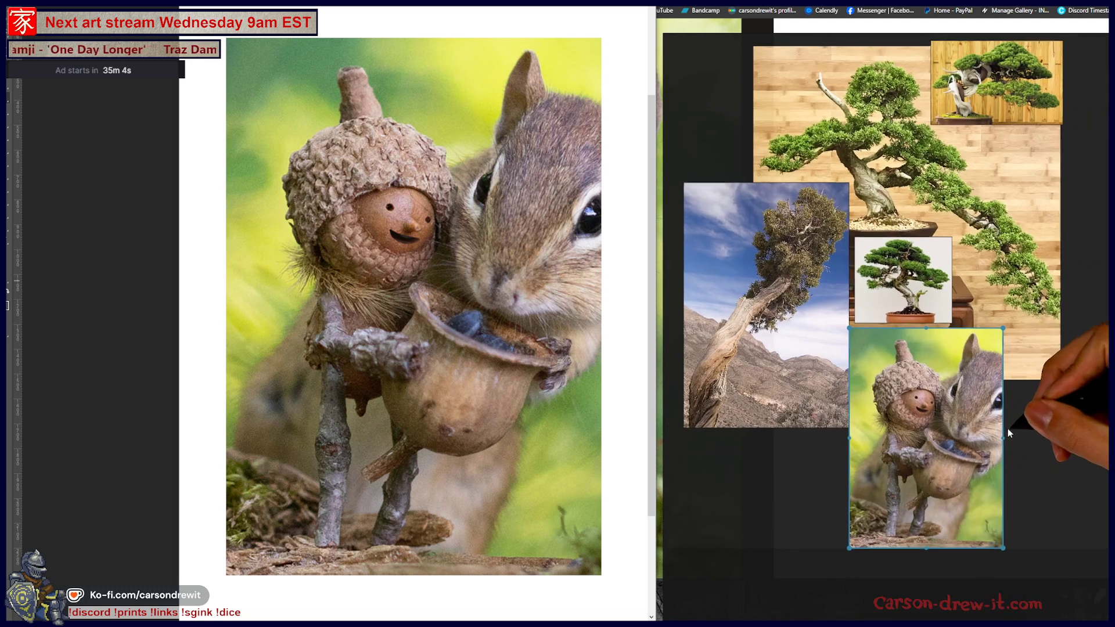
left_click_drag(990, 438, 950, 420)
left_click(1038, 504)
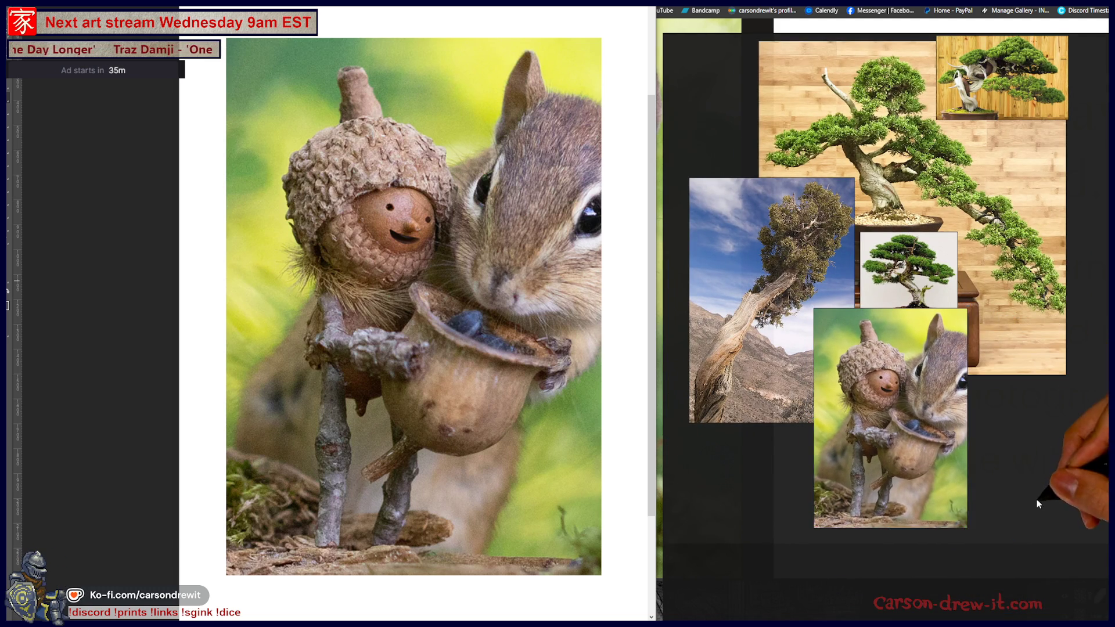
Return to the browser and scroll further down the Becorns photos.
key("alt+Tab")
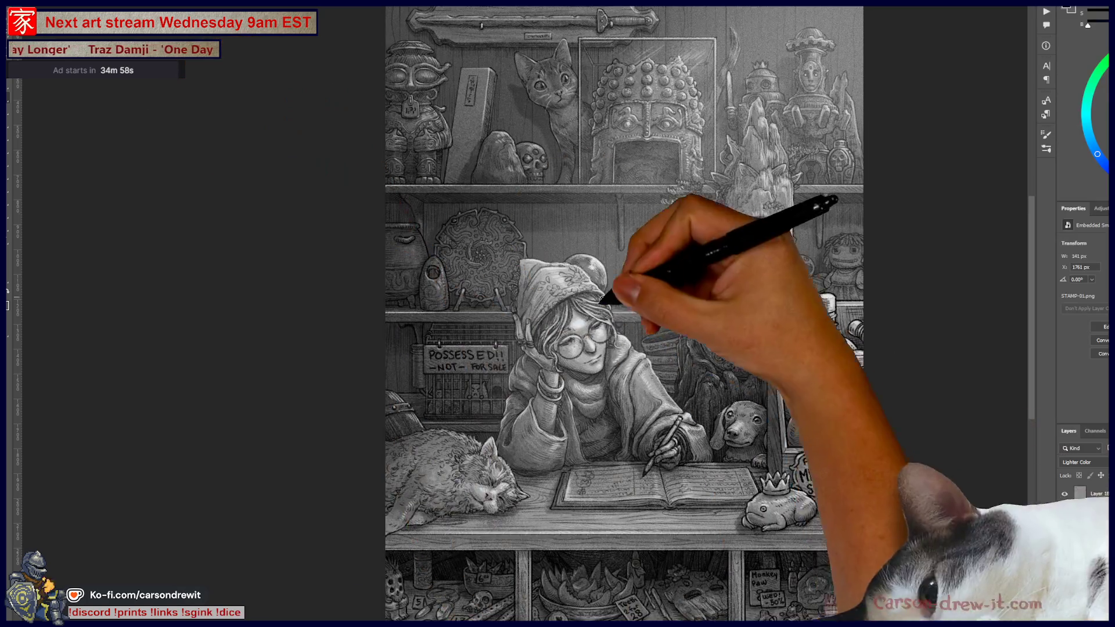
left_click(320, 608)
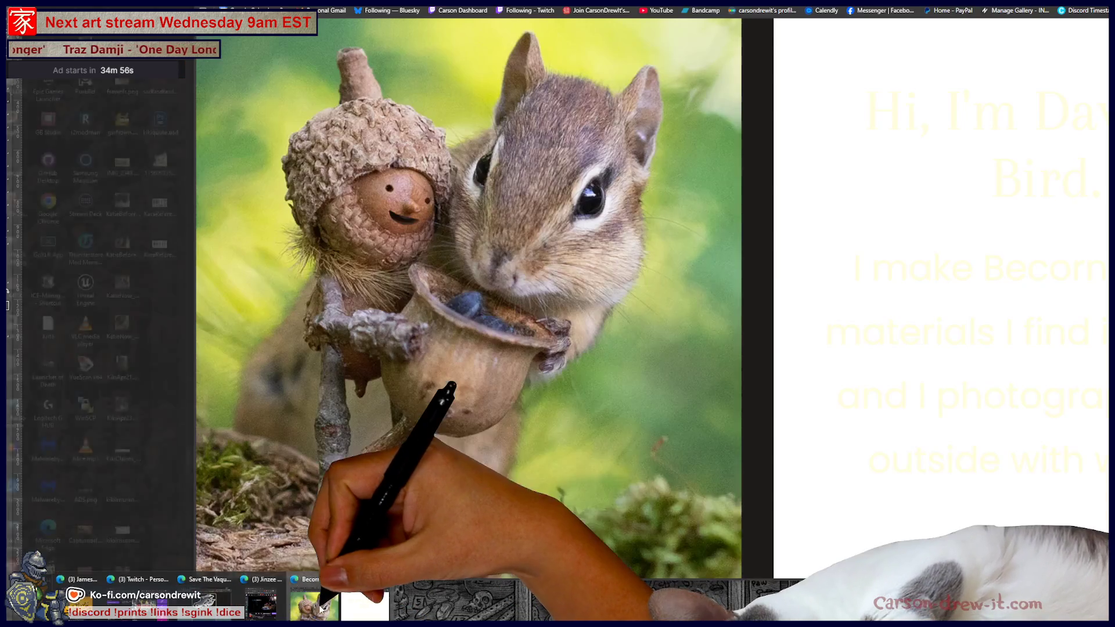
scroll(570, 291, "down", 10)
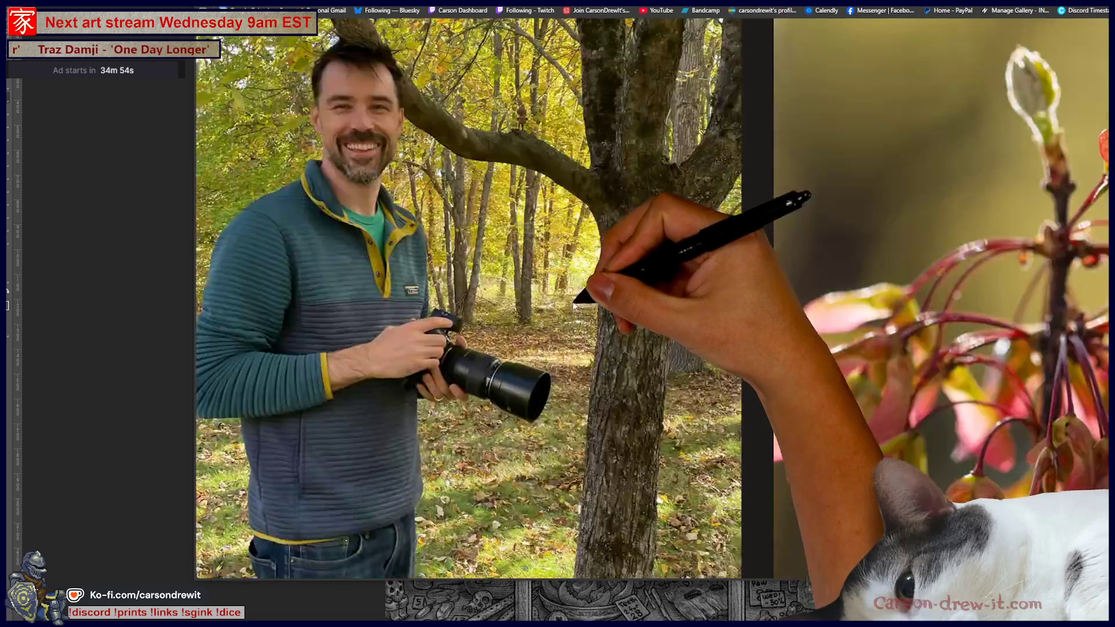
scroll(573, 305, "down", 20)
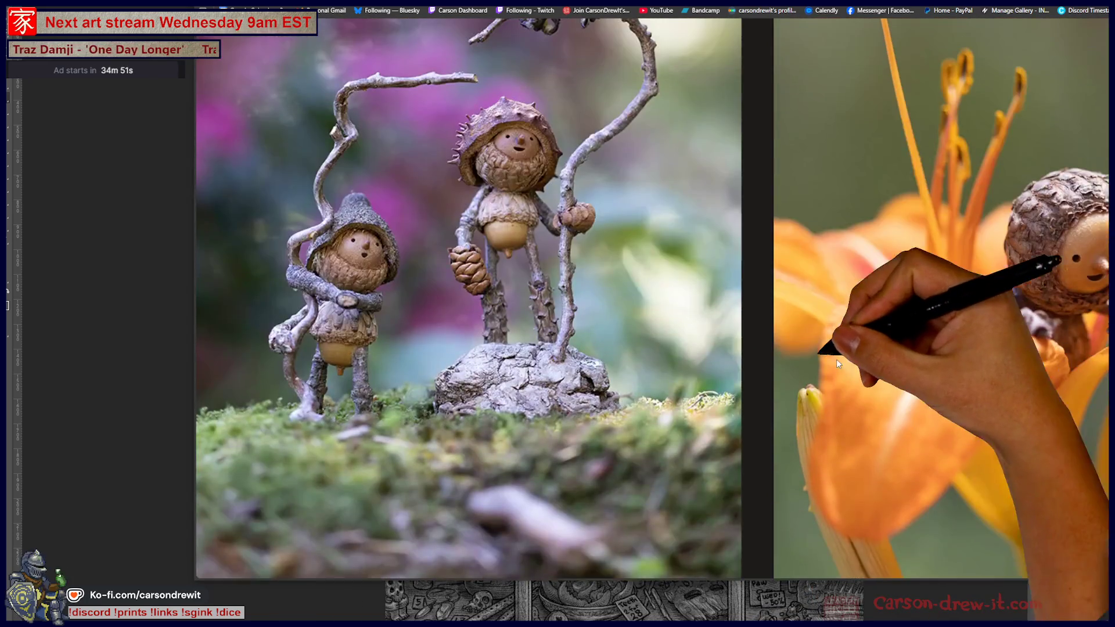
Snip the two-acorn-figures photo and paste it onto the PureRef board, moving it up.
scroll(836, 360, "up", 1)
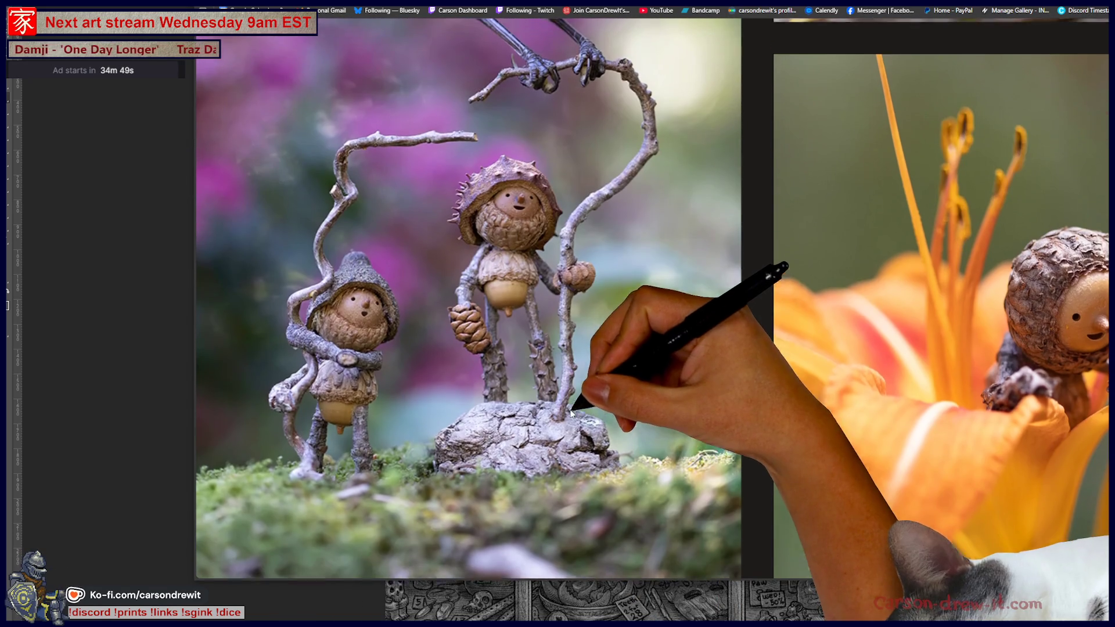
scroll(571, 412, "up", 1)
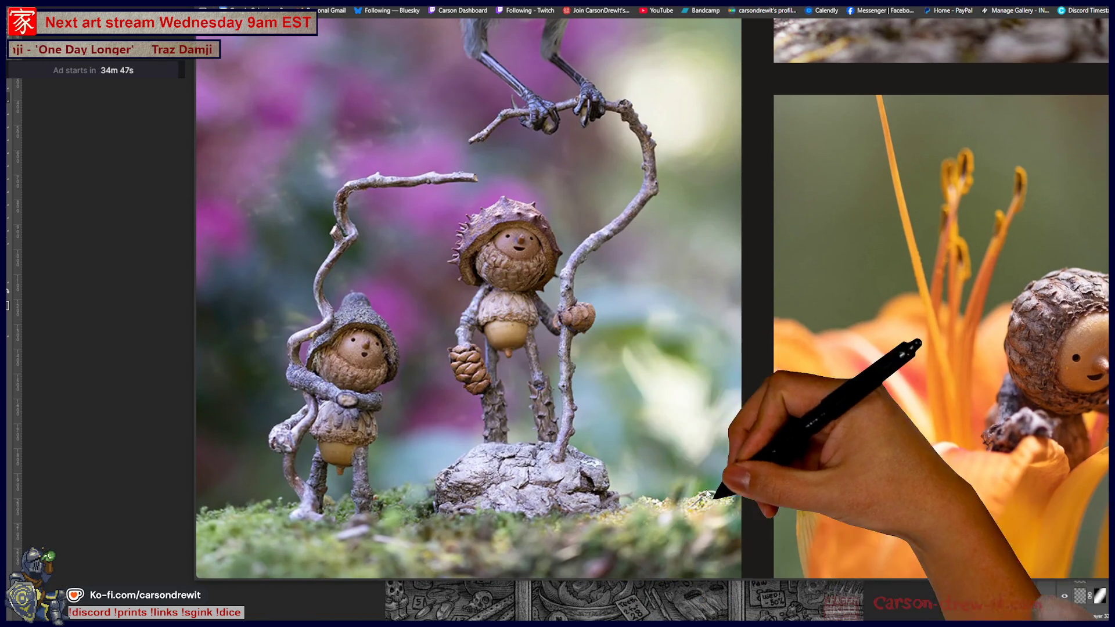
left_click(515, 367)
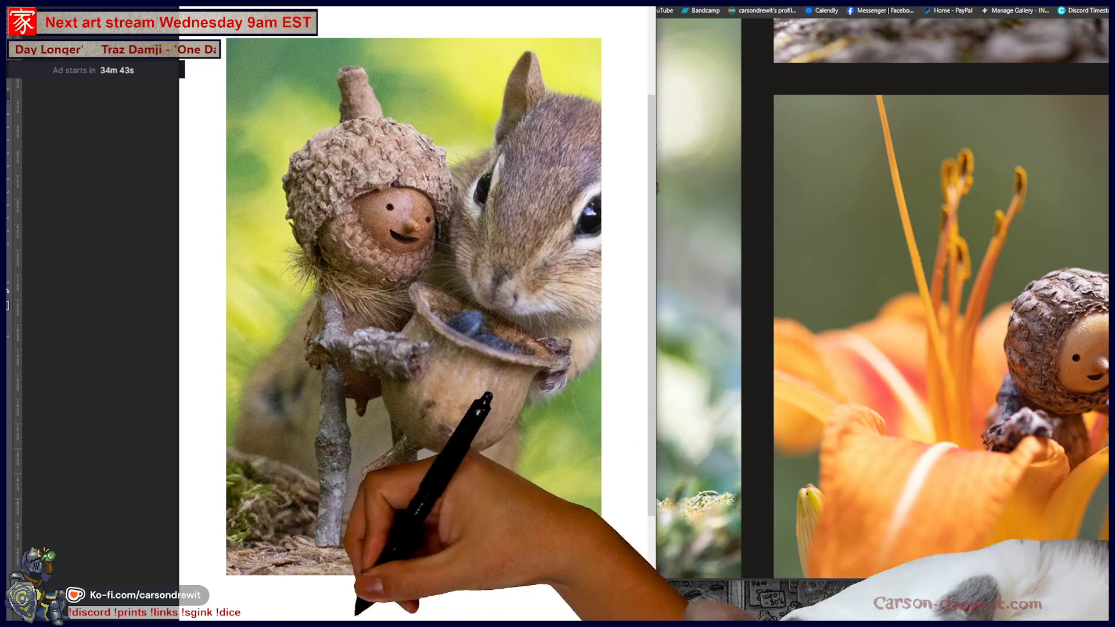
key("Escape")
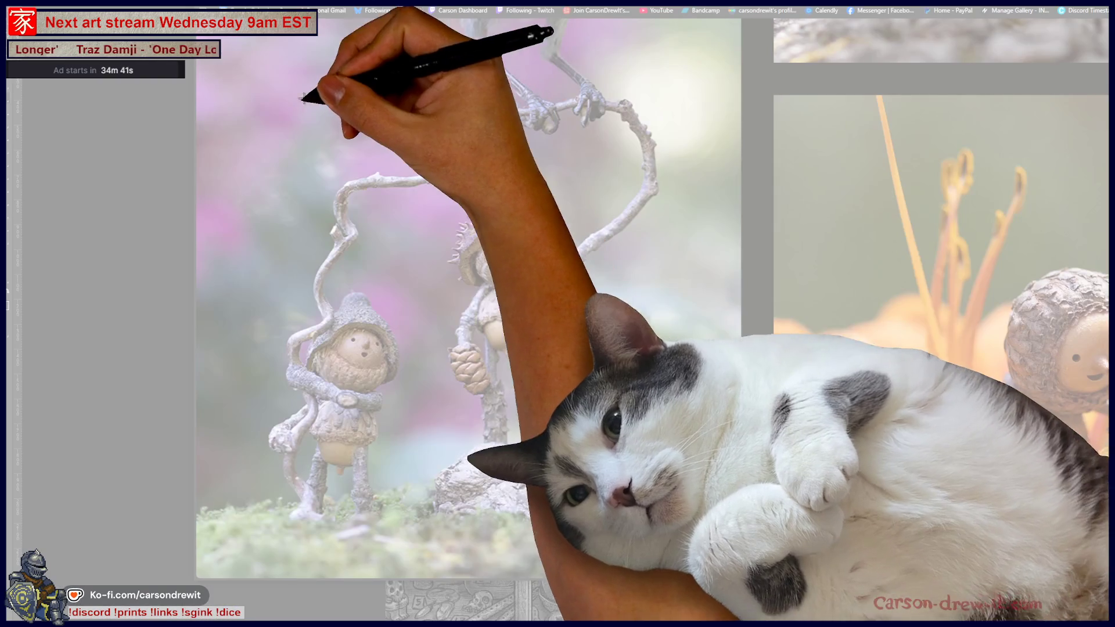
mouse_move(218, 97)
left_mouse_down()
mouse_move(665, 588)
mouse_move(684, 573)
mouse_move(647, 531)
mouse_move(619, 534)
left_mouse_up()
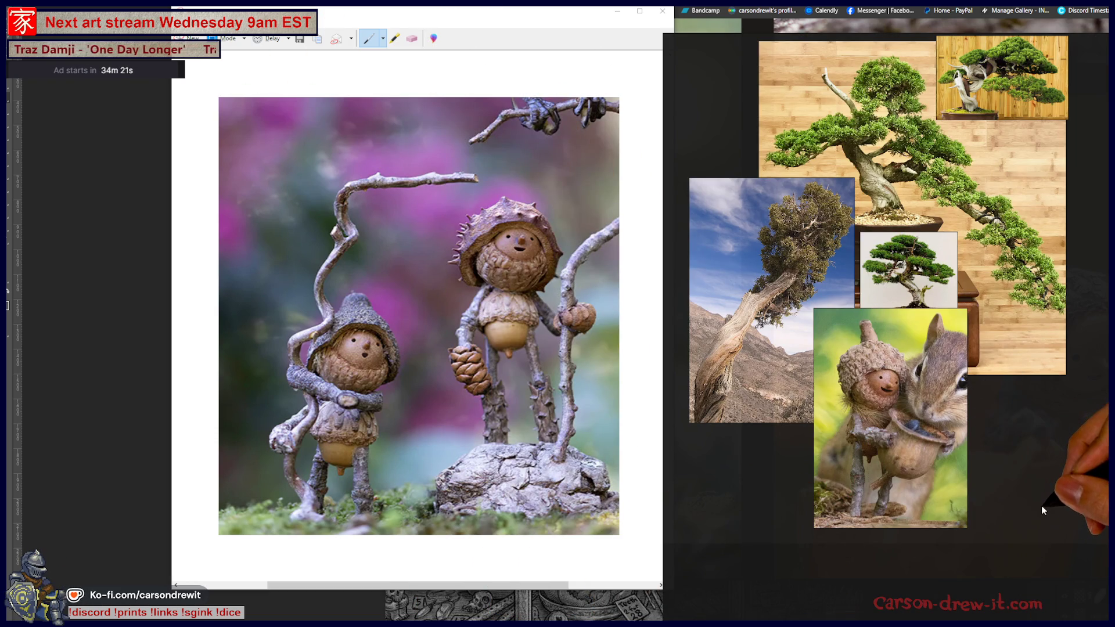
key("ctrl+v")
mouse_move(1029, 511)
left_mouse_down()
mouse_move(1050, 414)
mouse_move(1030, 413)
left_mouse_up()
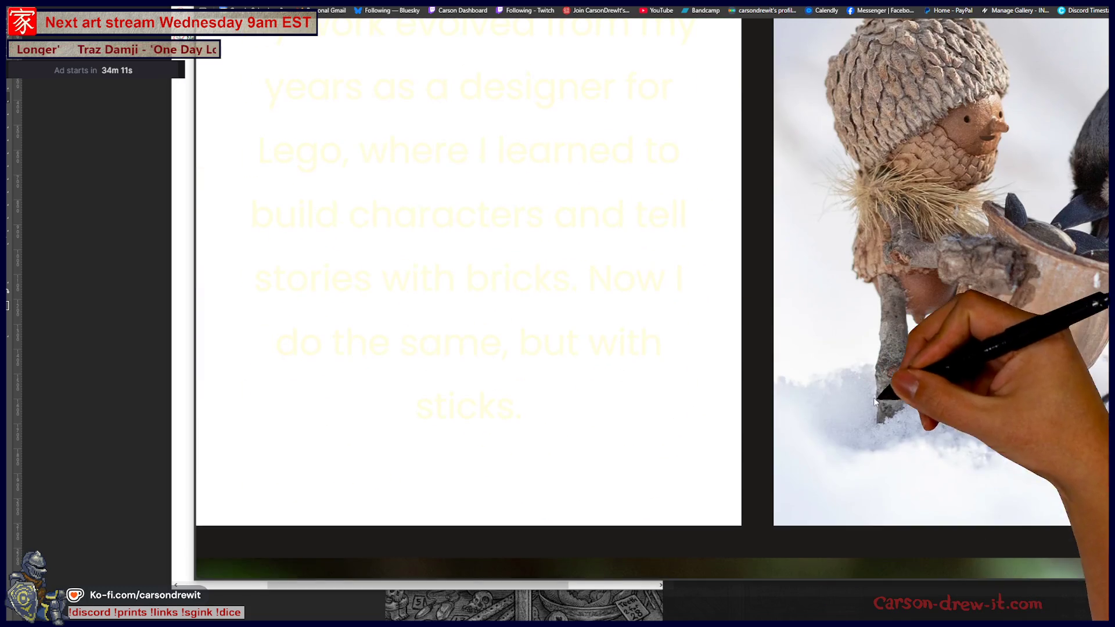
Scroll the Becorns page down to the process video, then bring the Snipping Tool window forward.
scroll(1053, 403, "down", 8)
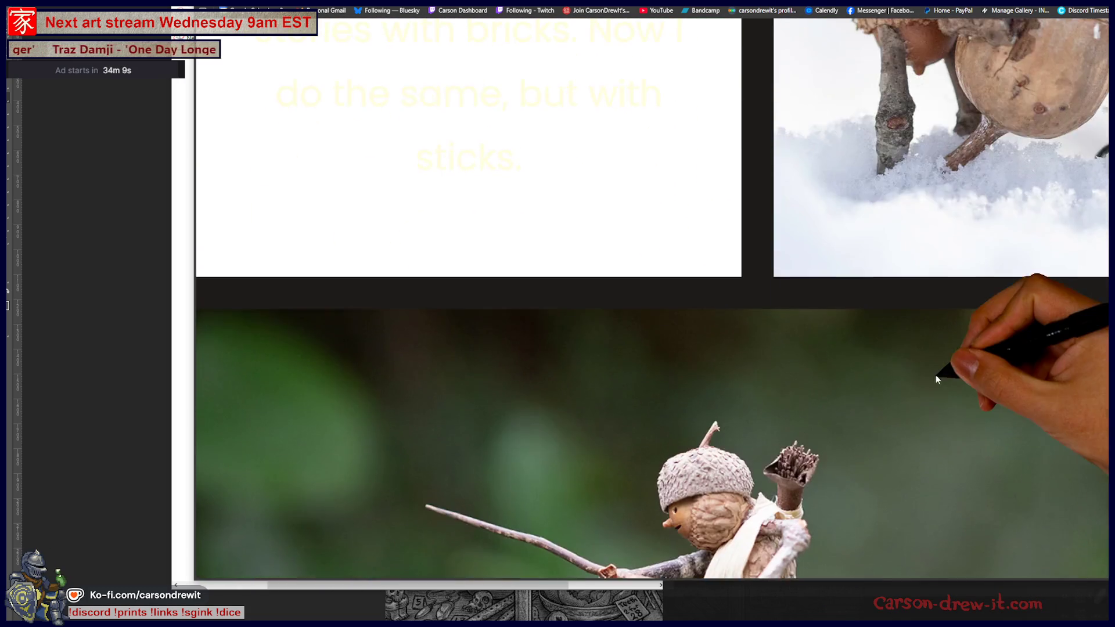
scroll(919, 394, "up", 2)
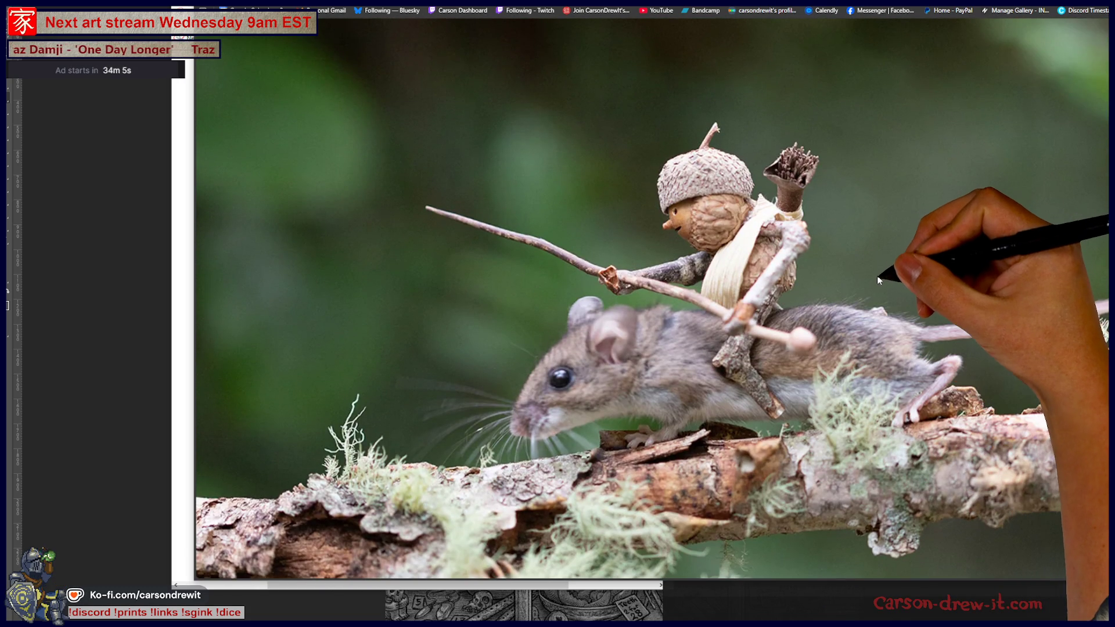
scroll(873, 281, "down", 10)
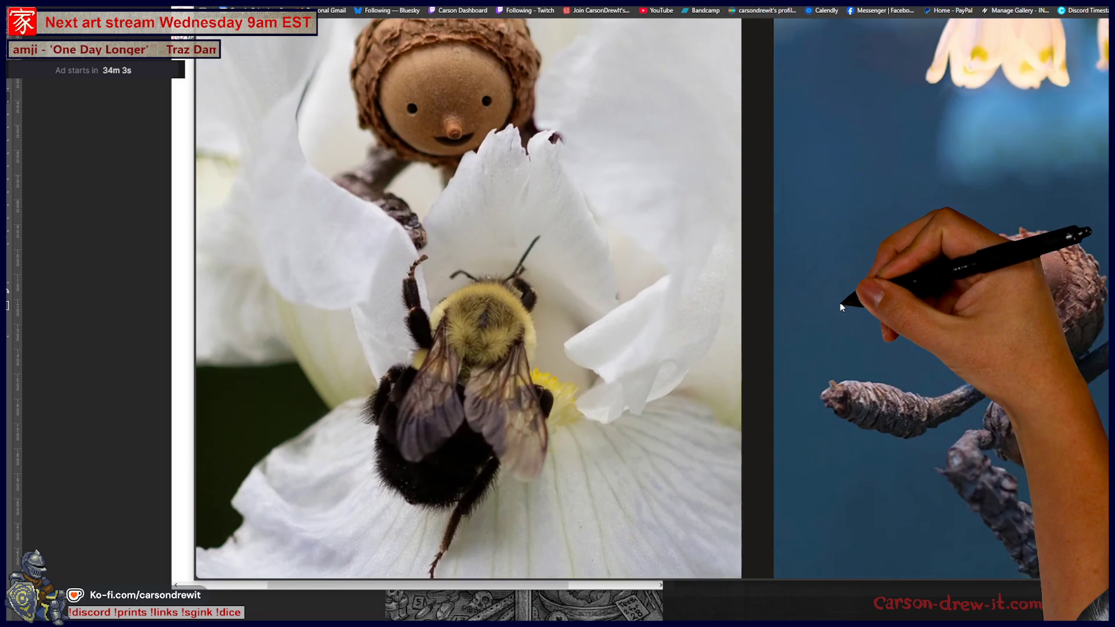
scroll(839, 307, "down", 10)
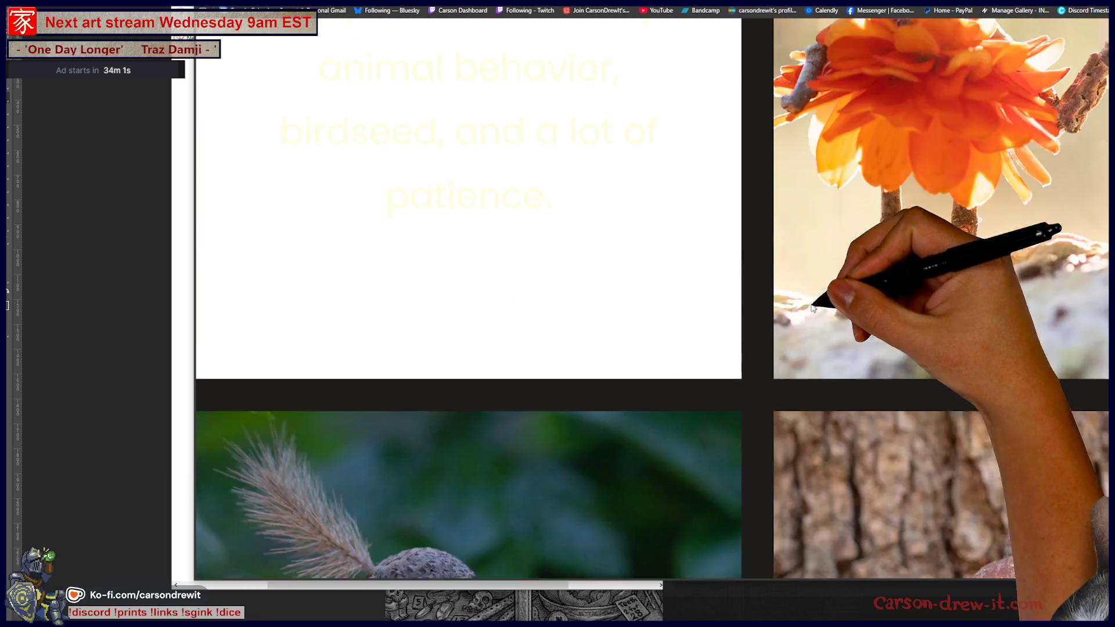
scroll(807, 308, "down", 5)
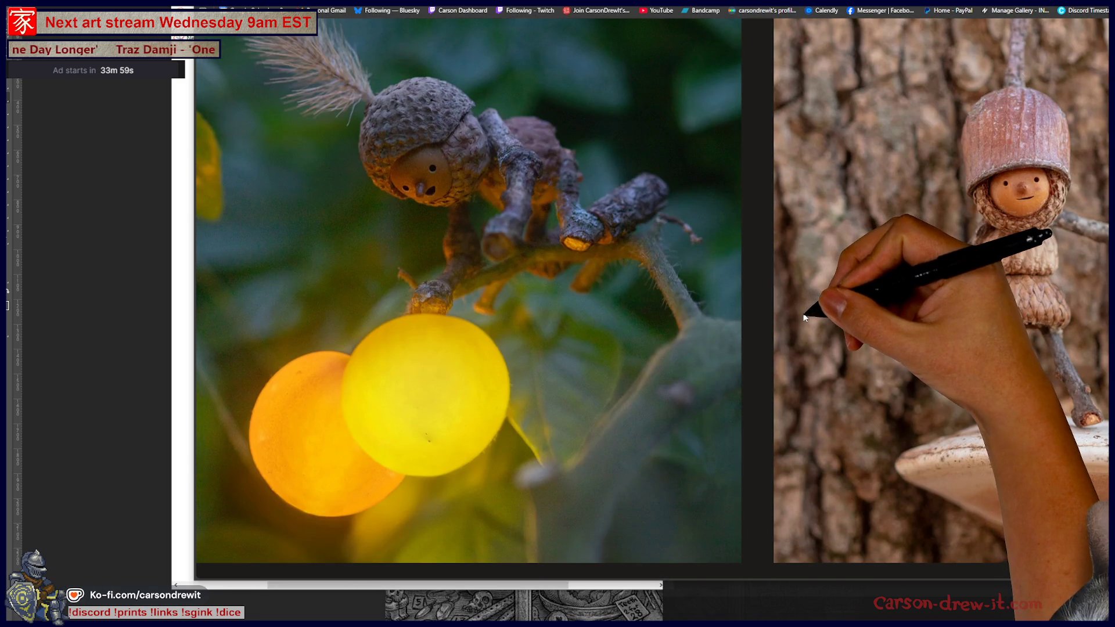
scroll(803, 314, "up", 2)
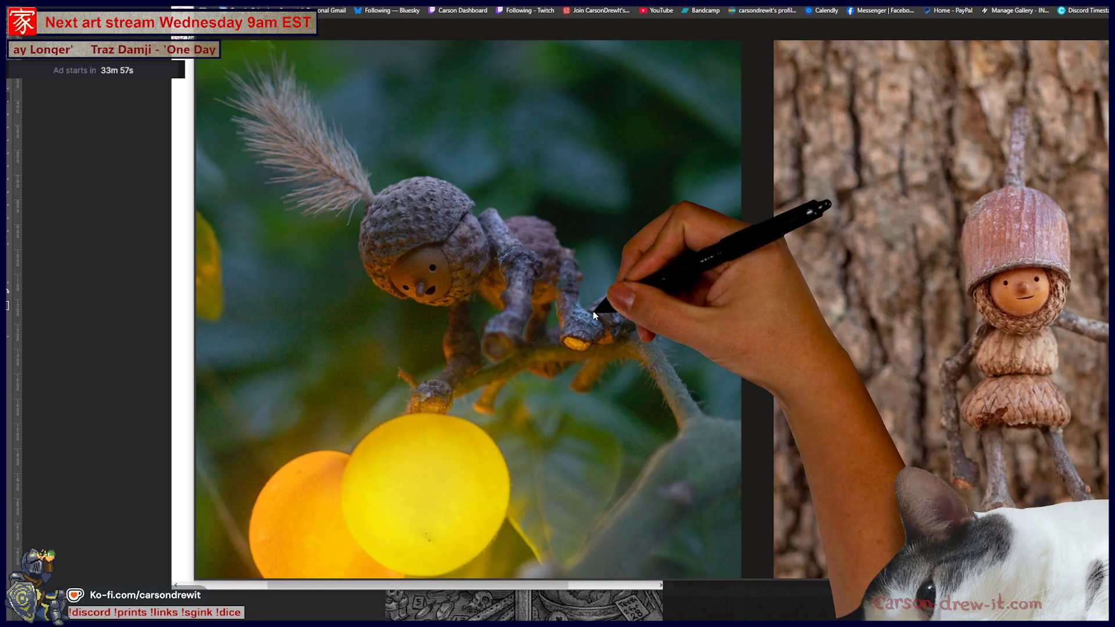
scroll(581, 308, "down", 5)
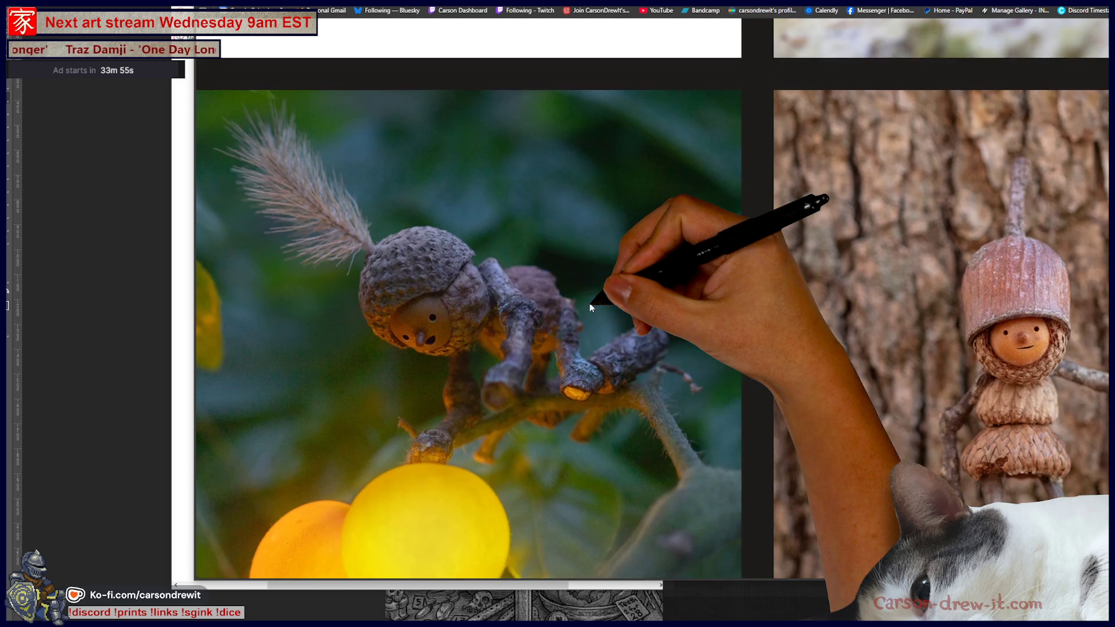
scroll(570, 310, "down", 10)
scroll(566, 336, "up", 2)
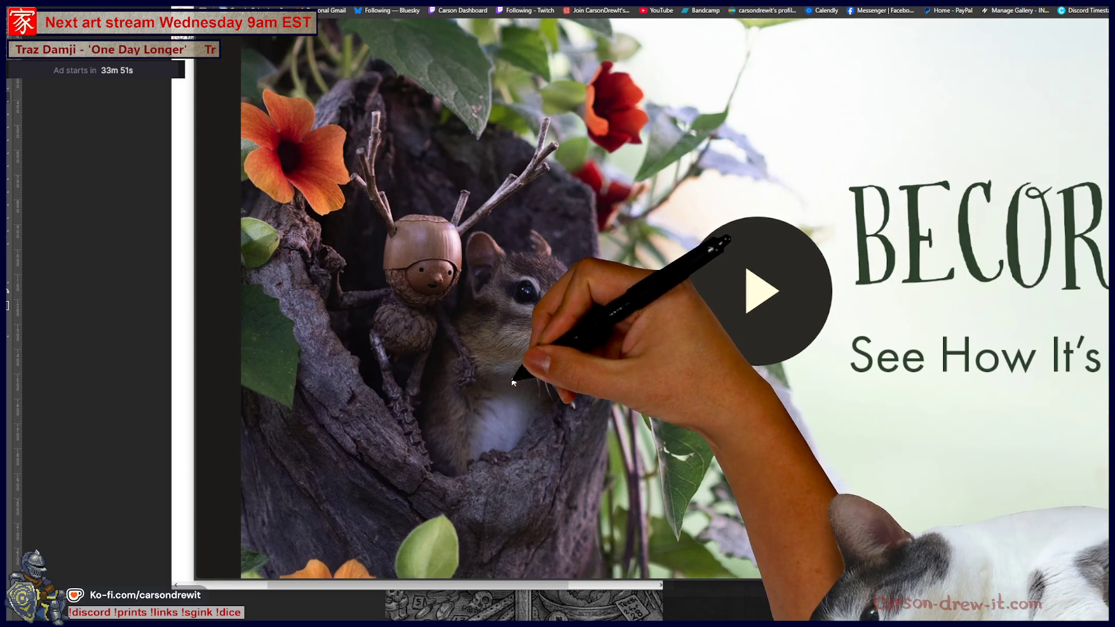
left_click(183, 325)
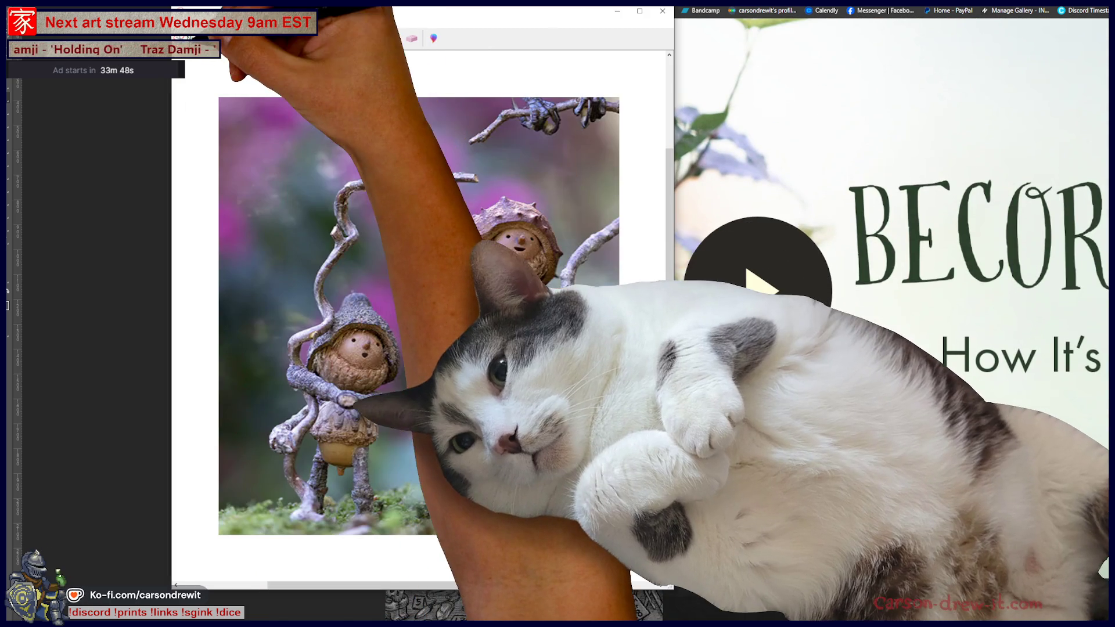
Snip the acorn figure in the tree hollow and paste it into place among the PureRef references.
left_click(189, 37)
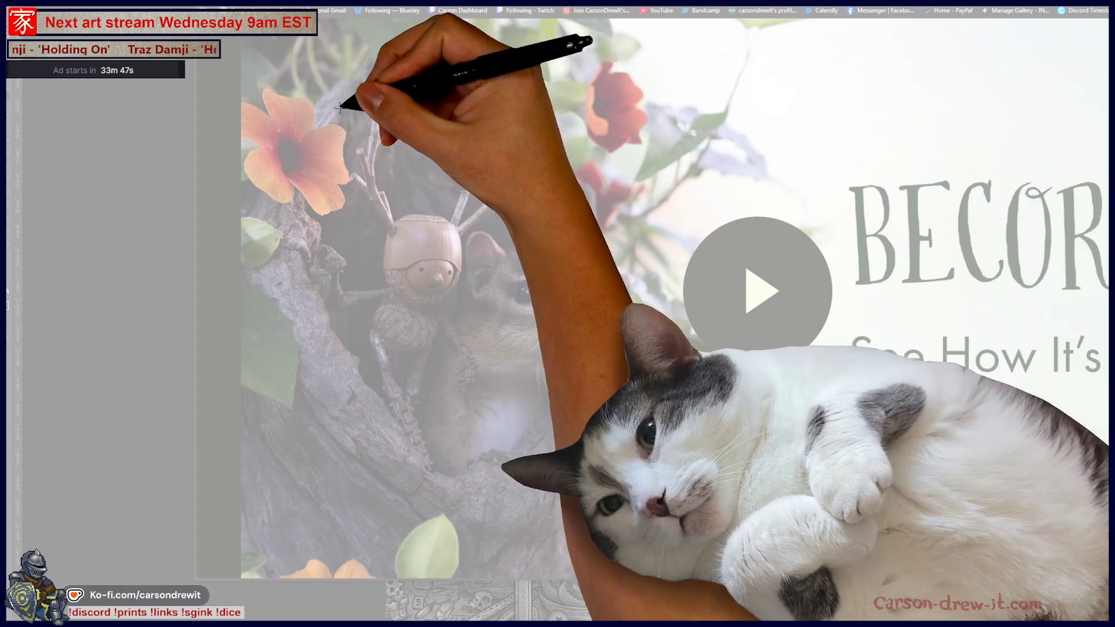
mouse_move(300, 72)
left_mouse_down()
mouse_move(601, 522)
mouse_move(567, 490)
mouse_move(563, 466)
left_mouse_up()
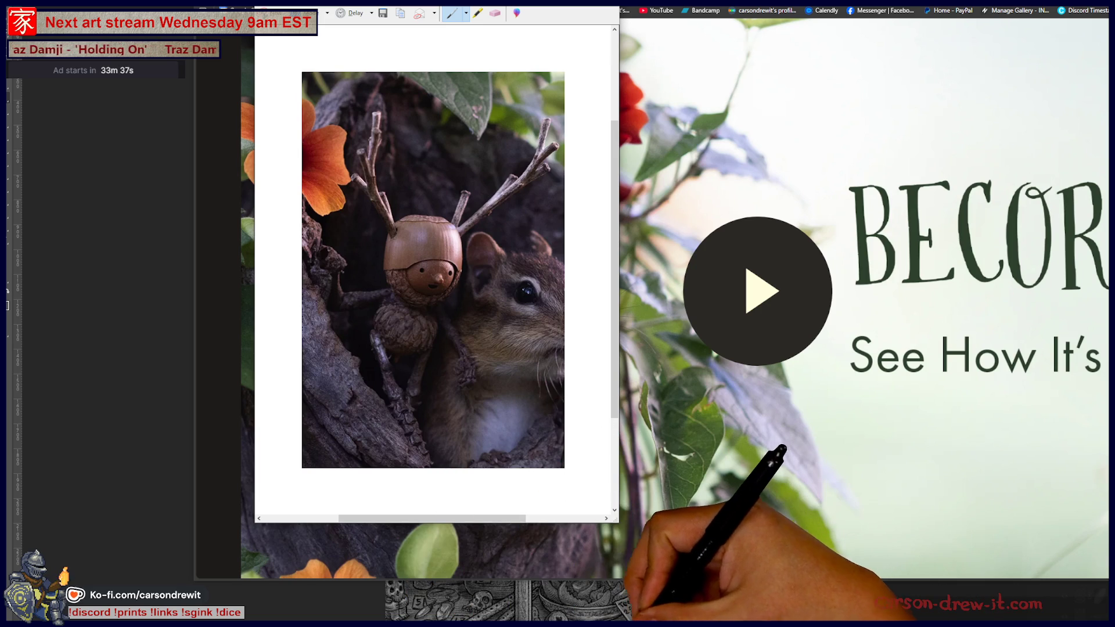
key("alt+Tab")
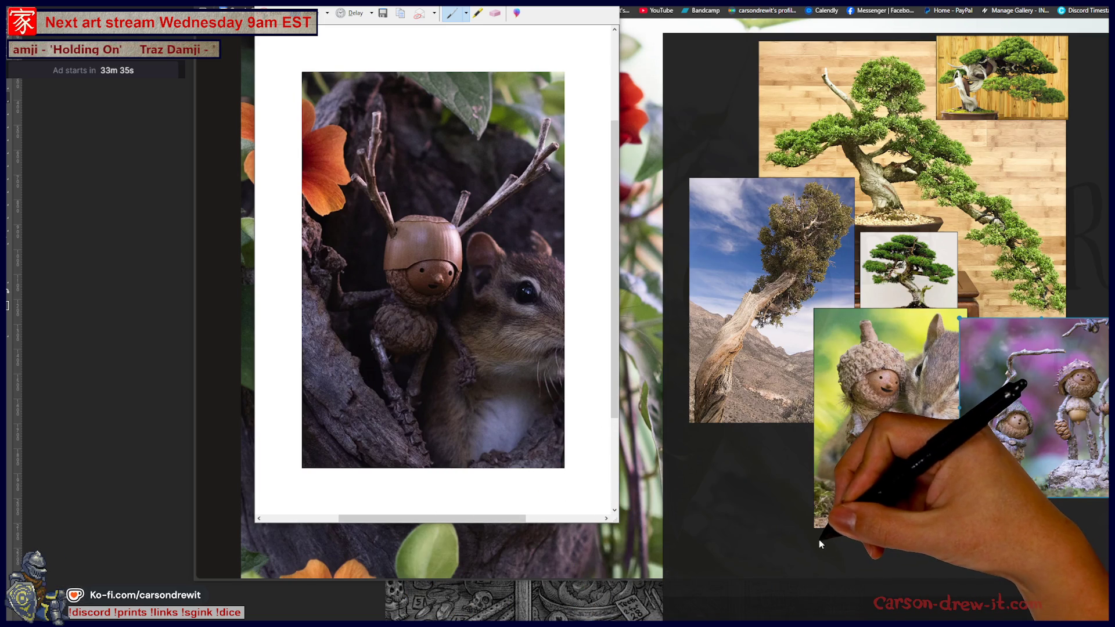
key("ctrl+v")
left_click_drag(840, 552, 802, 458)
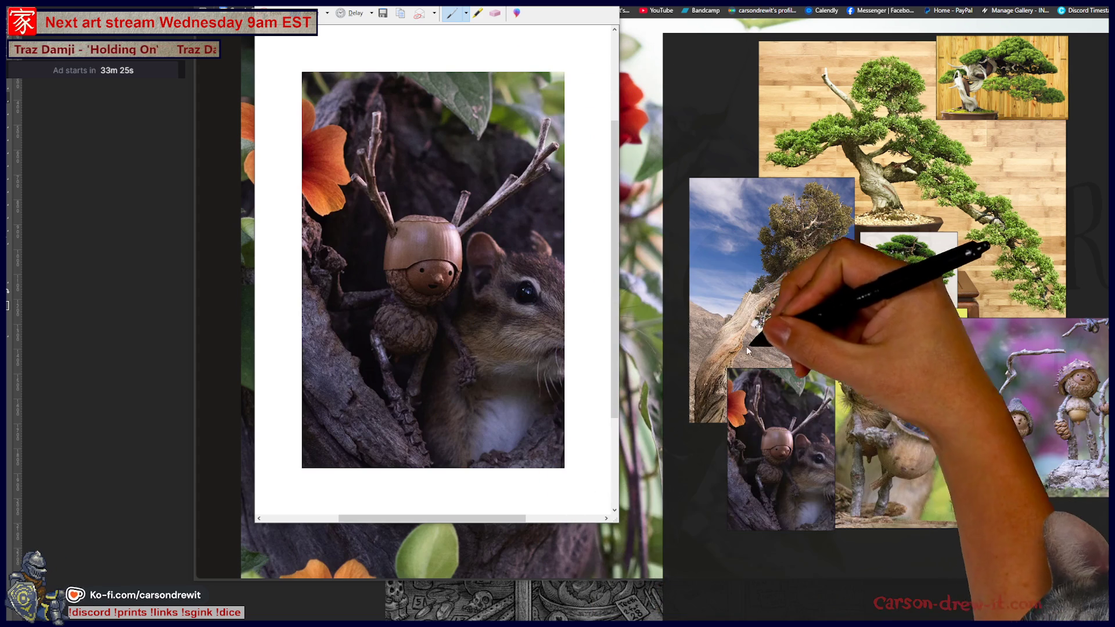
left_click_drag(767, 465, 785, 477)
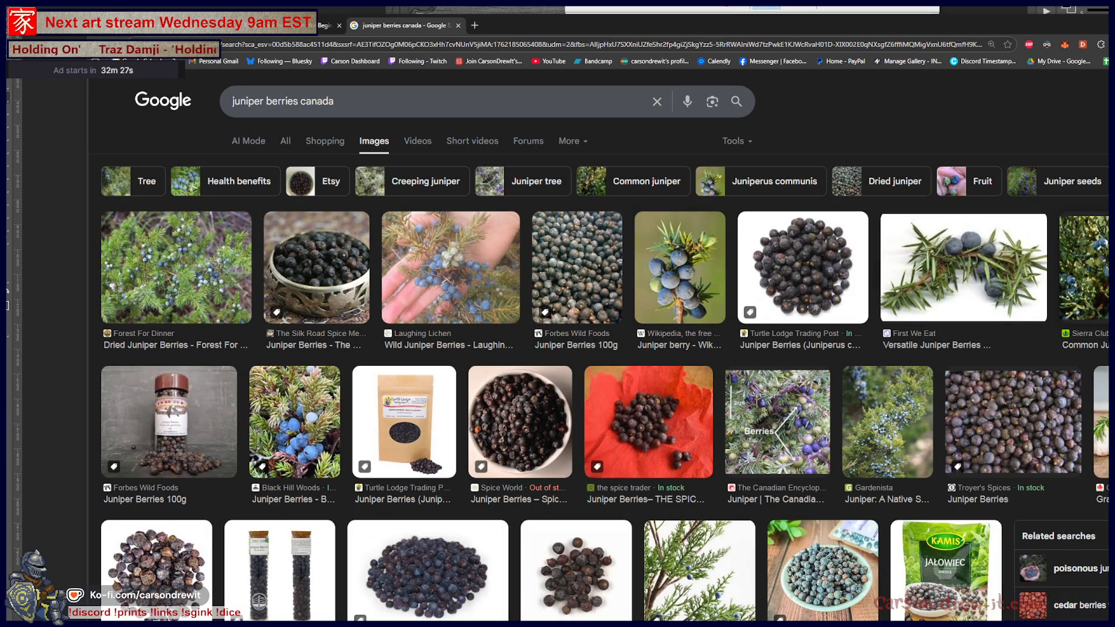
Preview the Juniperus horizontalis Wikipedia photo, then its Creeping Juniper related image.
scroll(703, 430, "down", 3)
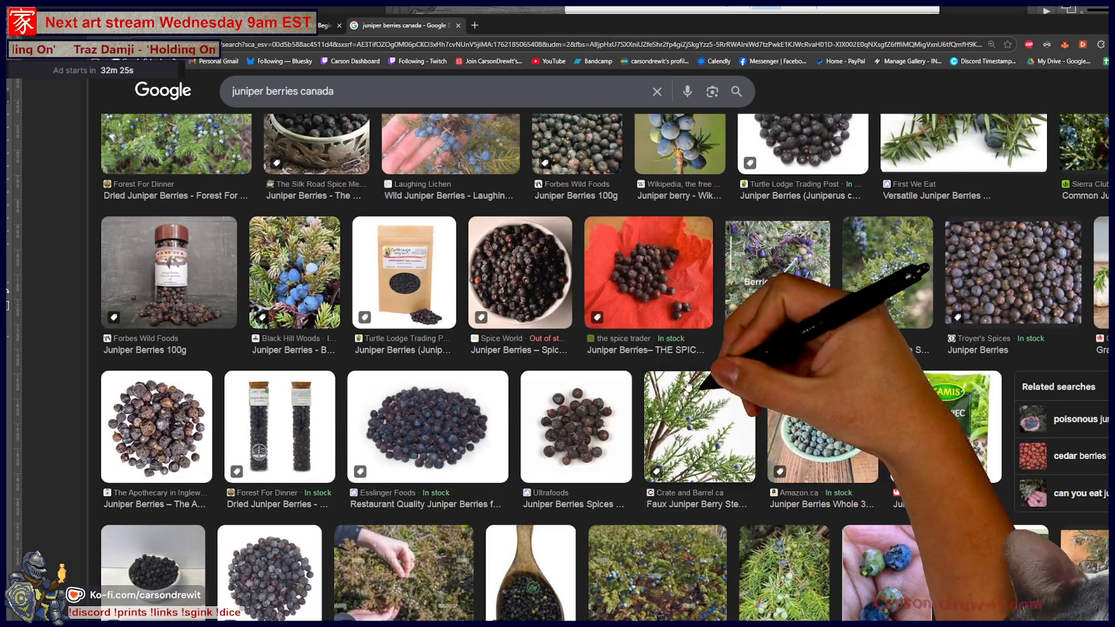
scroll(702, 430, "down", 5)
scroll(522, 360, "down", 5)
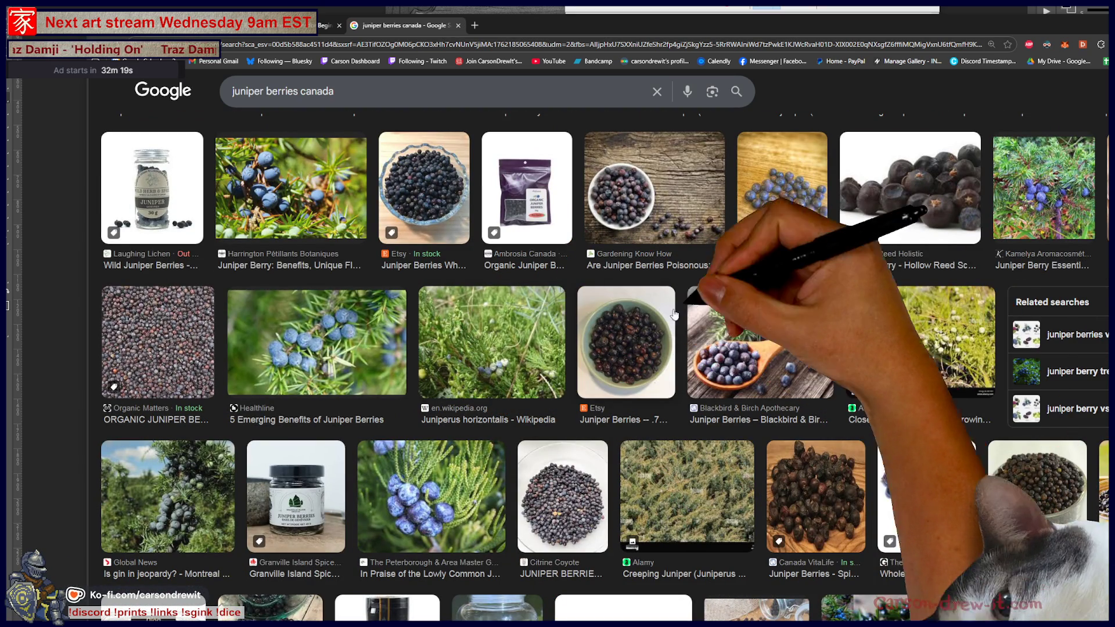
left_click(513, 347)
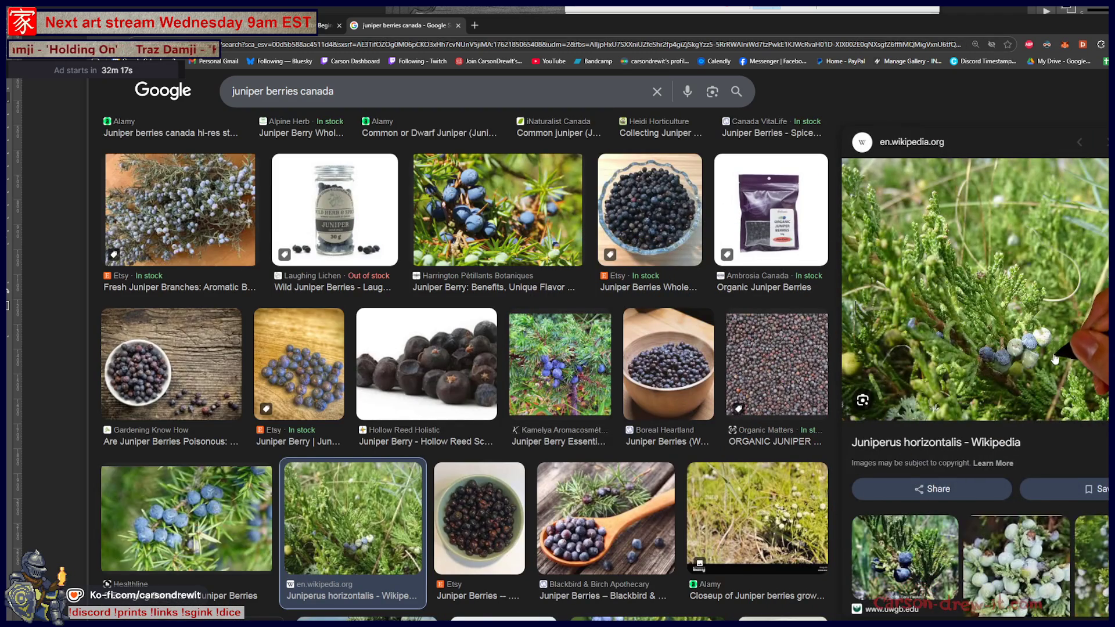
scroll(1046, 369, "down", 4)
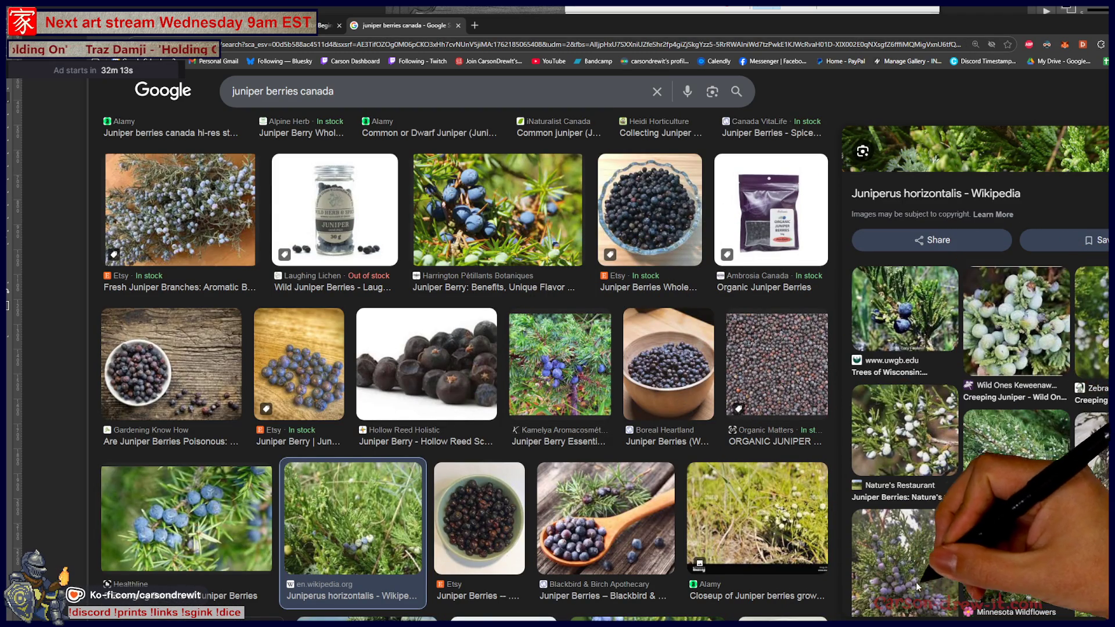
left_click(1065, 340)
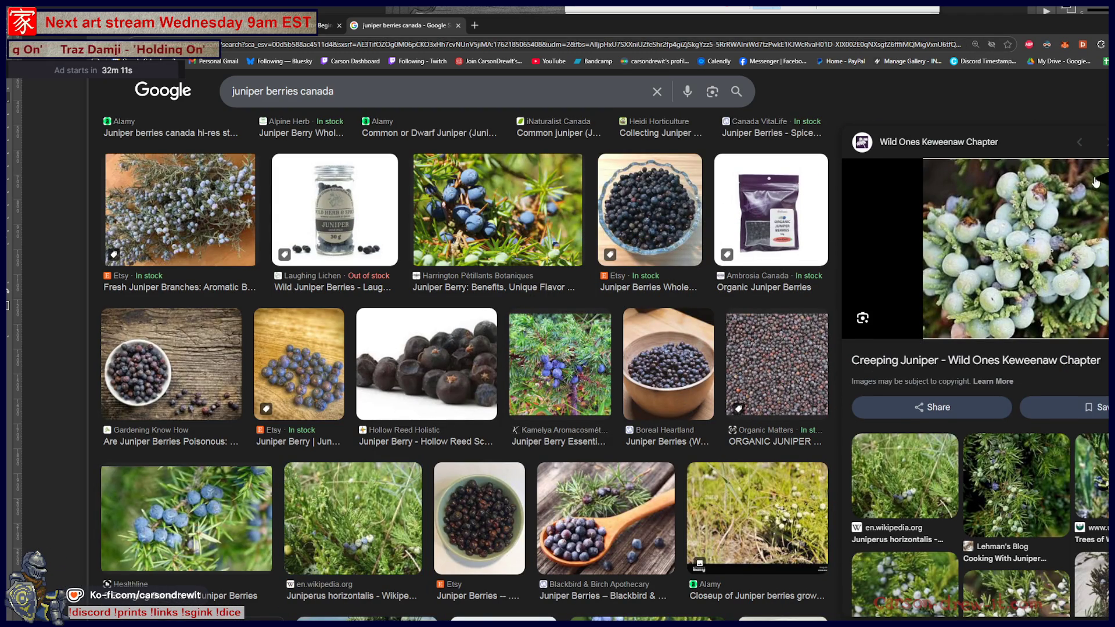
Maximize the browser and copy the Creeping Juniper image's link.
double_click(1089, 34)
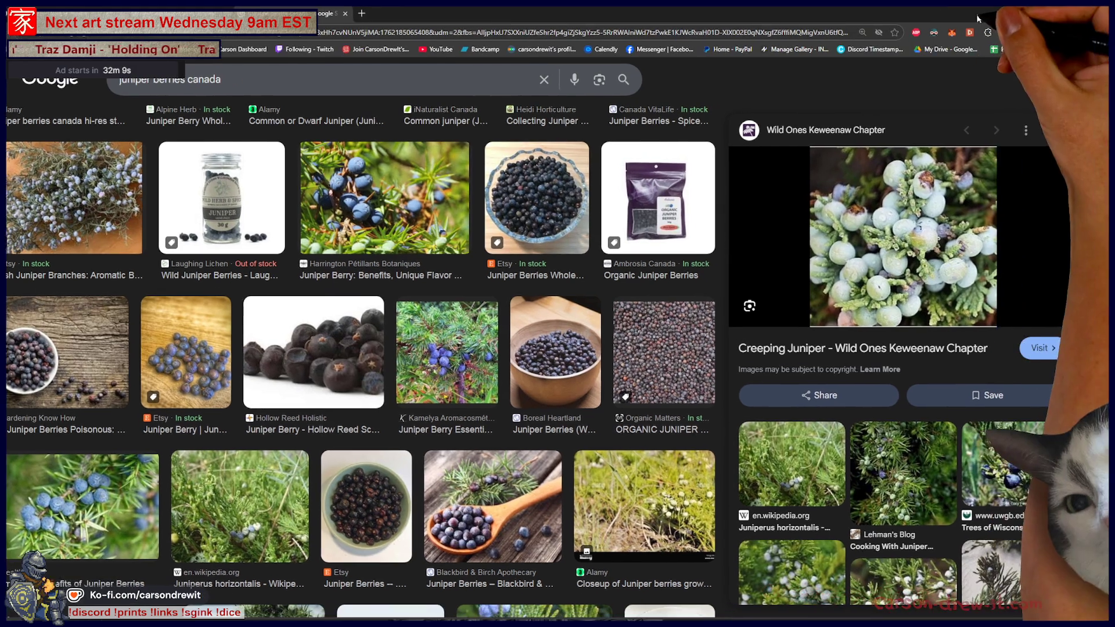
right_click(904, 260)
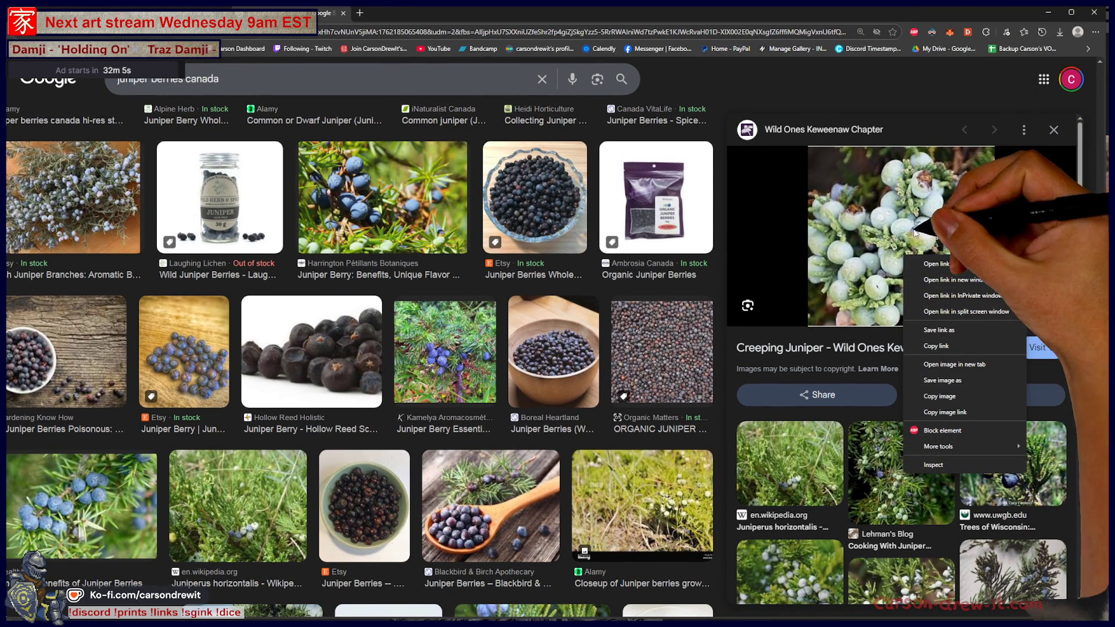
left_click(950, 346)
scroll(886, 500, "down", 3)
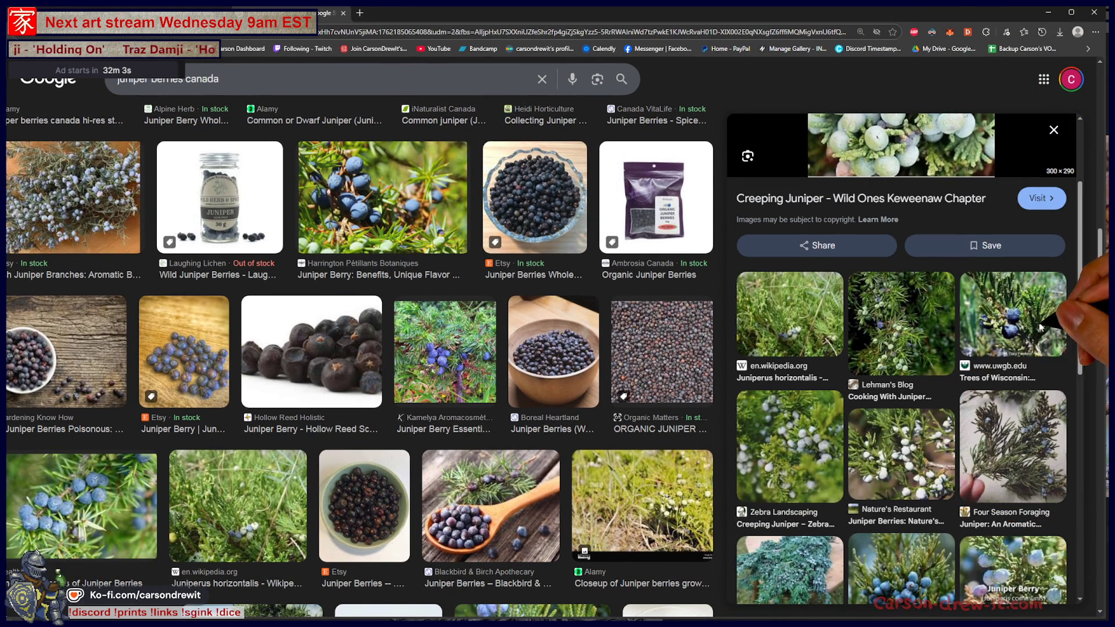
scroll(558, 325, "up", 5)
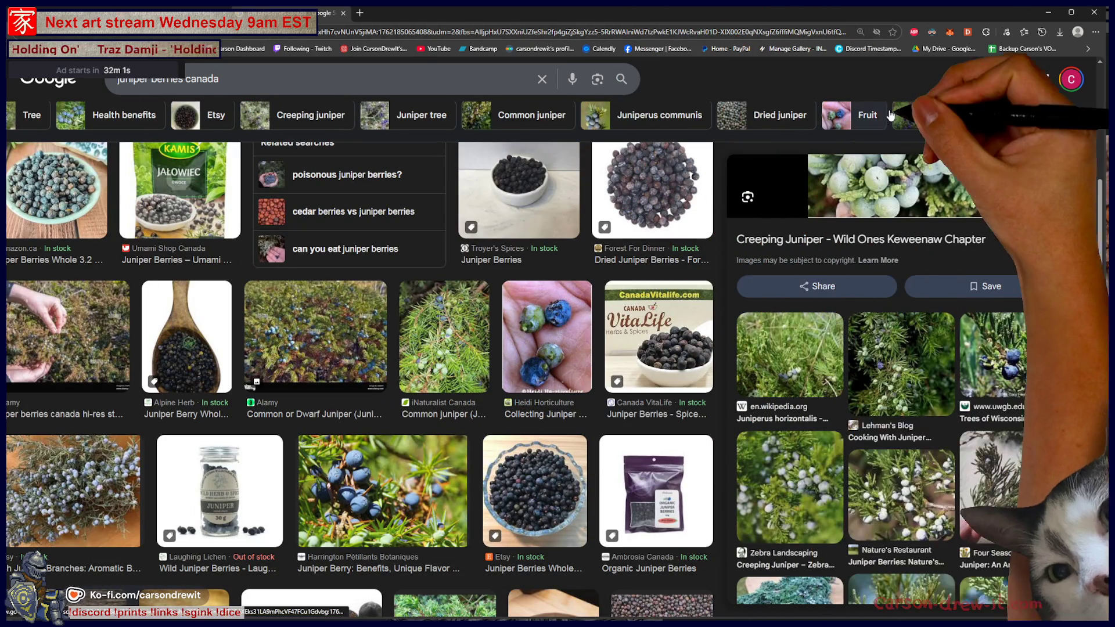
Filter the juniper berries canada results to Large images only.
key("ctrl+minus")
key("ctrl+plus")
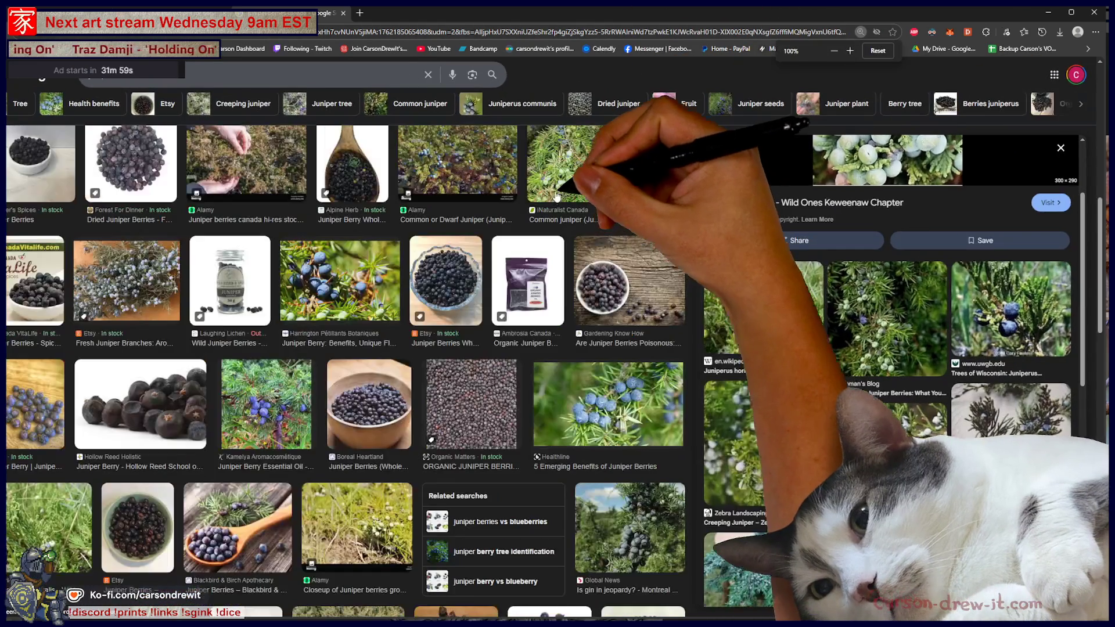
key("ctrl+minus")
key("ctrl+plus")
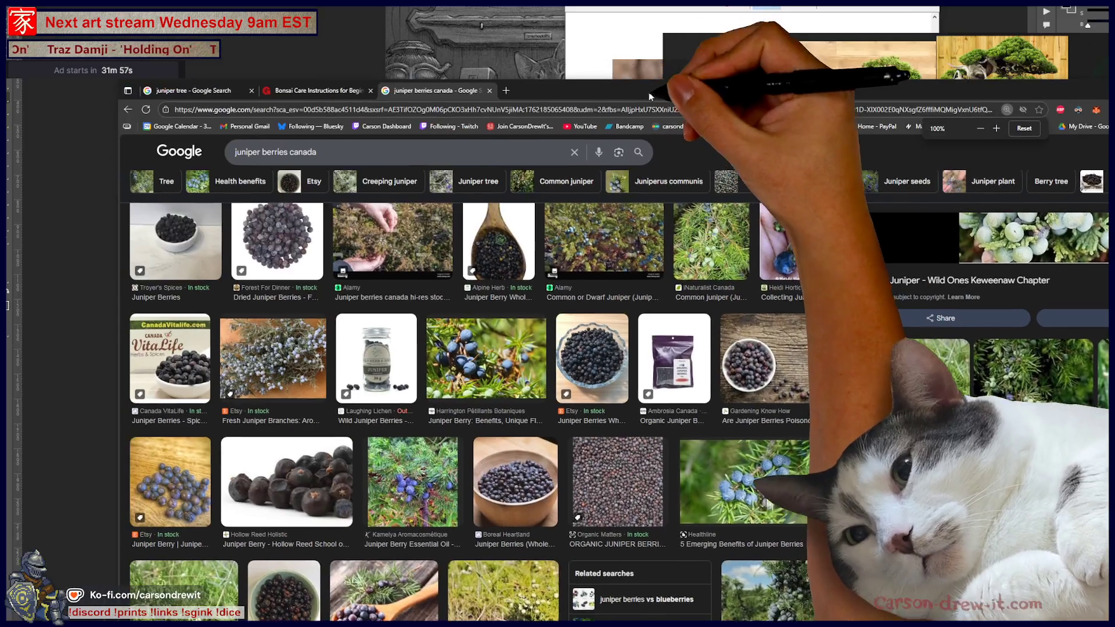
scroll(621, 290, "up", 3)
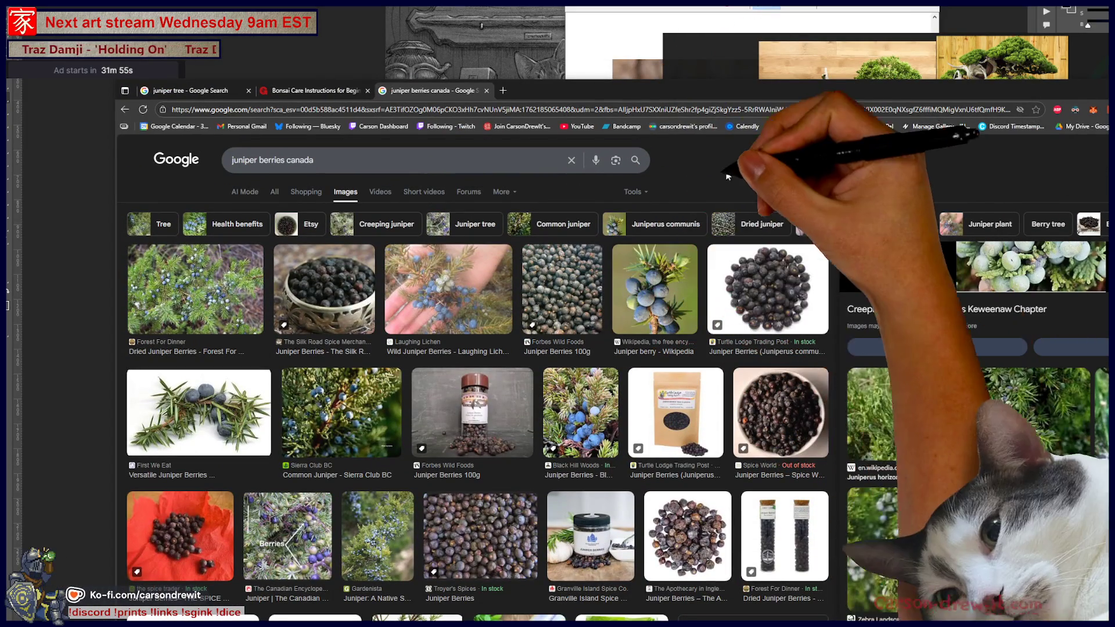
left_click(633, 191)
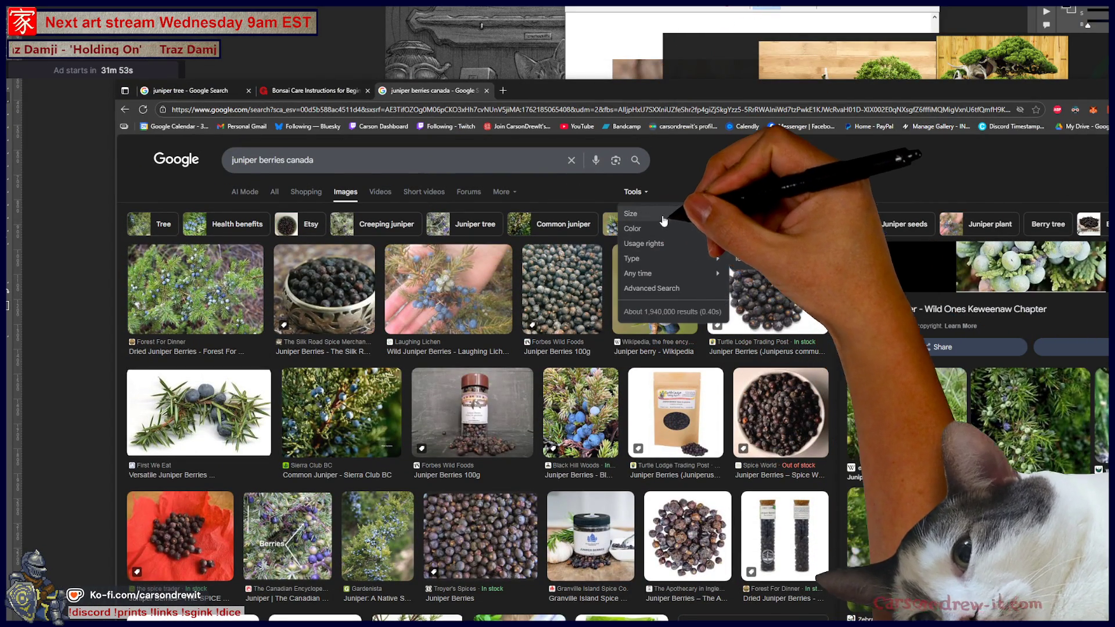
mouse_move(667, 214)
left_click(744, 229)
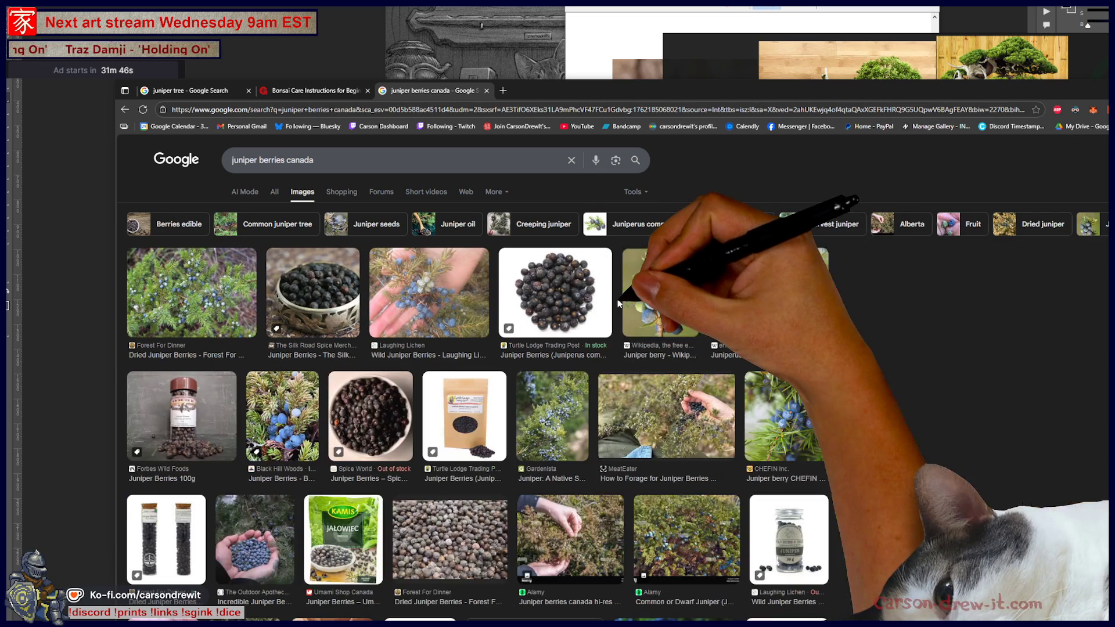
Preview the Wikipedia juniper berry photo and open it at full size.
left_click(627, 302)
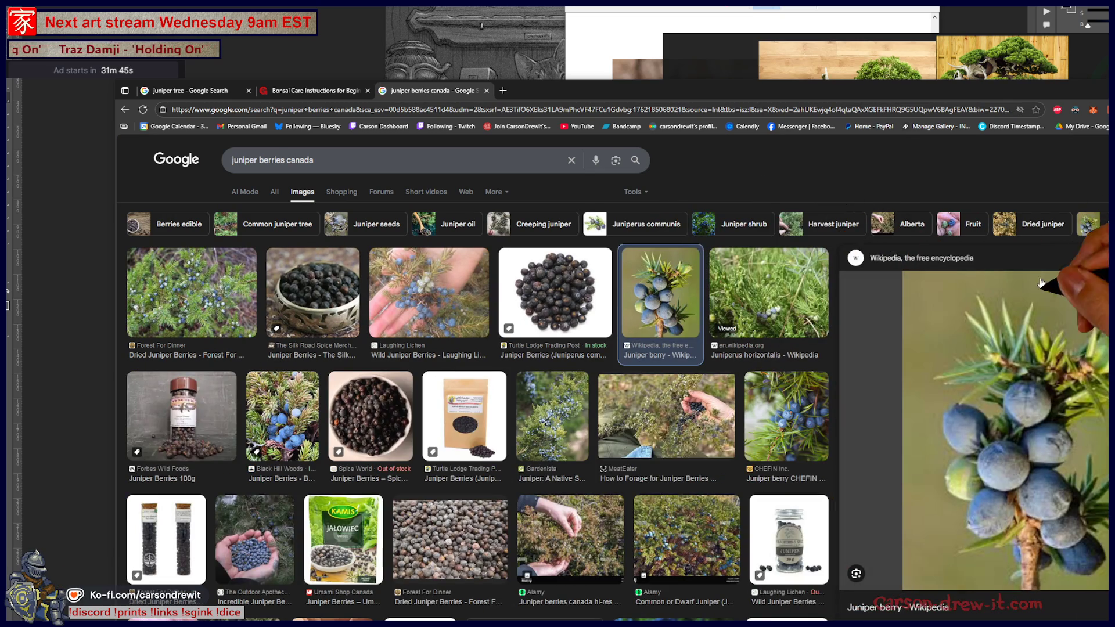
mouse_move(1055, 99)
left_mouse_down()
mouse_move(858, 50)
mouse_move(649, 17)
mouse_move(610, 24)
left_mouse_up()
right_click(670, 355)
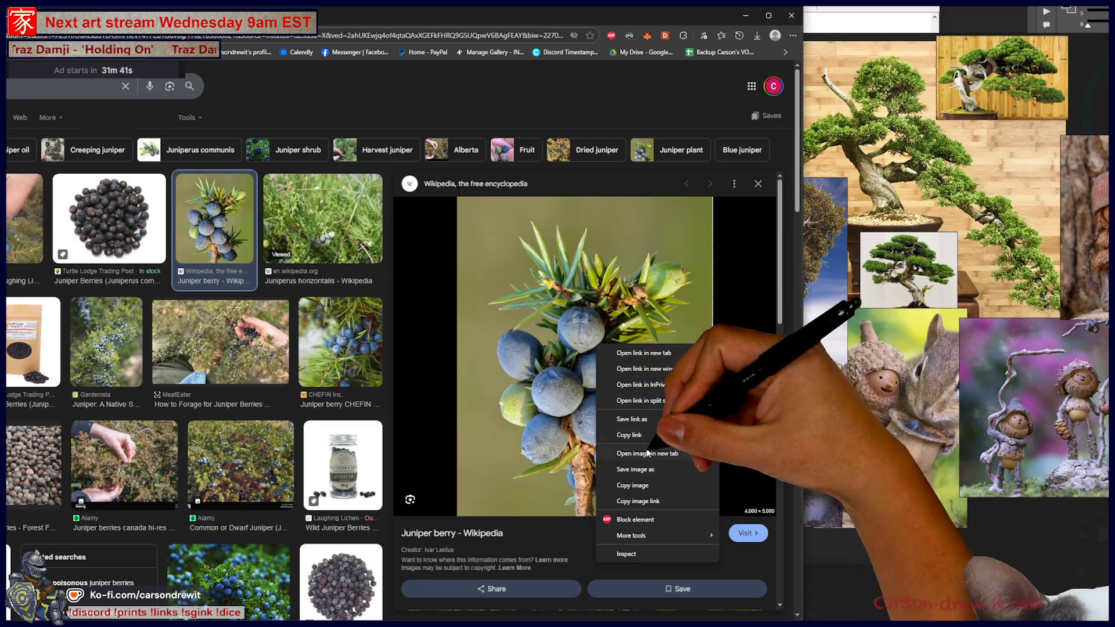
left_click(671, 355)
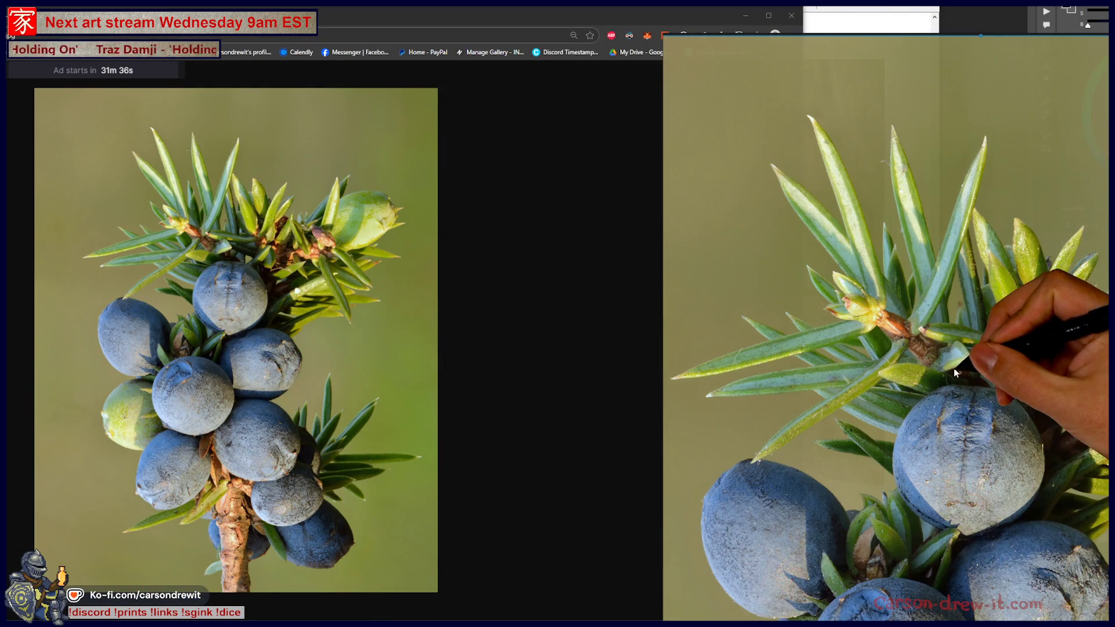
Scale the juniper berry photo down and place it at the collage's upper-left, then bring the browser forward.
scroll(953, 368, "down", 5)
mouse_move(951, 386)
left_mouse_down()
mouse_move(1103, 389)
mouse_move(874, 438)
left_mouse_up()
left_click_drag(1092, 240, 888, 493)
left_click_drag(860, 552, 1067, 417)
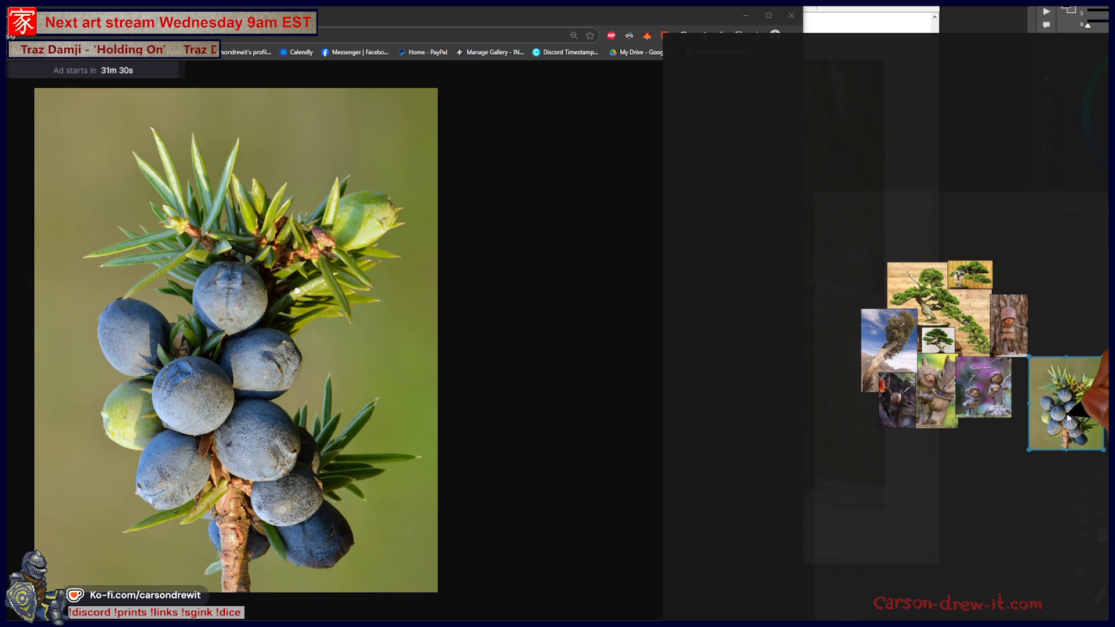
mouse_move(1052, 280)
left_mouse_down()
mouse_move(831, 270)
mouse_move(852, 279)
left_mouse_up()
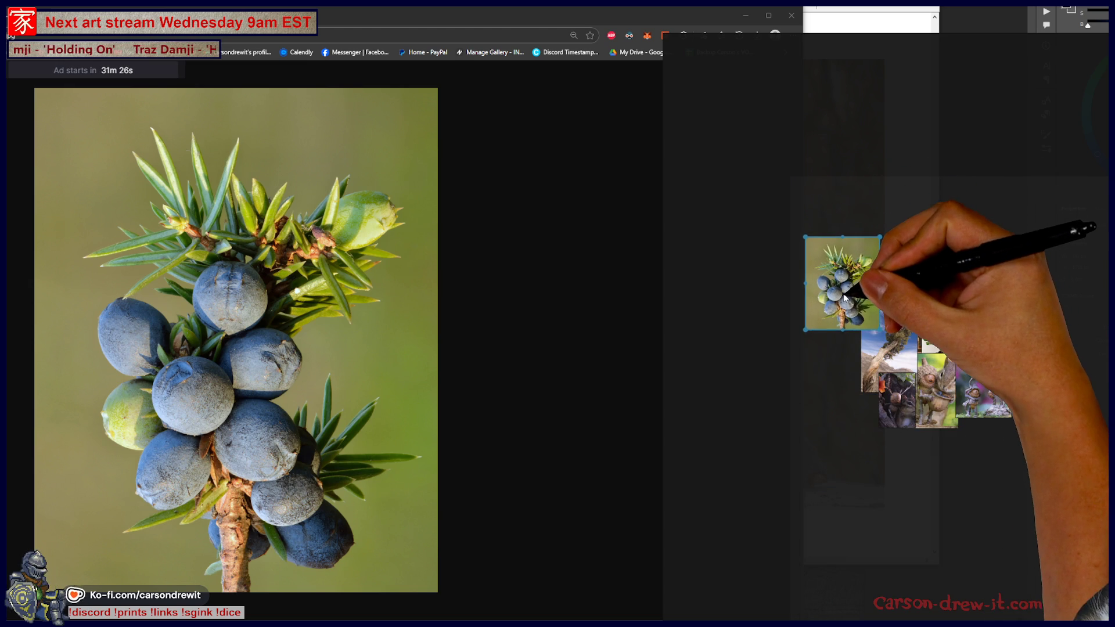
scroll(836, 285, "up", 4)
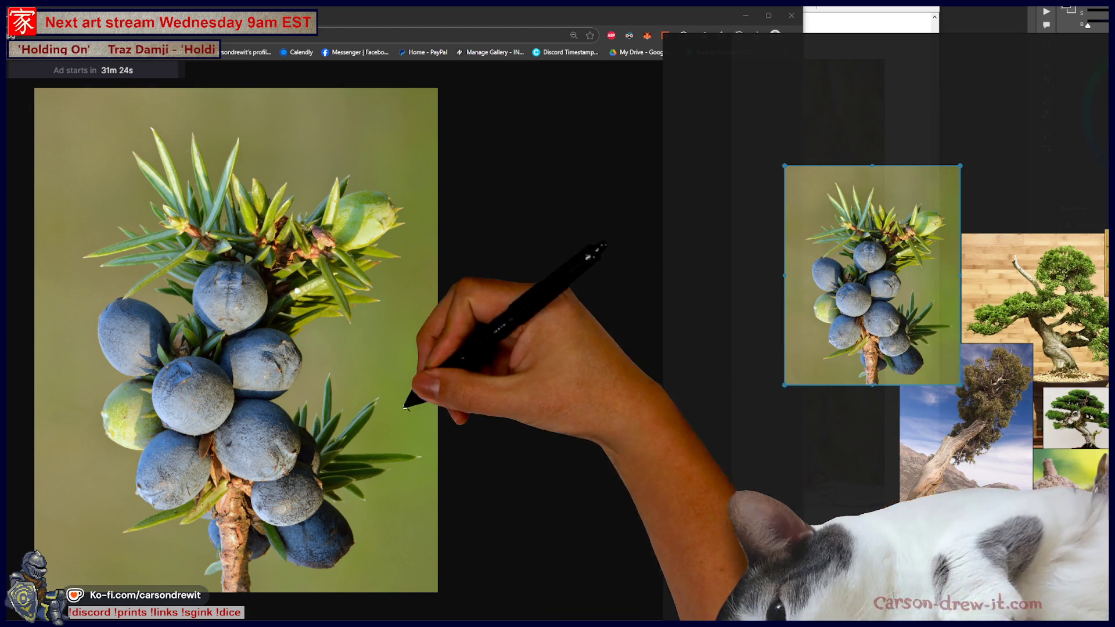
left_click(406, 398)
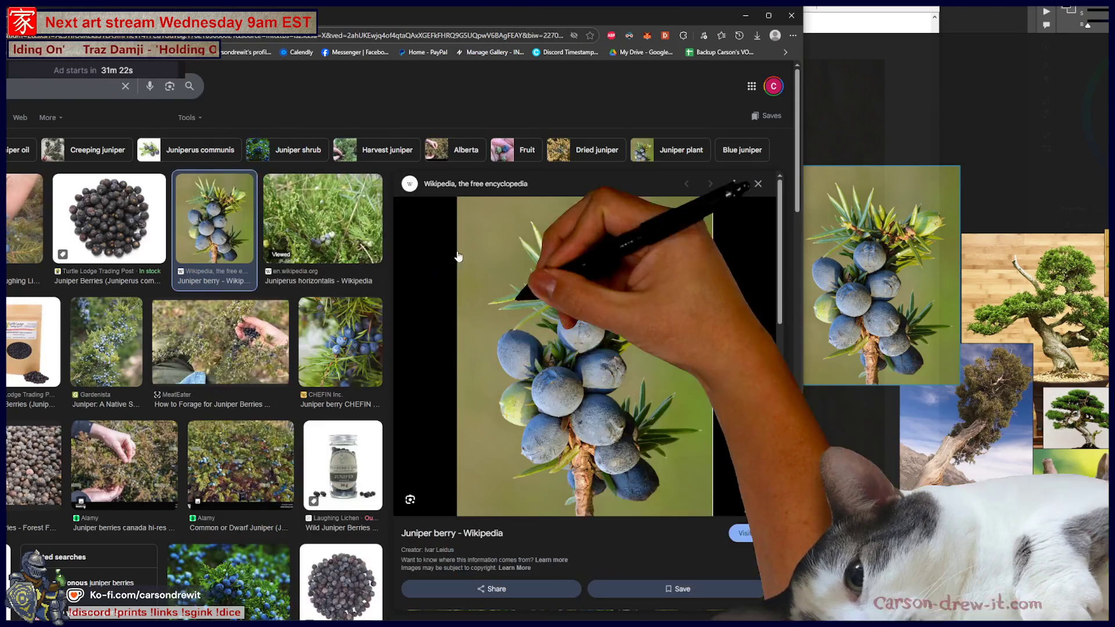
Preview the Al Waleed International juniper photo and bring up its image options.
scroll(255, 365, "down", 3)
scroll(255, 366, "down", 5)
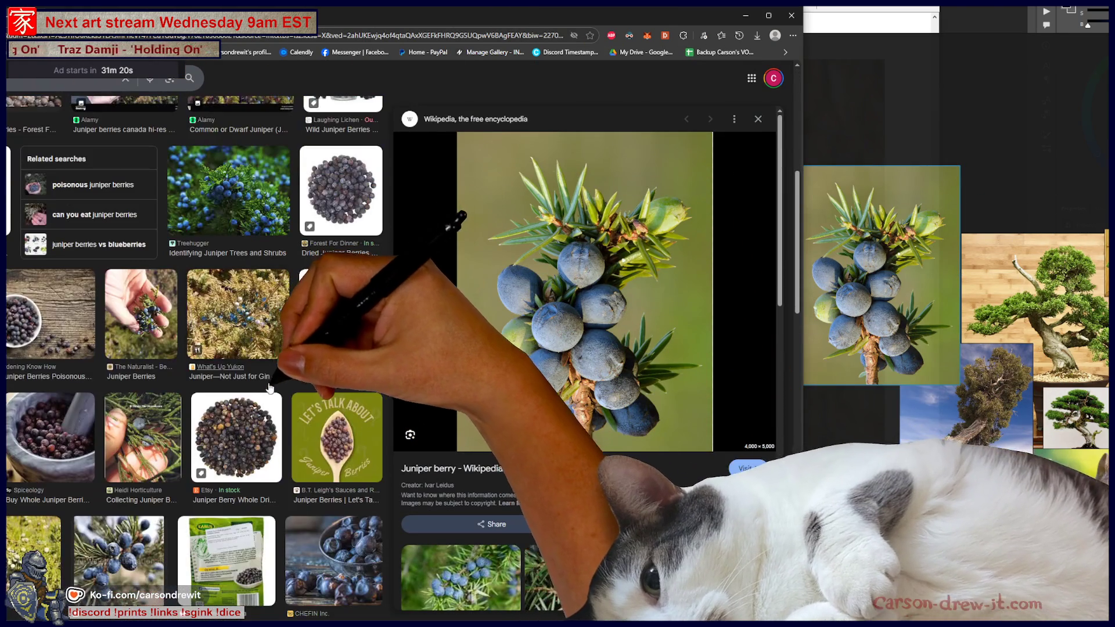
left_click(109, 567)
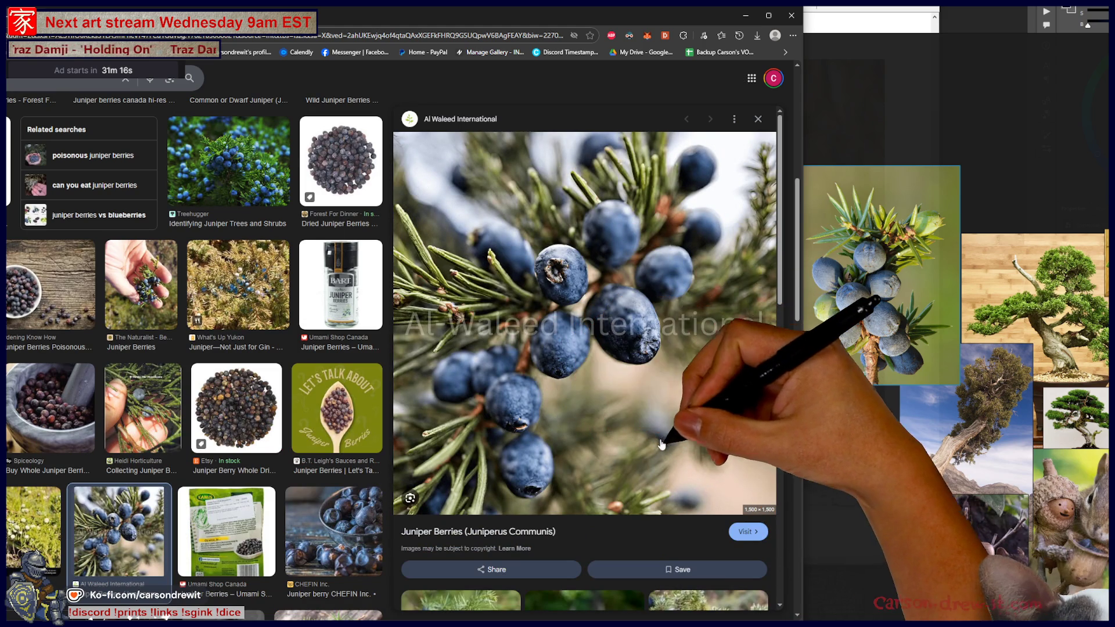
right_click(635, 367)
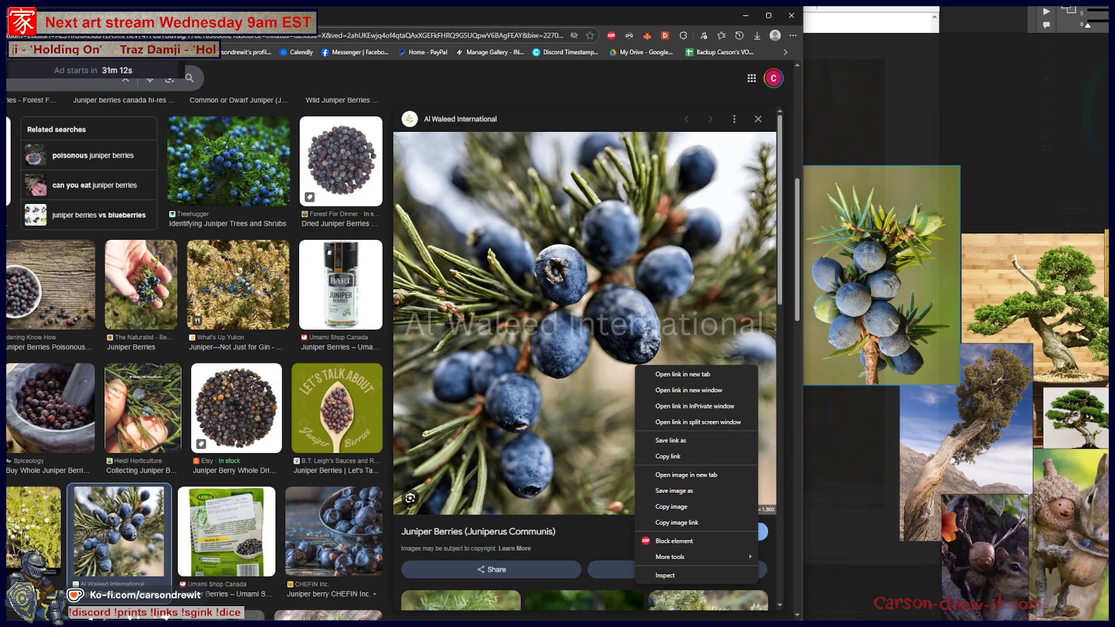
Preview the Trees and Shrubs Online Juniperus communis photo, then bring the Twitch revenue dashboard into view.
scroll(194, 357, "down", 10)
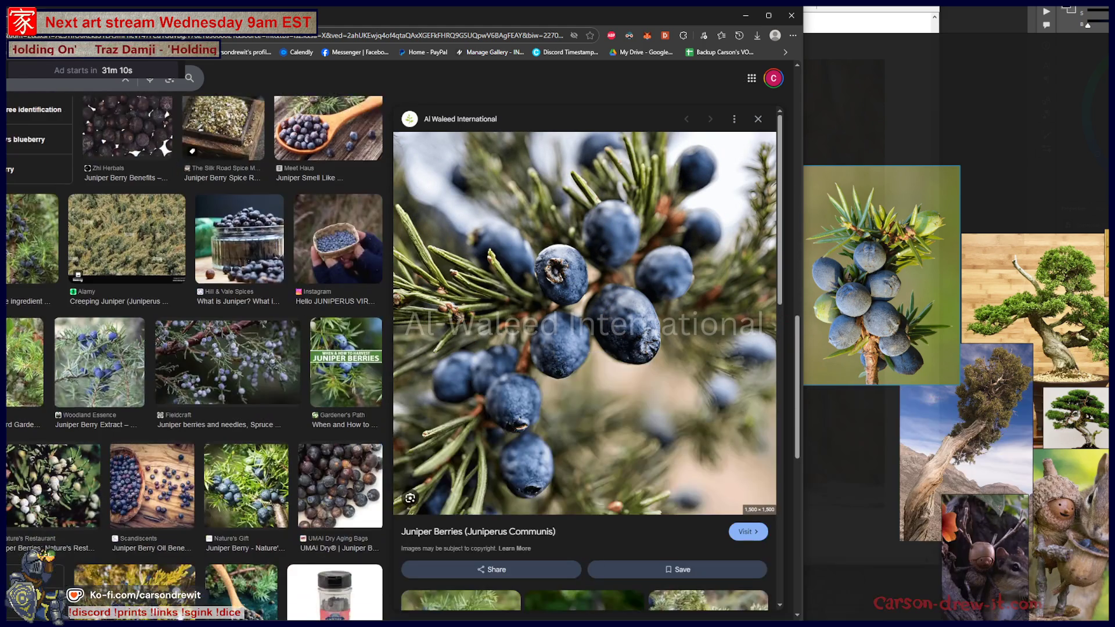
scroll(262, 367, "down", 5)
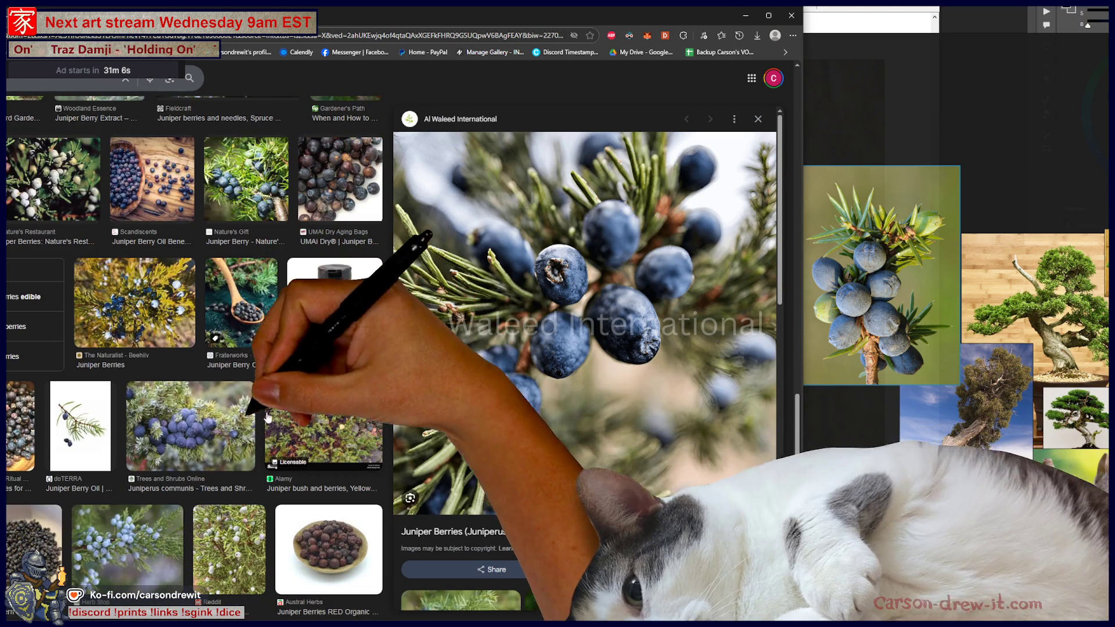
left_click(215, 415)
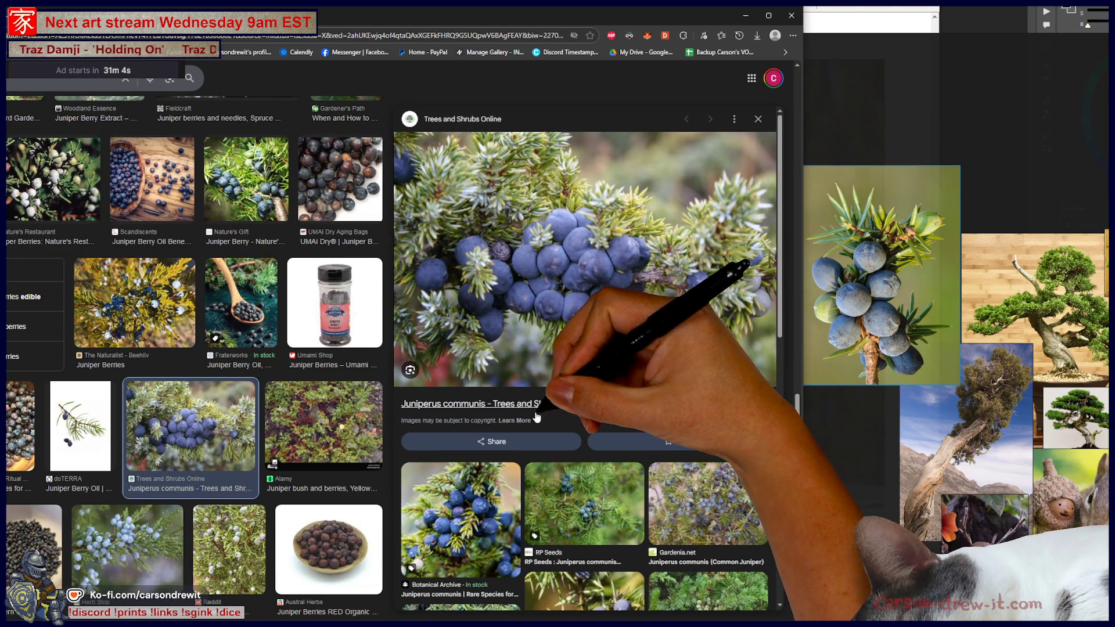
scroll(717, 530, "down", 3)
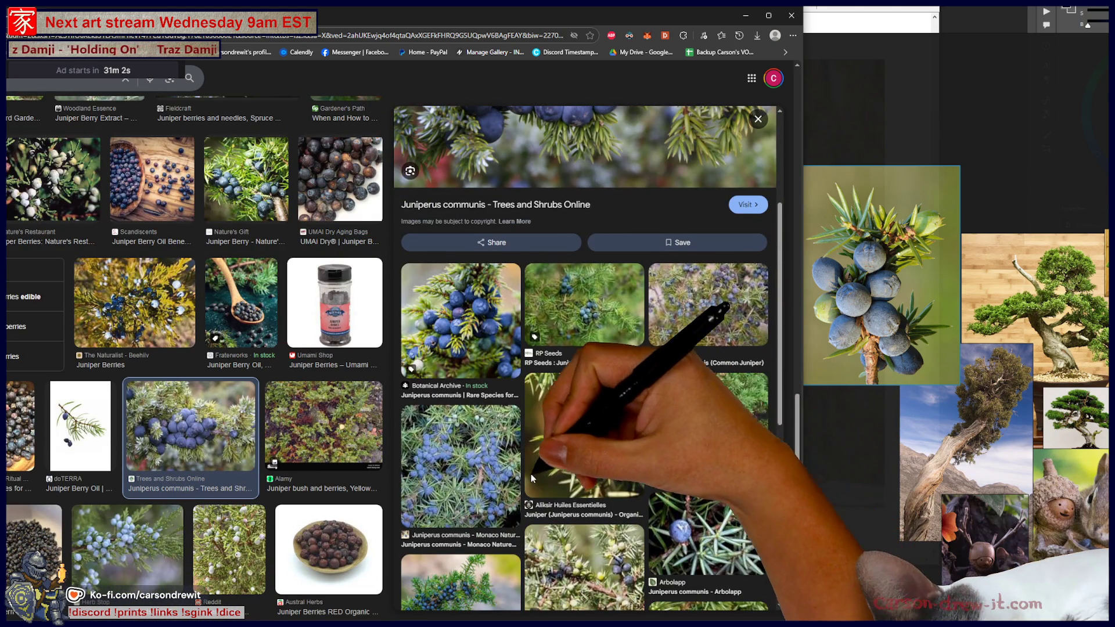
scroll(597, 406, "down", 3)
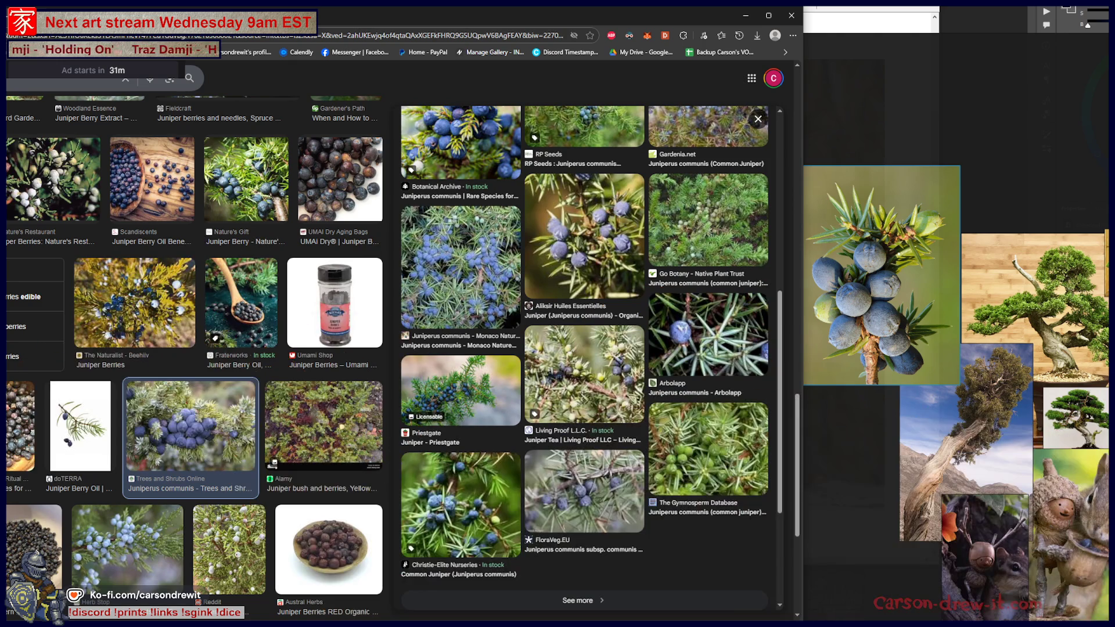
scroll(704, 394, "up", 3)
scroll(703, 393, "up", 4)
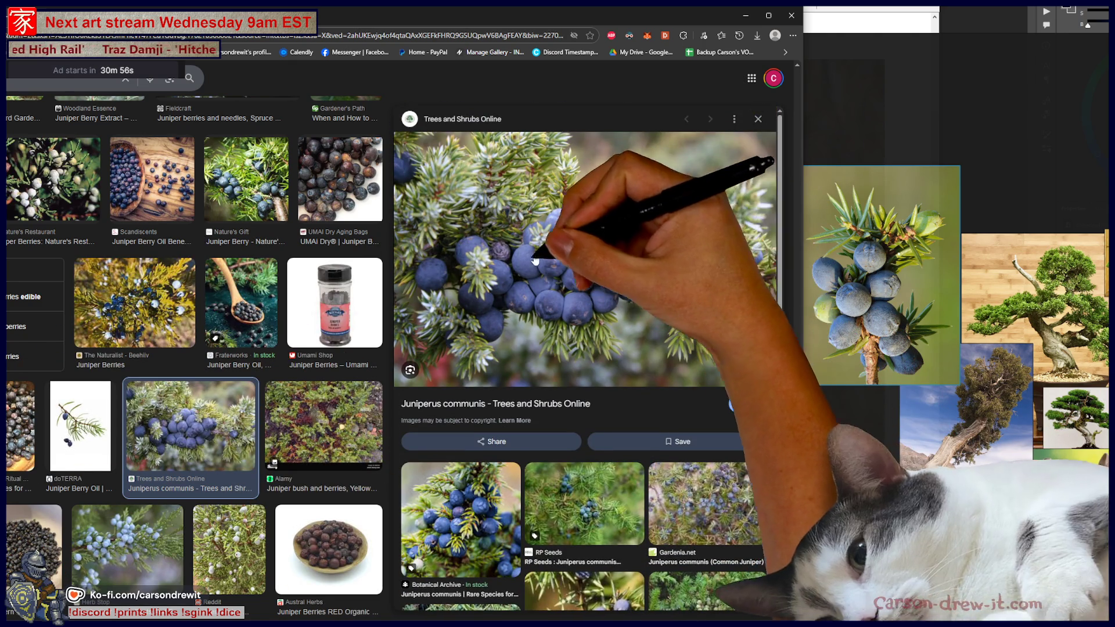
right_click(680, 316)
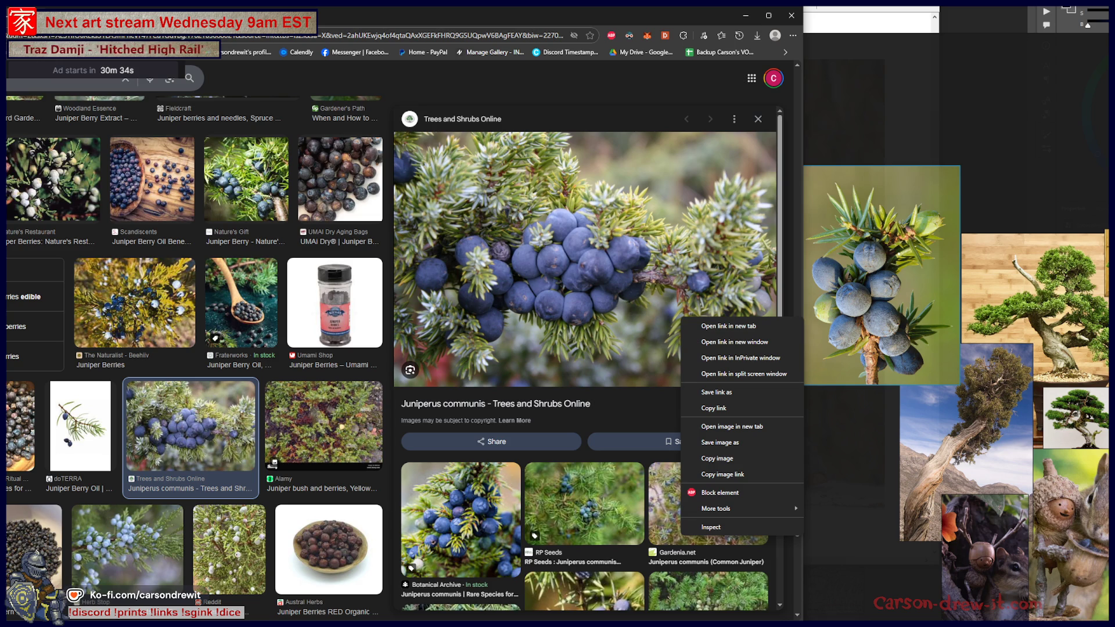
key("Escape")
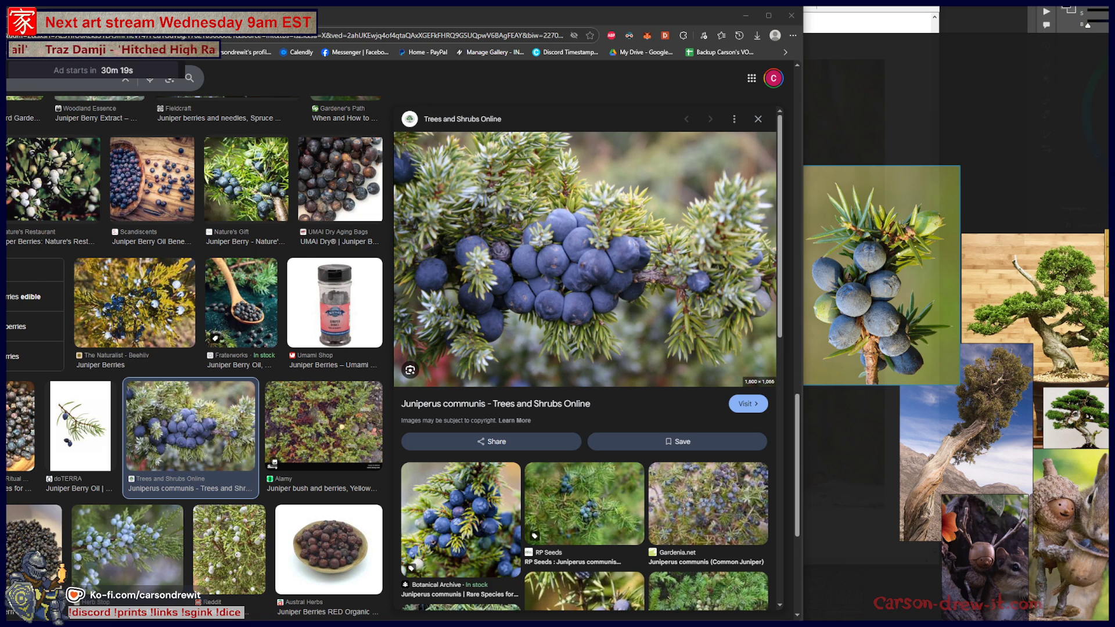
mouse_move(1114, 130)
left_mouse_down()
mouse_move(675, 130)
mouse_move(581, 77)
left_mouse_up()
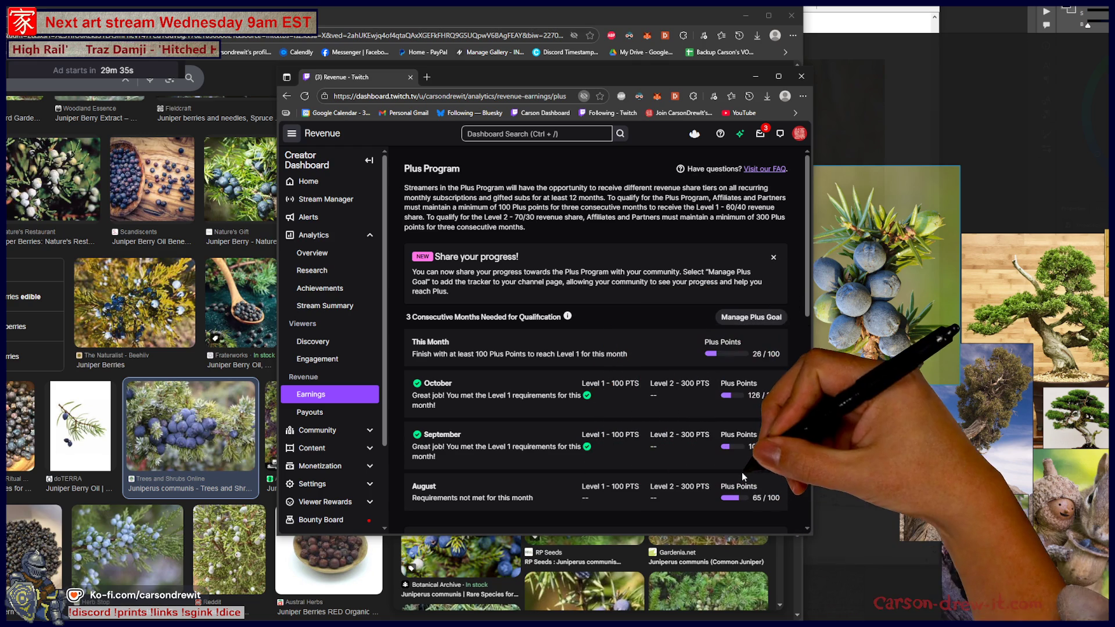
Check the Twitch Plus Program 60/40 revenue share after dismissing the watch-streak notification, then close the dashboard.
left_click_drag(671, 78, 711, 88)
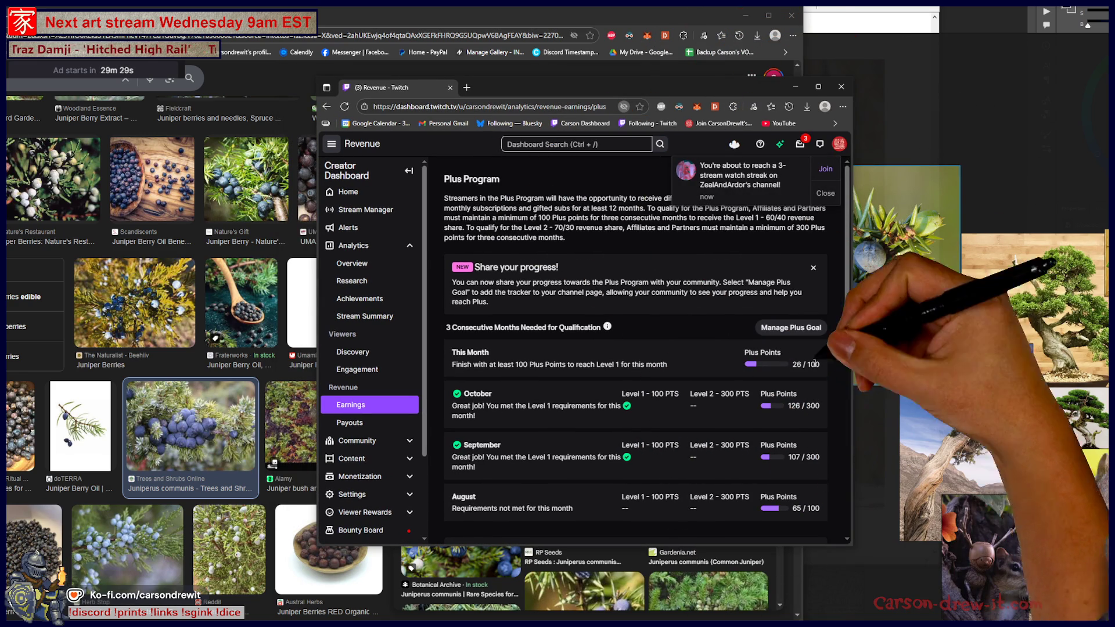
left_click(825, 193)
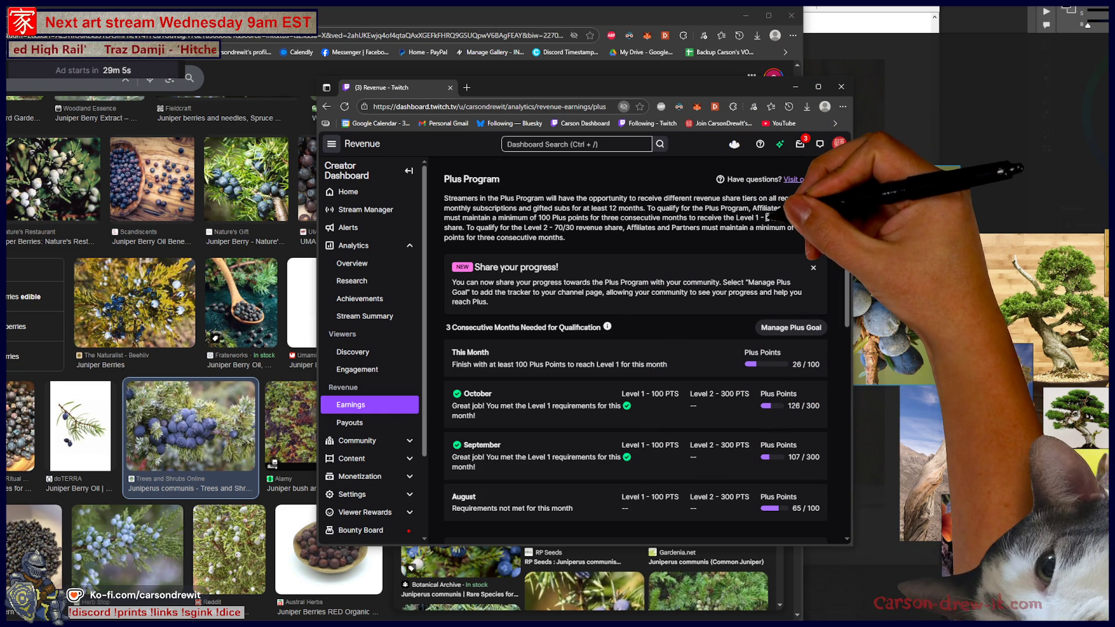
double_click(775, 217)
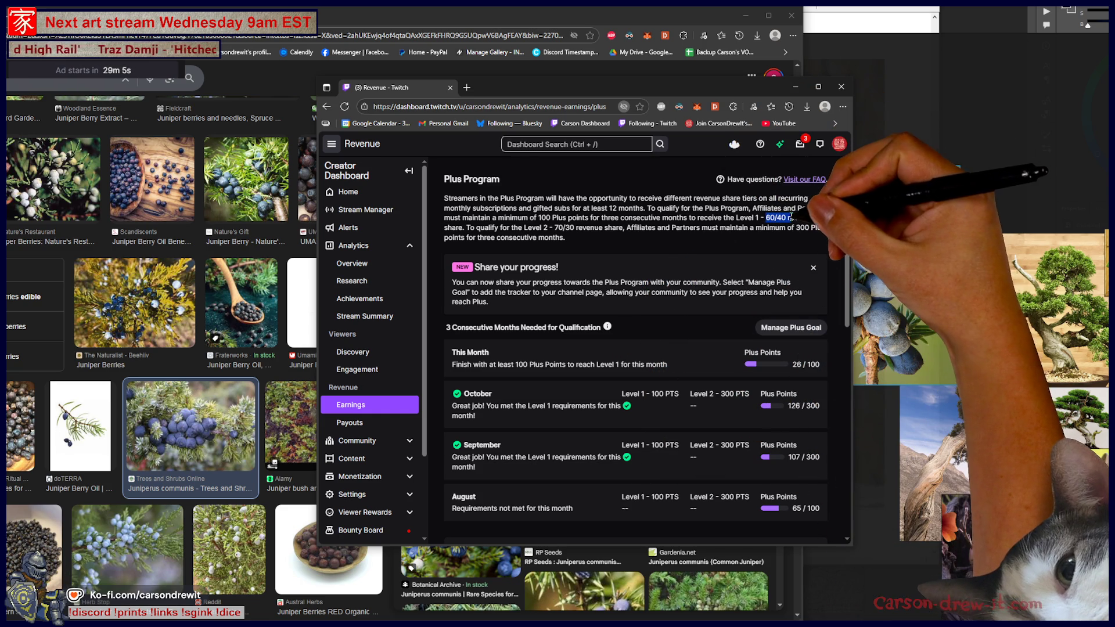
left_click(766, 235)
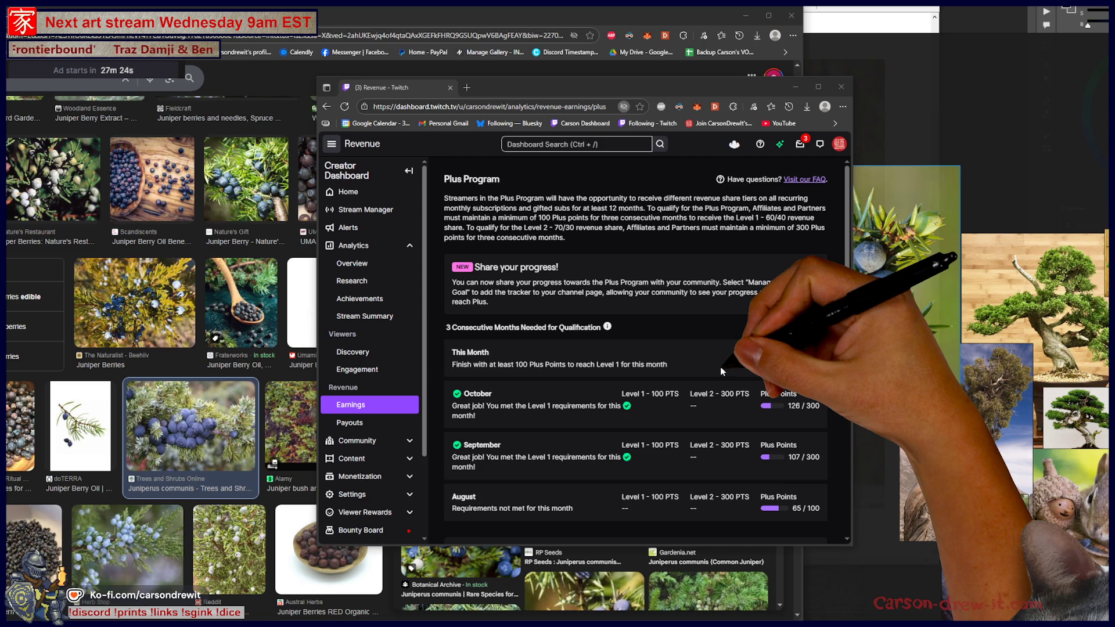
left_click(840, 87)
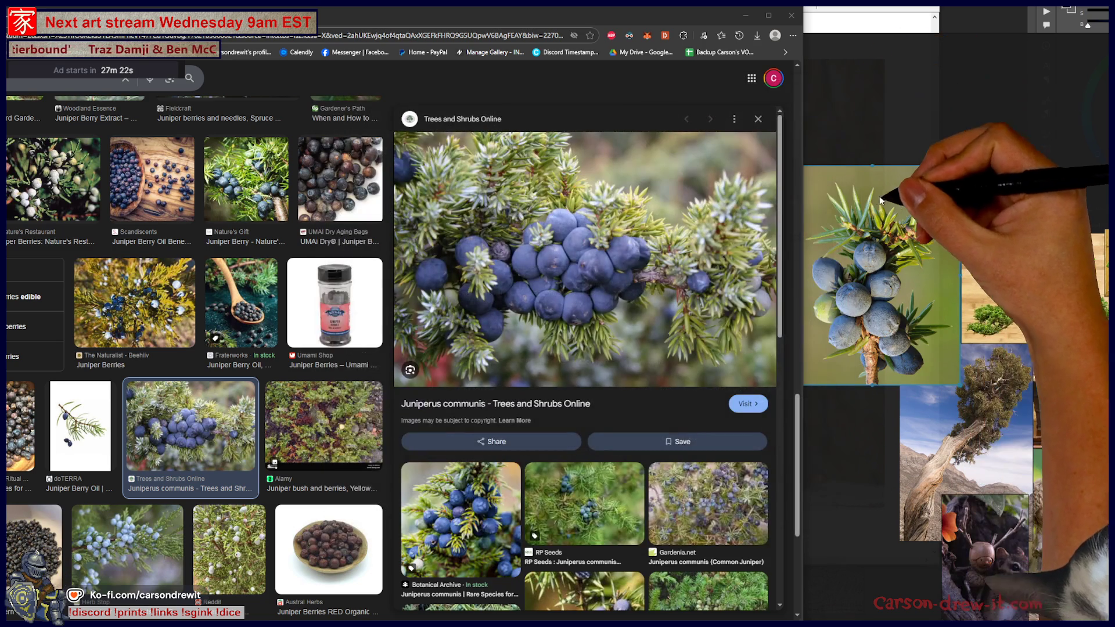
Open the Trees and Shrubs Online juniper close-up full-size and drop it at the board's upper right.
right_click(612, 270)
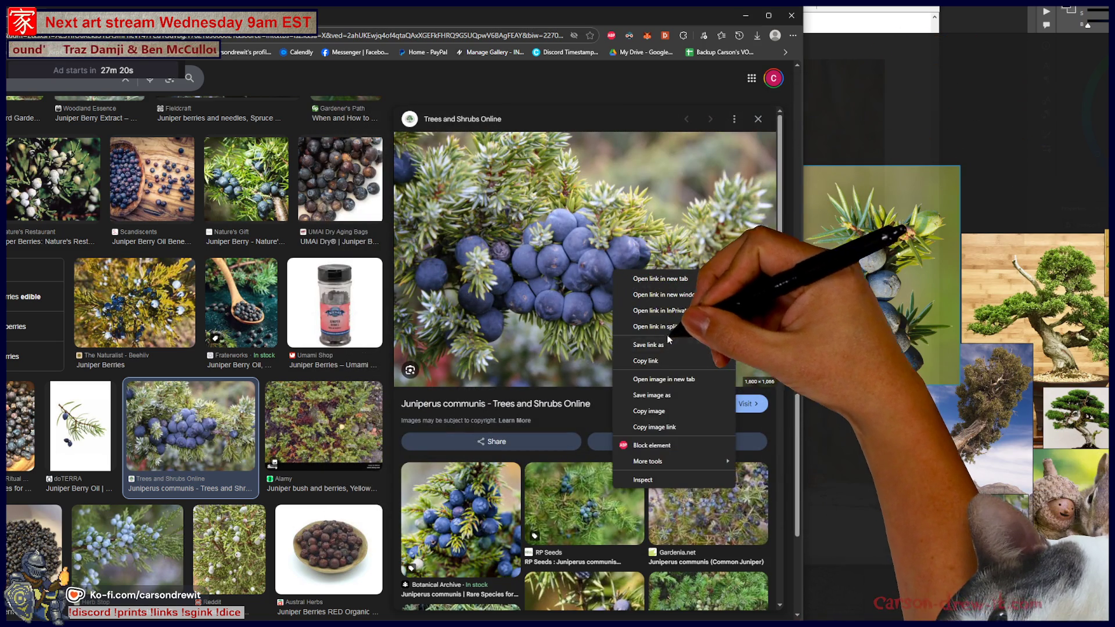
left_click(663, 380)
left_click(273, 14)
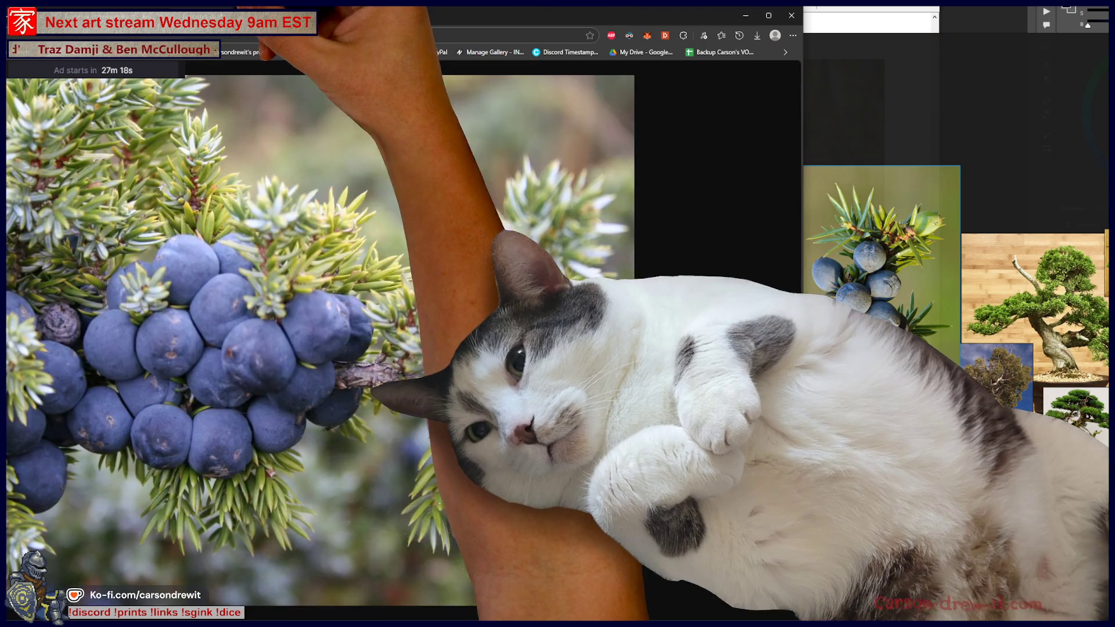
left_click_drag(274, 313, 1039, 200)
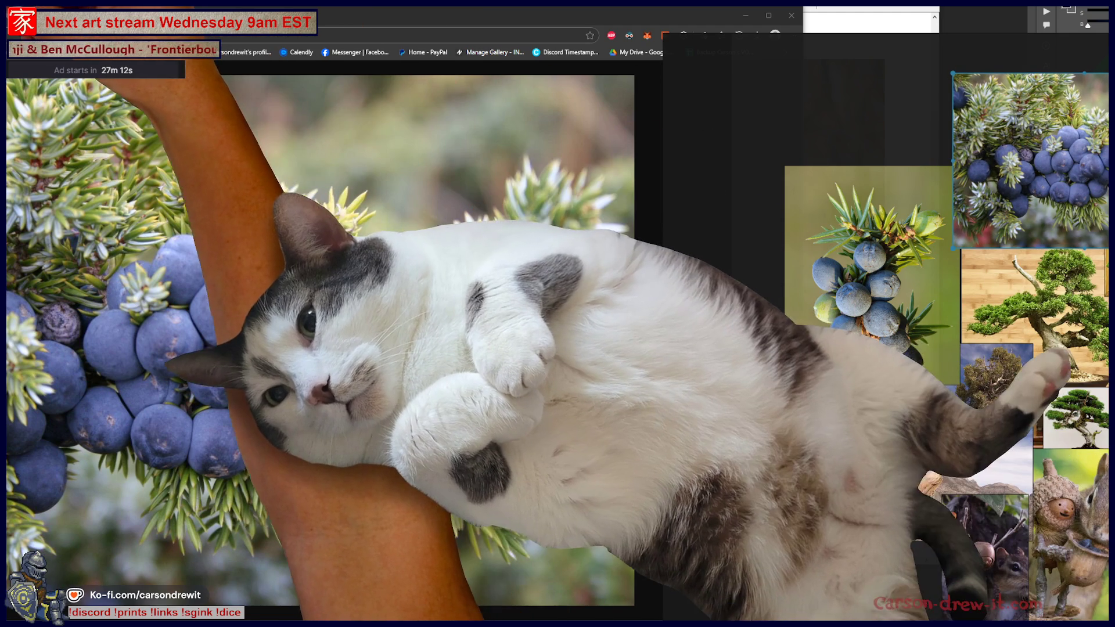
key("alt+Tab")
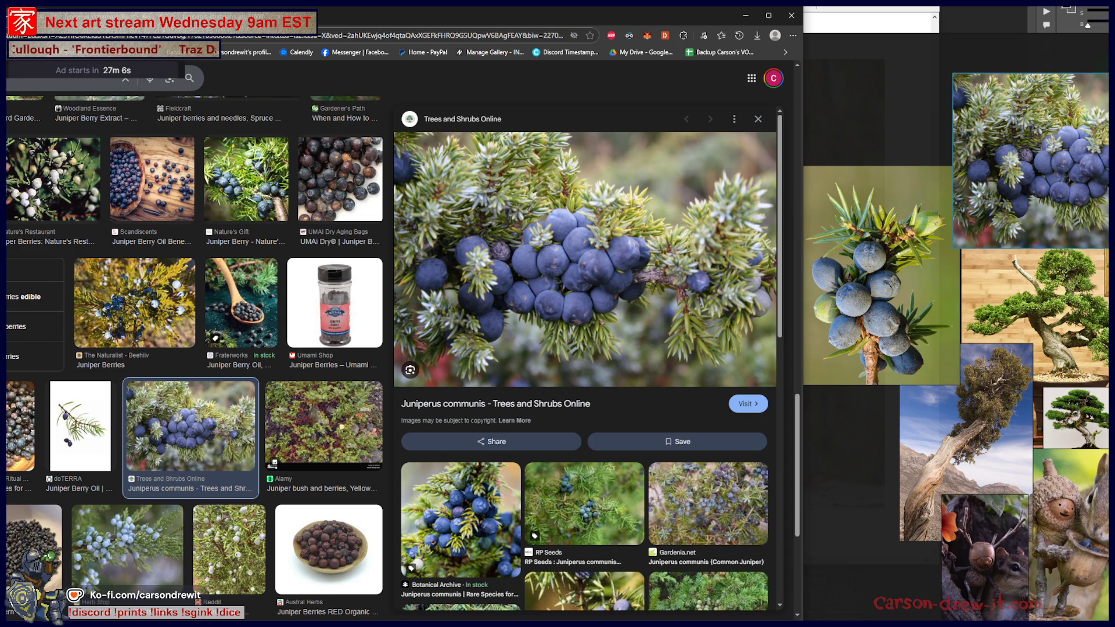
Browse the juniper results and preview the Juniper Berries in the American Southwest image.
scroll(642, 511, "down", 10)
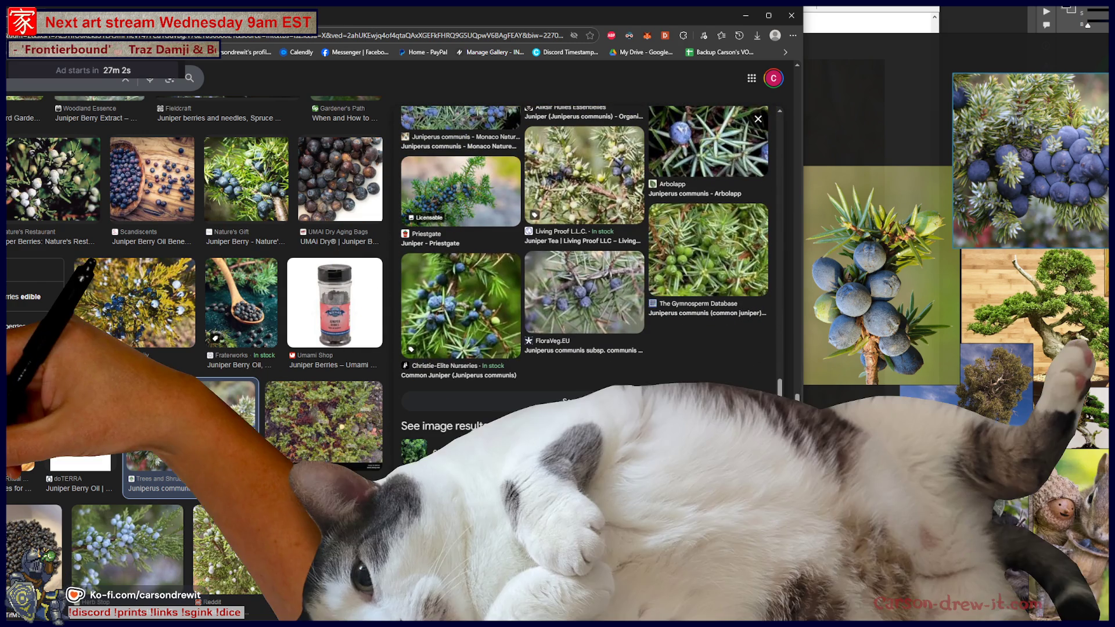
scroll(641, 513, "down", 5)
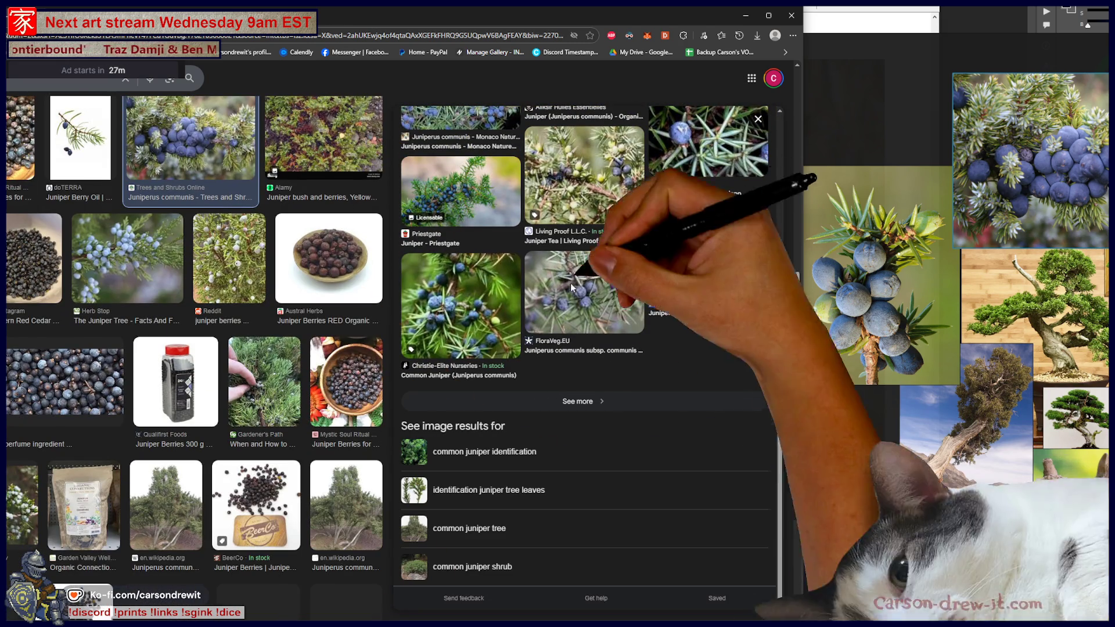
scroll(631, 407, "up", 5)
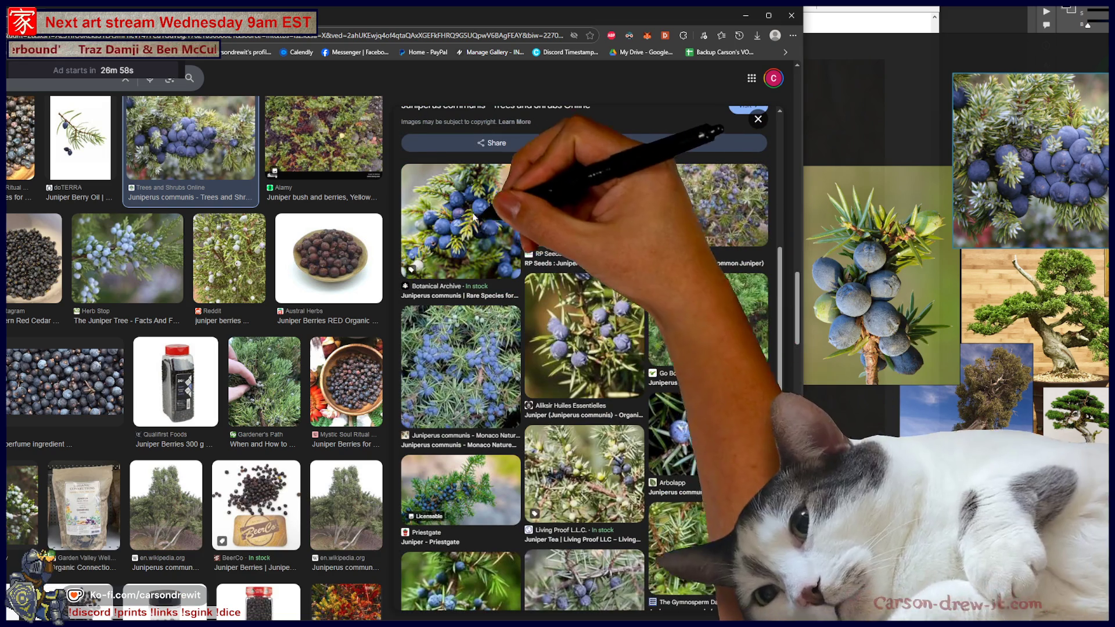
scroll(631, 408, "up", 3)
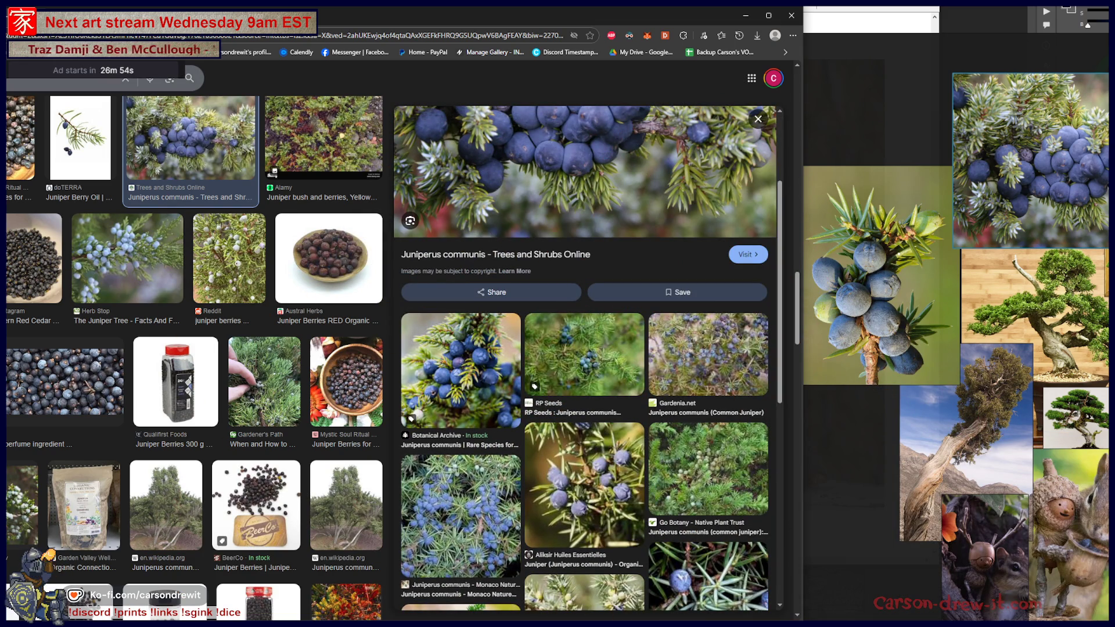
left_click(116, 79)
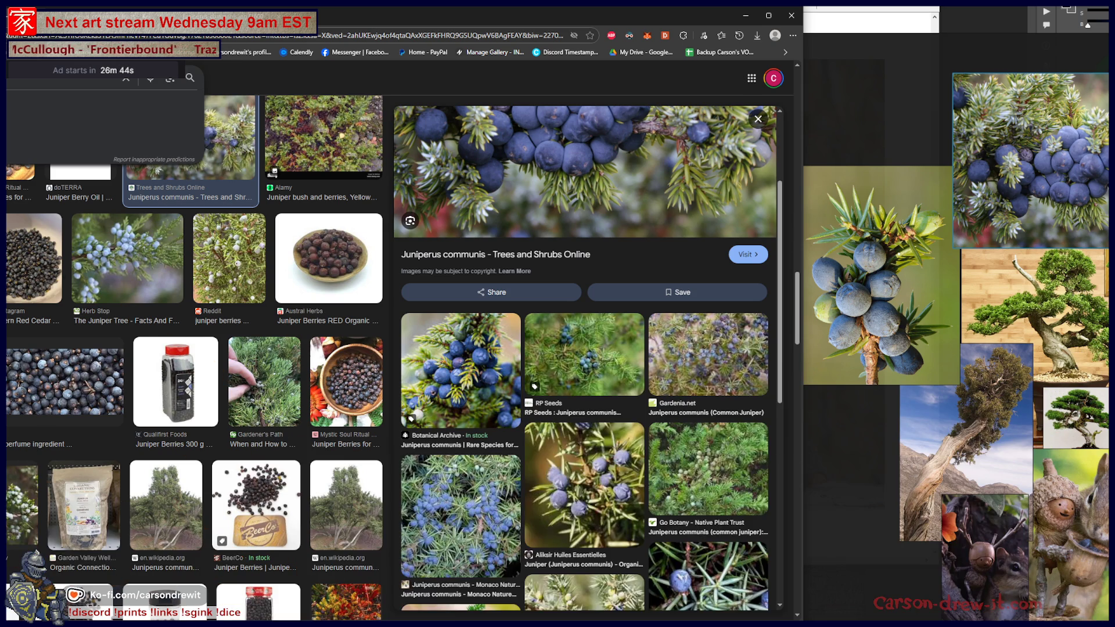
left_click(584, 592)
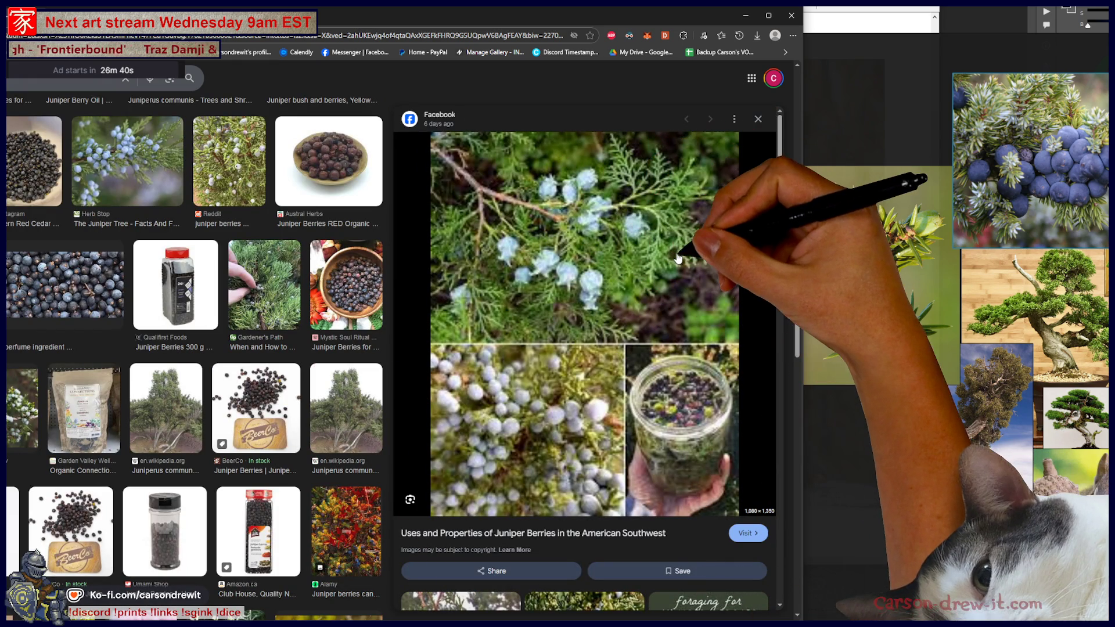
Scroll past the remaining juniper results and run a new image search for acorns.
scroll(597, 298, "down", 3)
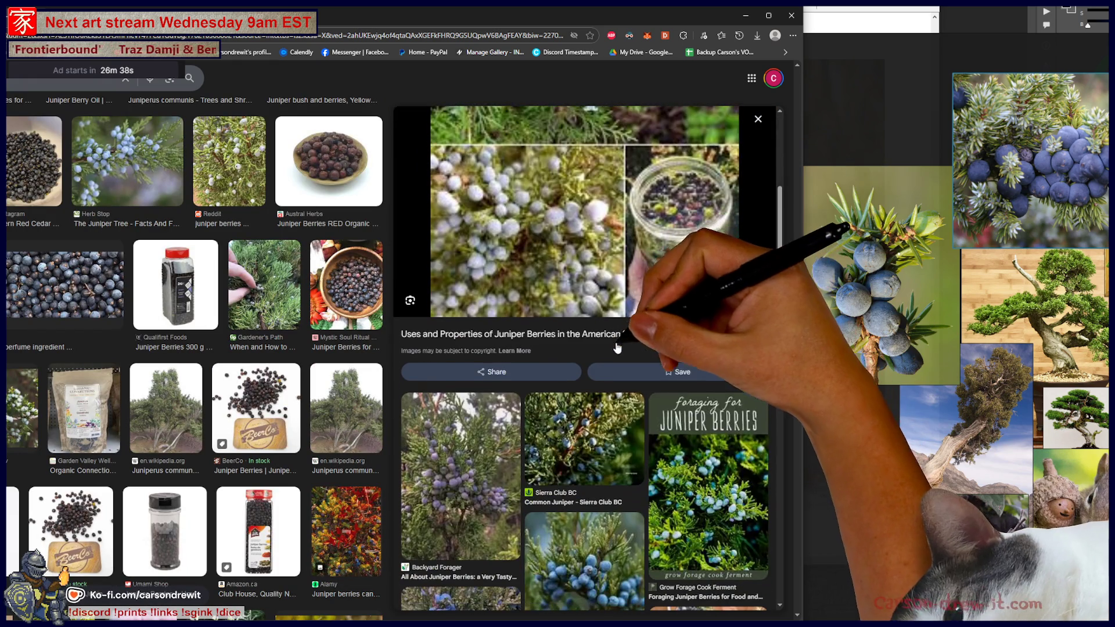
scroll(288, 412, "down", 4)
scroll(288, 412, "down", 5)
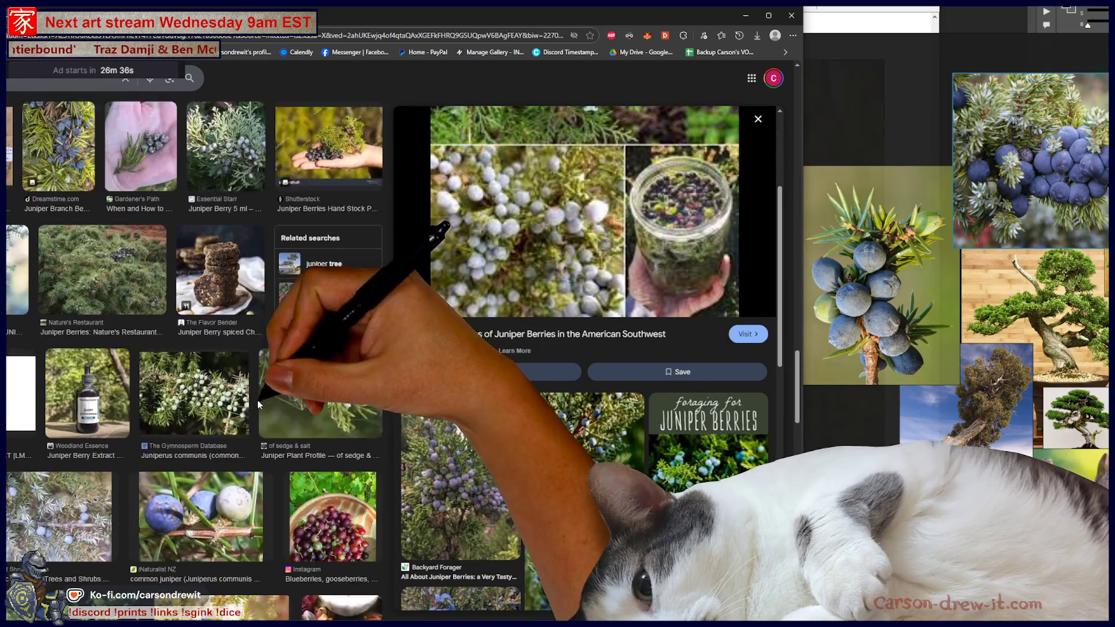
scroll(339, 426, "down", 5)
scroll(338, 425, "down", 10)
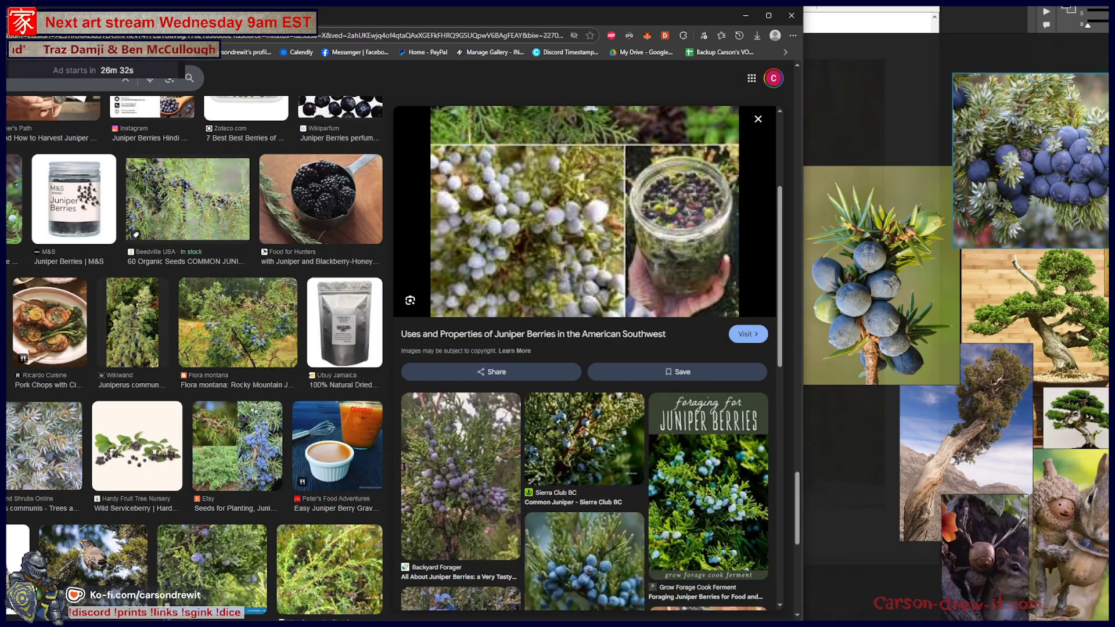
scroll(277, 420, "down", 5)
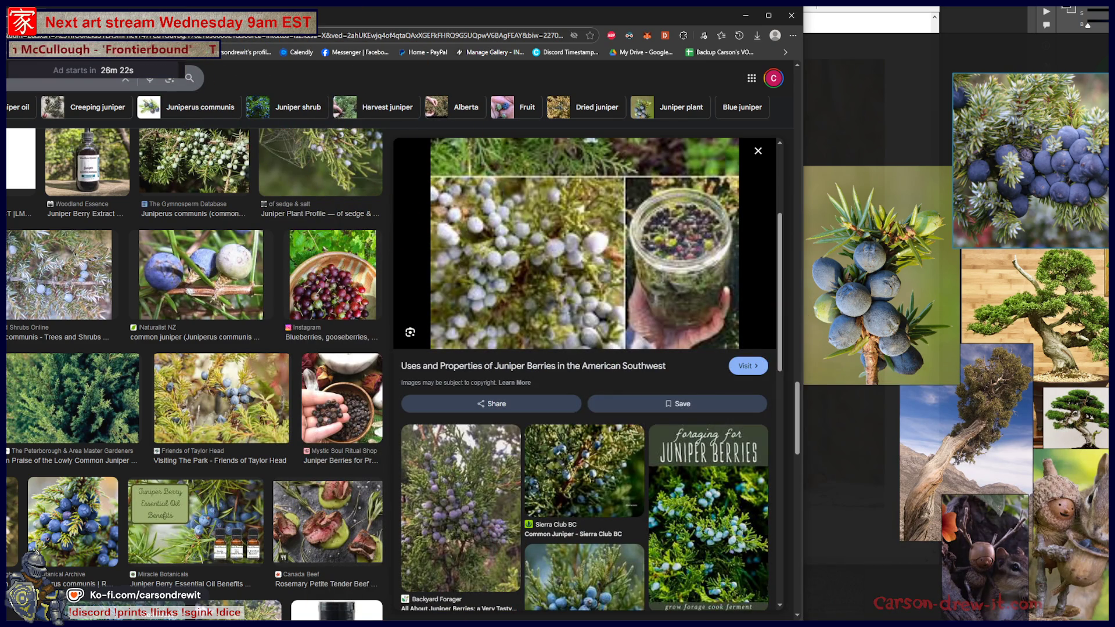
left_click(87, 78)
key("Return")
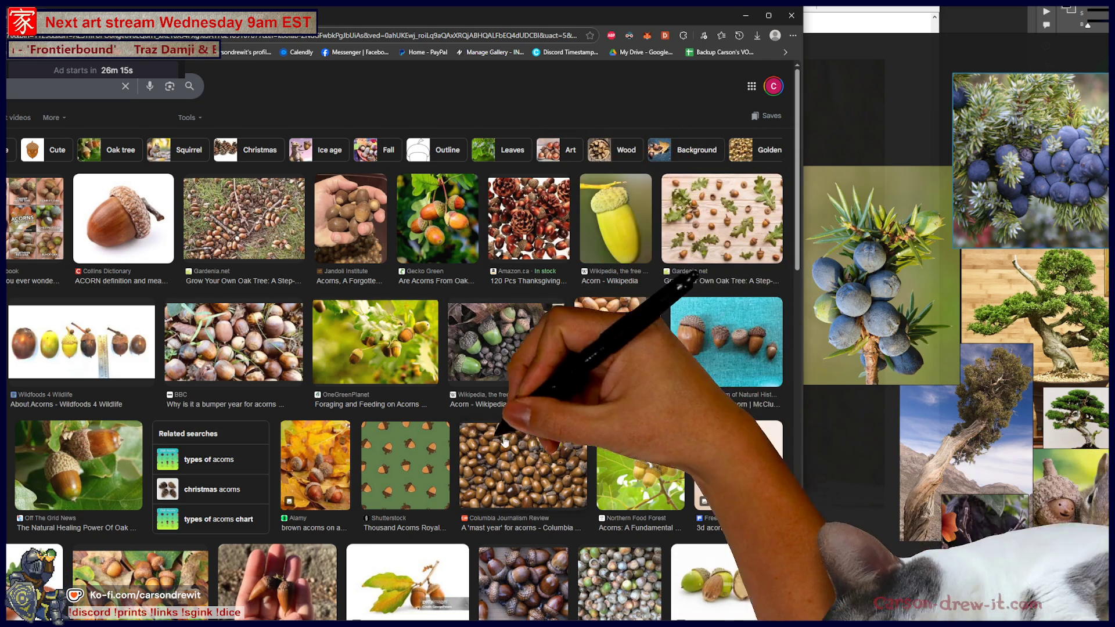
Open the Rusticcraft Designs acorn photo full-size and drop it onto the reference board.
scroll(474, 461, "down", 3)
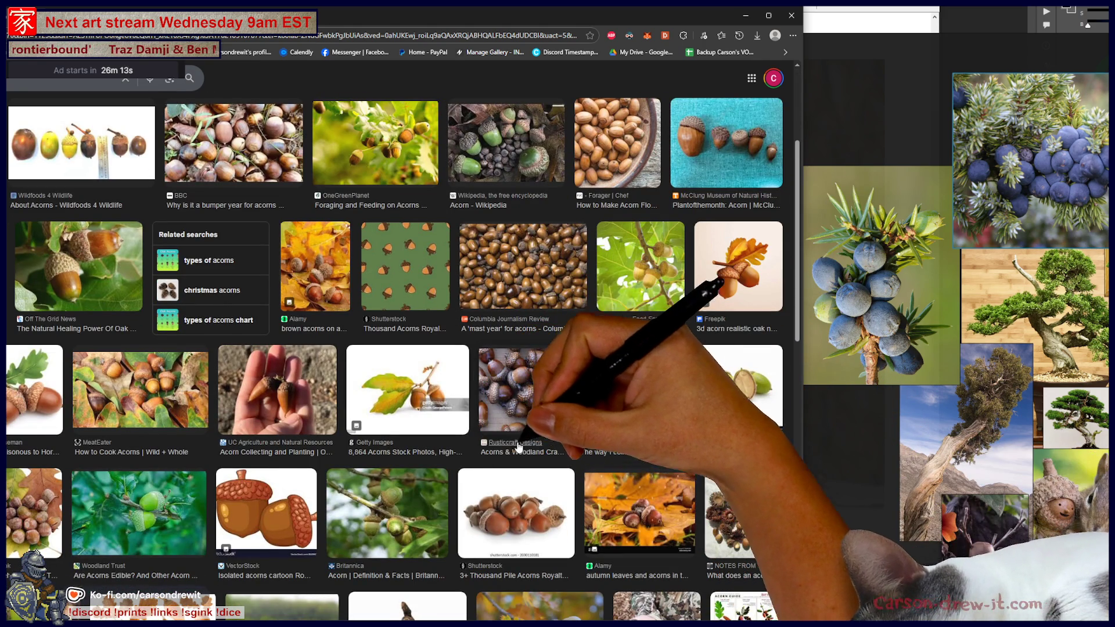
left_click(529, 401)
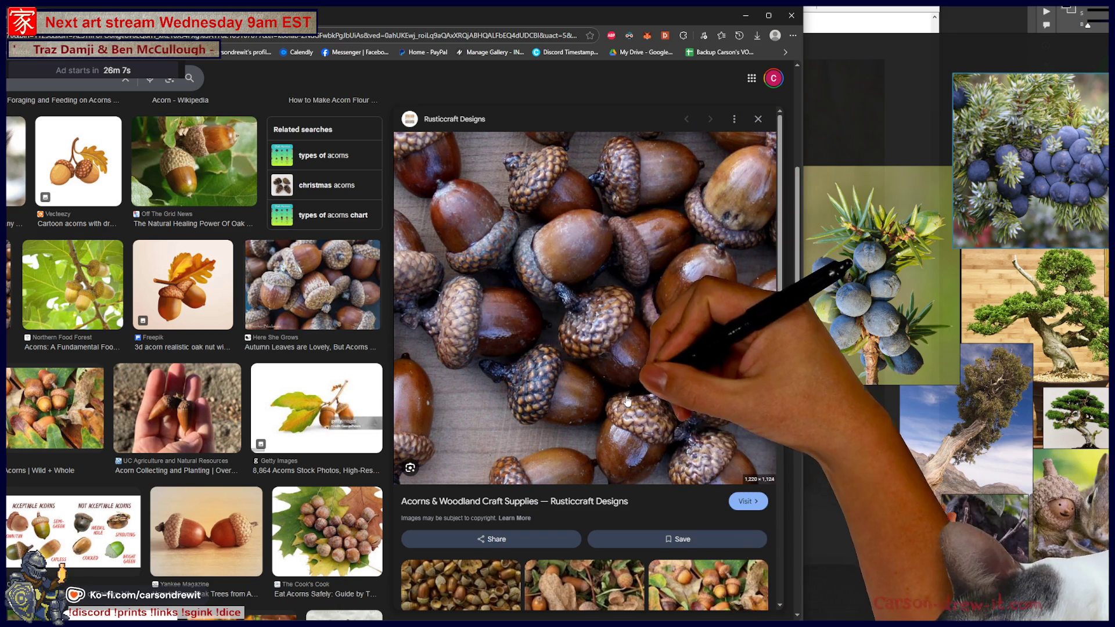
right_click(663, 395)
left_click(705, 468)
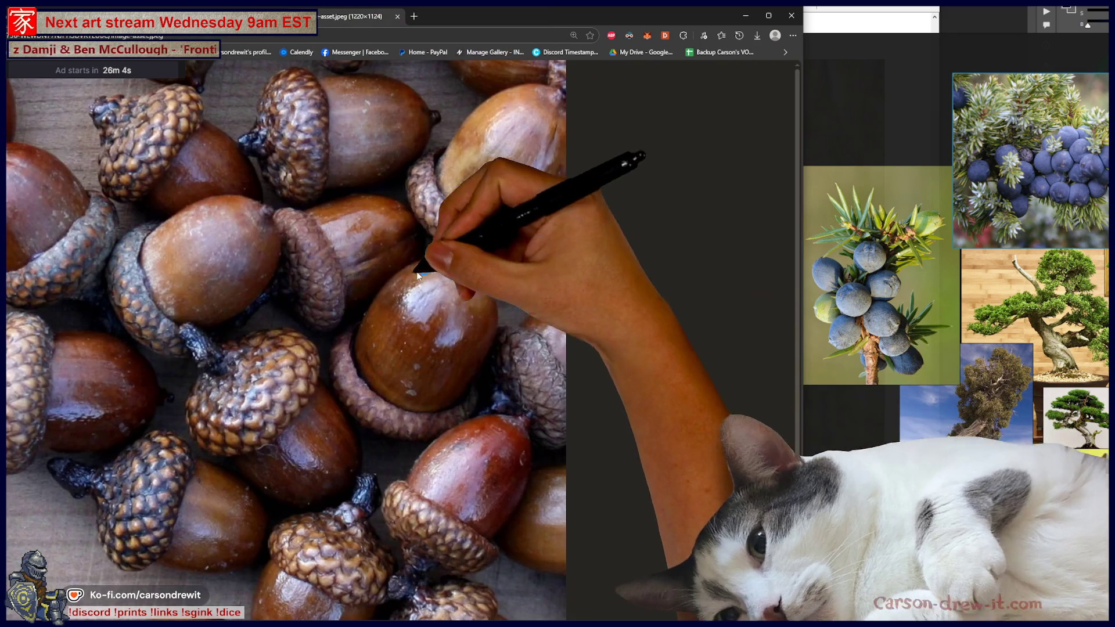
mouse_move(417, 274)
left_mouse_down()
mouse_move(821, 468)
mouse_move(958, 494)
mouse_move(925, 528)
mouse_move(778, 492)
mouse_move(782, 484)
left_mouse_up()
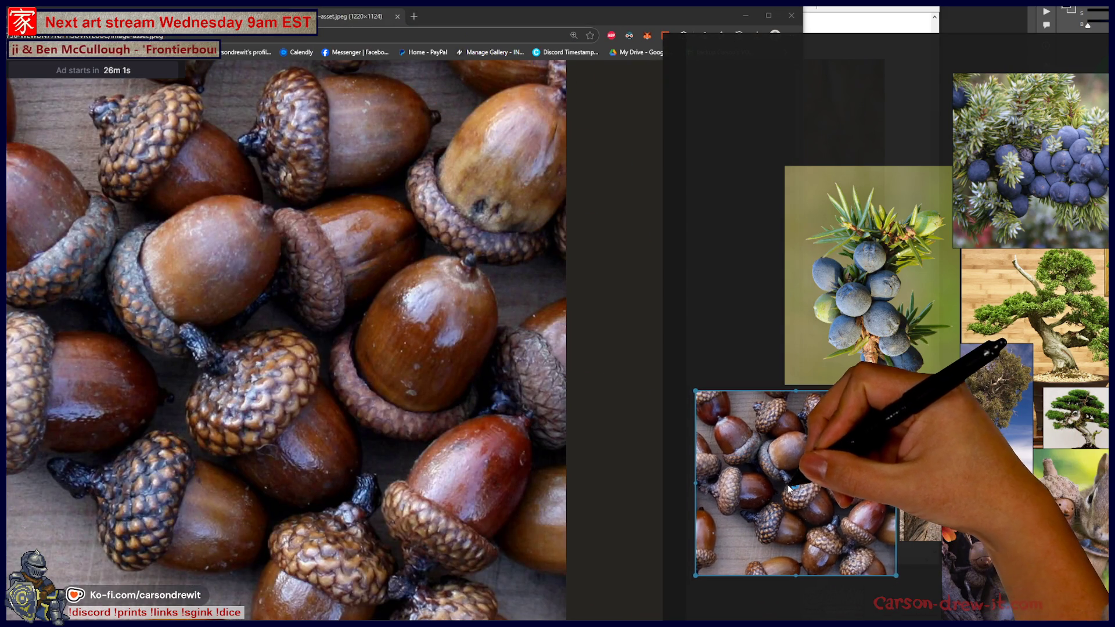
left_click(228, 53)
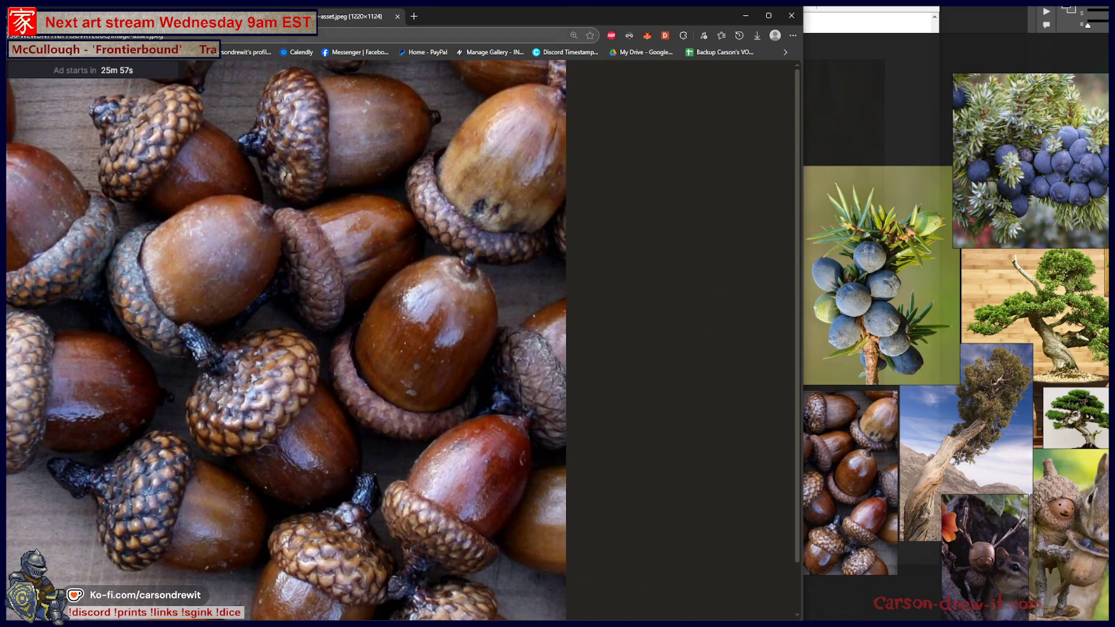
Preview the Alamy pine cones photo, then run a new image search for pine cones.
key("ctrl+v")
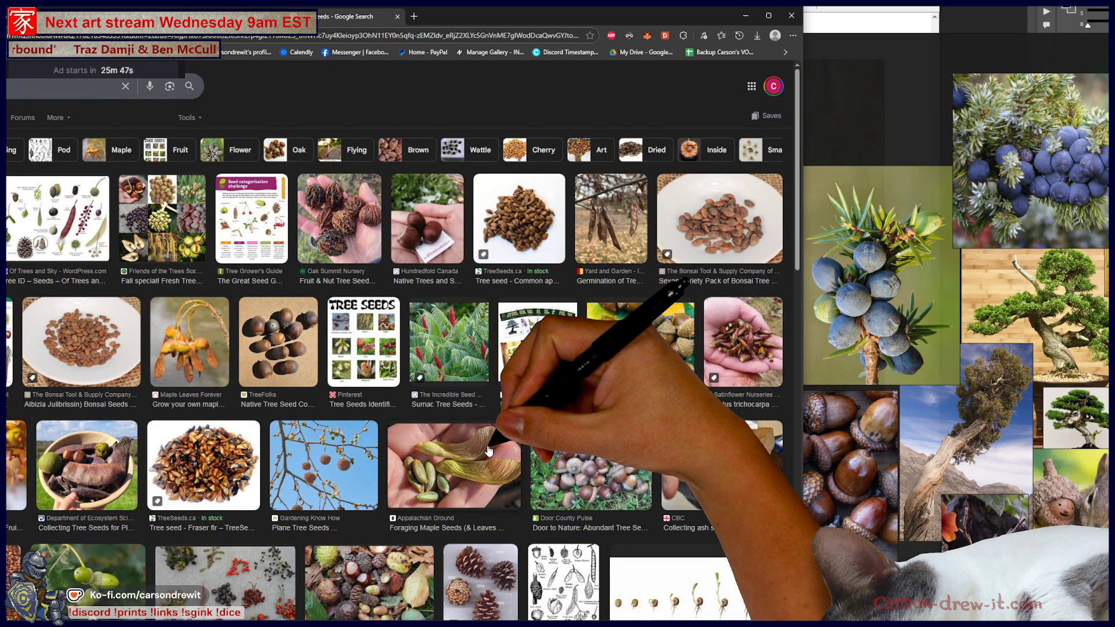
scroll(487, 450, "down", 5)
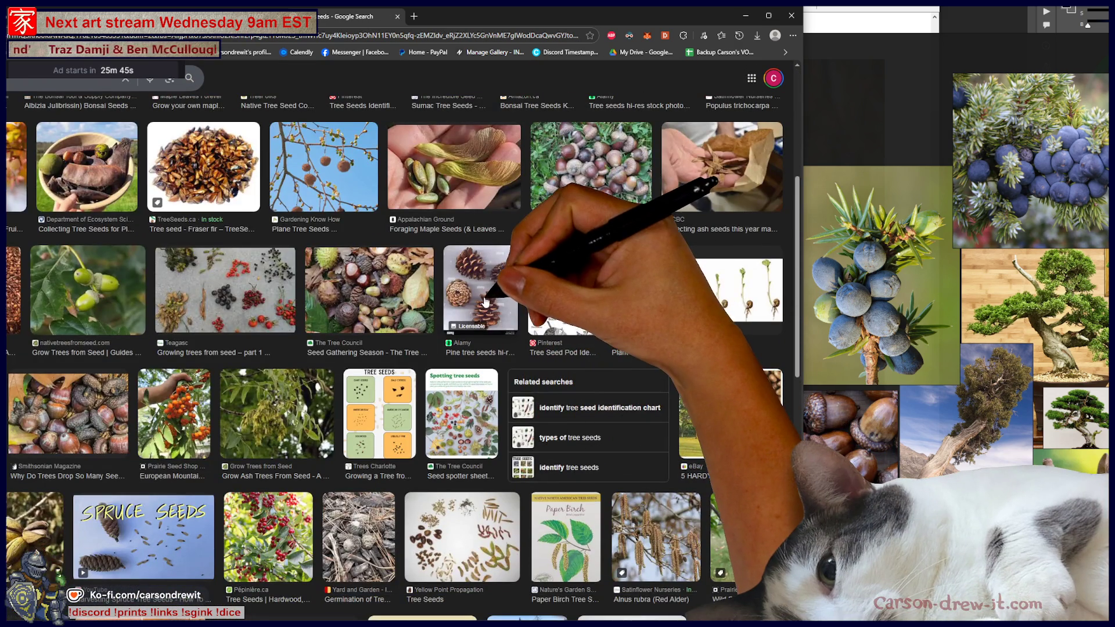
left_click(485, 302)
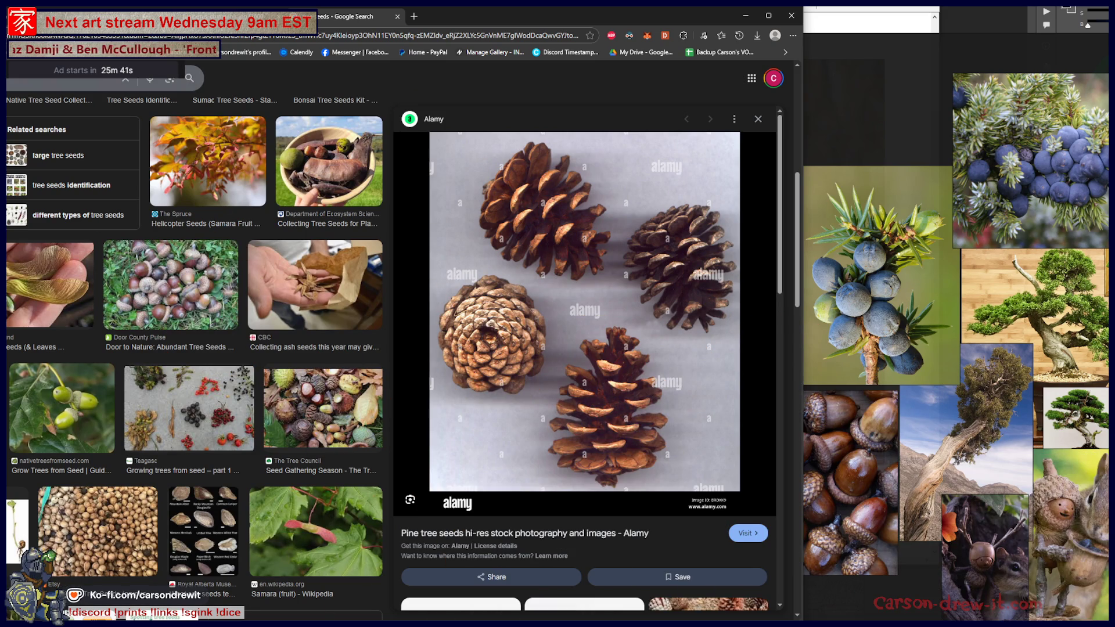
left_click(87, 79)
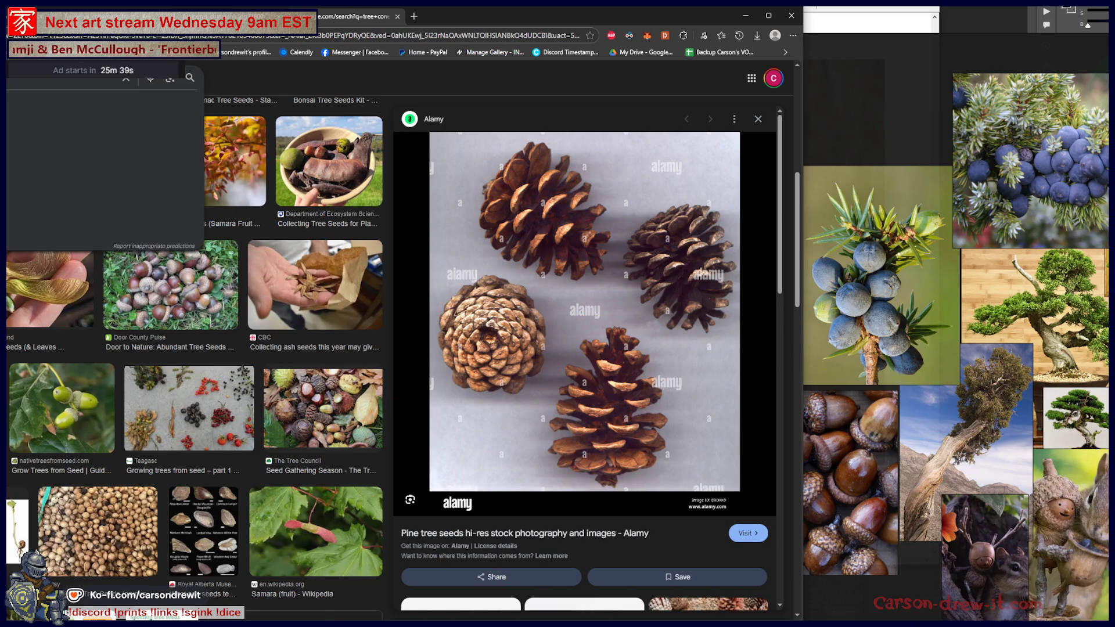
key("Return")
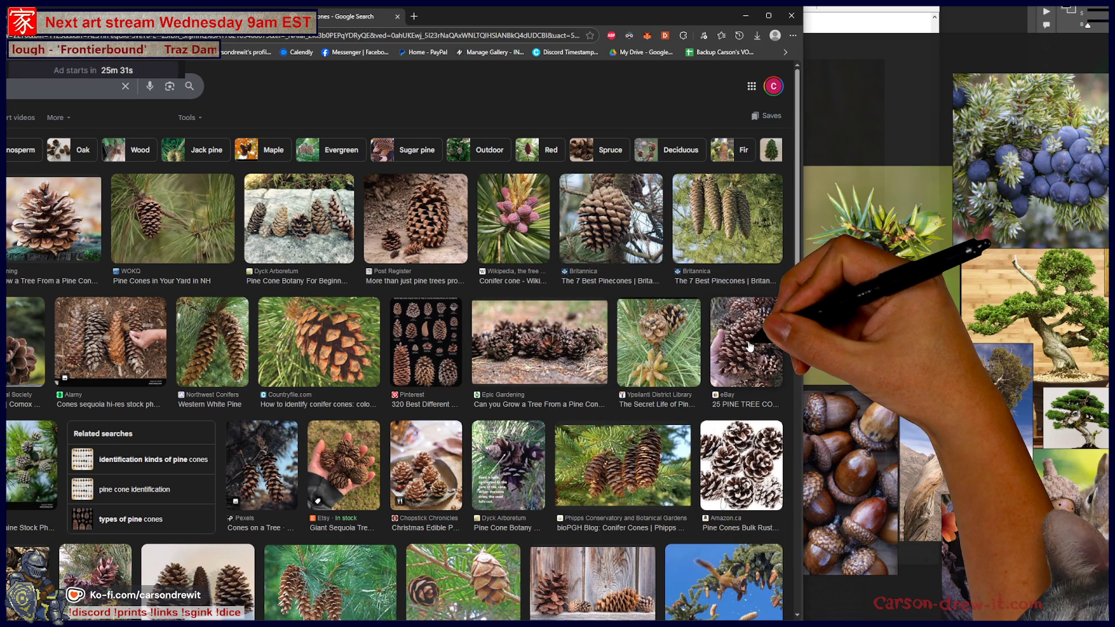
Open the Etsy giant sequoia cones photo full-size in a new tab.
left_click(343, 463)
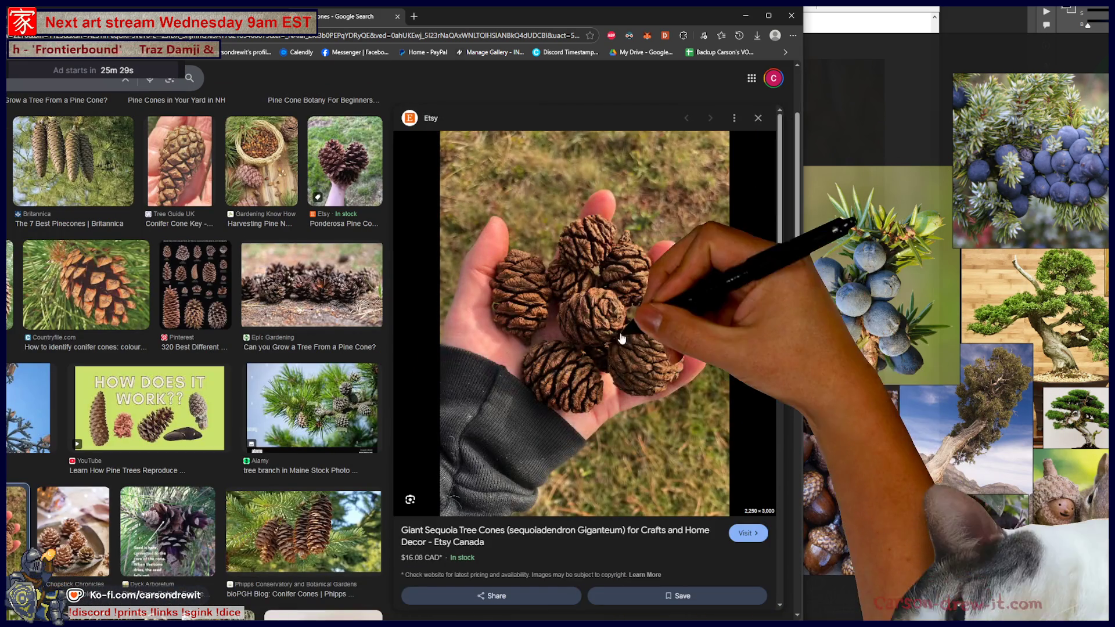
right_click(629, 365)
left_click(676, 472)
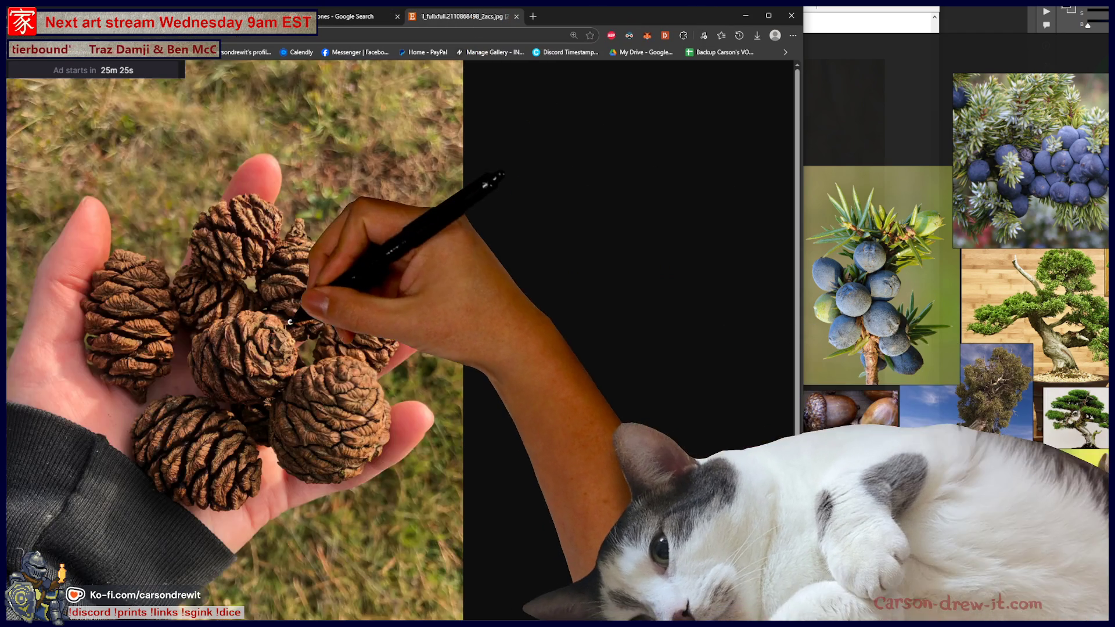
Drop the sequoia cones photo on the board and crop all four sides tightly around the cones.
left_click(290, 322)
mouse_move(897, 139)
left_mouse_down()
mouse_move(887, 114)
mouse_move(859, 174)
left_mouse_up()
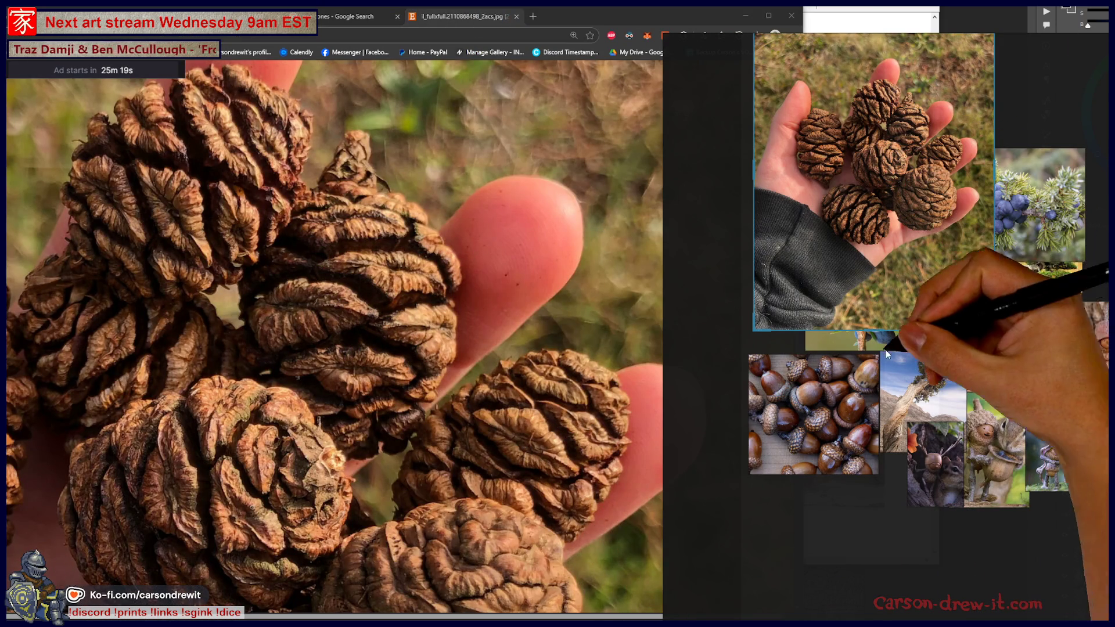
left_click_drag(869, 330, 888, 259)
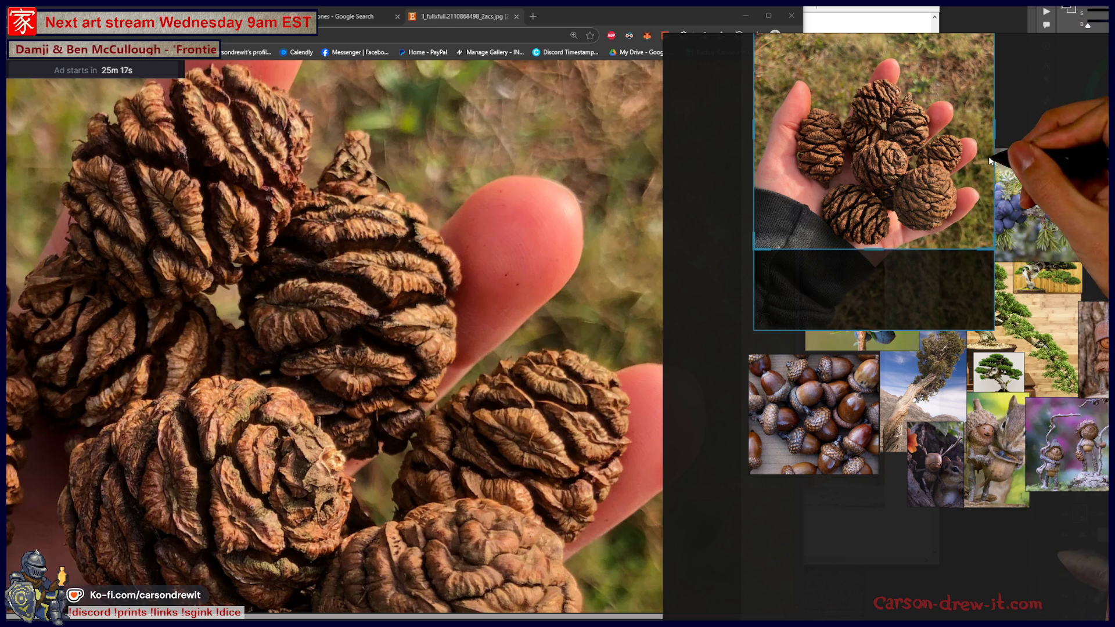
left_click_drag(994, 137, 964, 136)
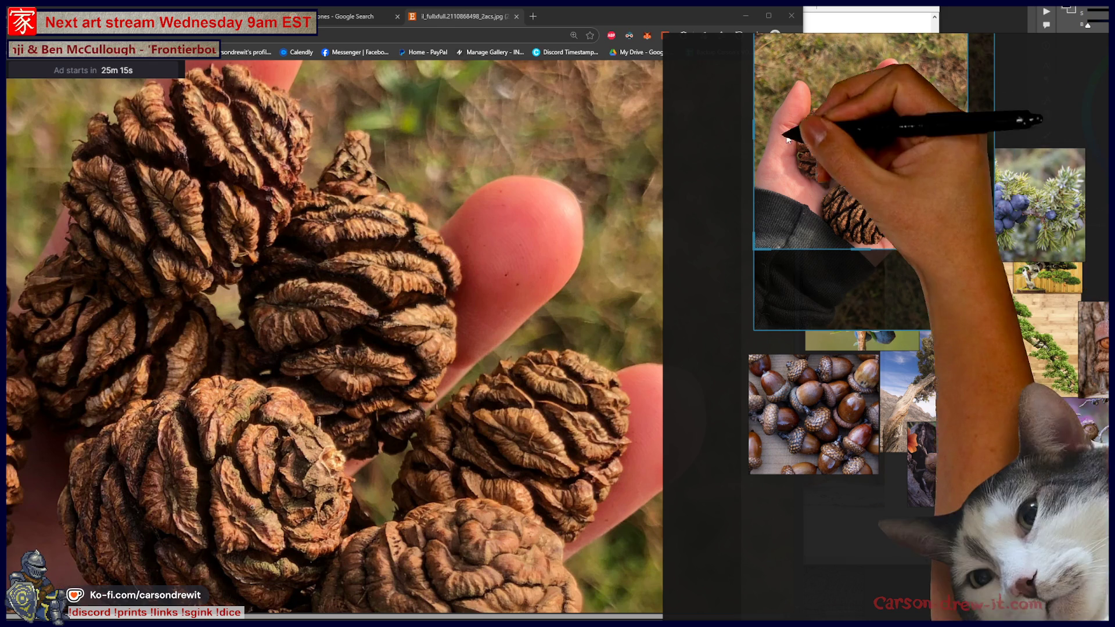
left_click_drag(753, 125, 798, 141)
scroll(799, 140, "up", 3)
scroll(866, 139, "down", 3)
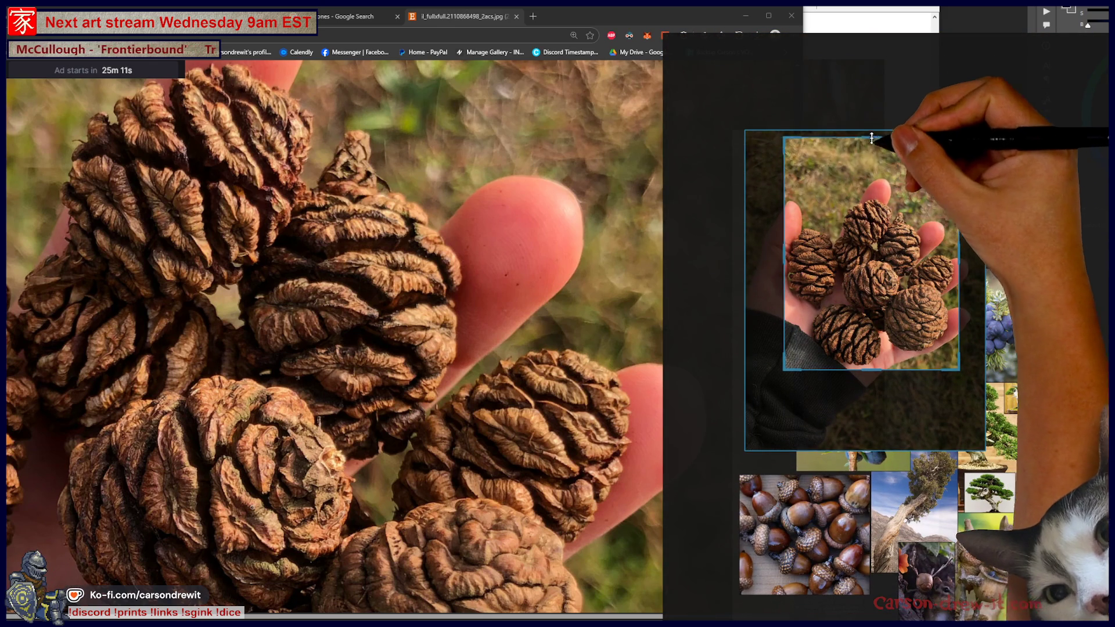
left_click_drag(881, 138, 884, 189)
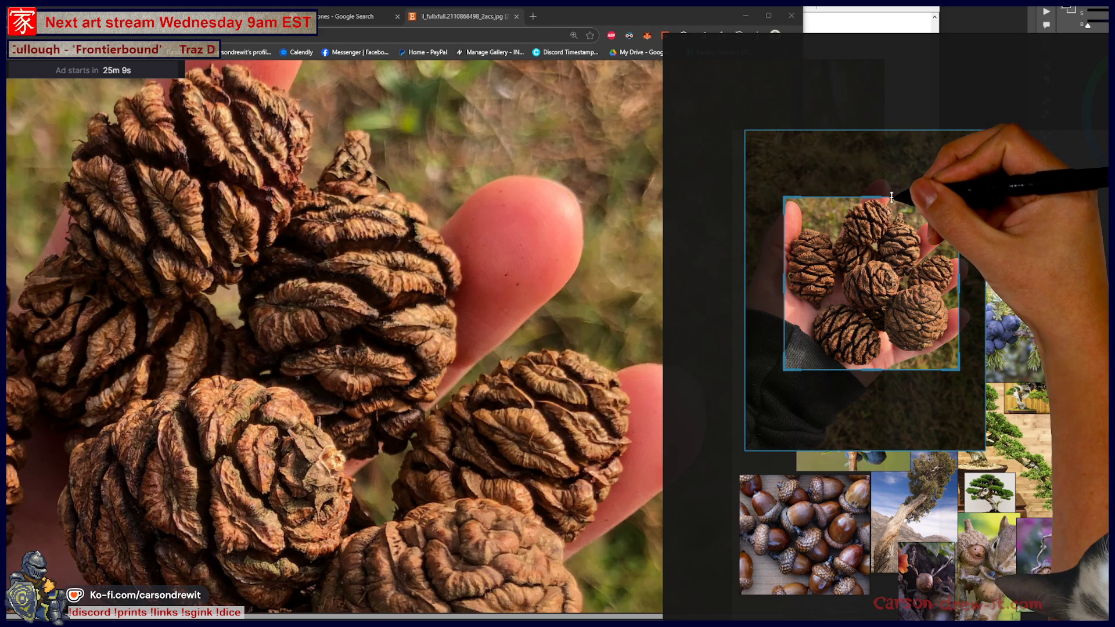
key("Return")
Move the cropped cones photo to the top of the board and return to the pine cone results.
mouse_move(900, 283)
left_mouse_down()
mouse_move(983, 610)
mouse_move(847, 239)
left_mouse_up()
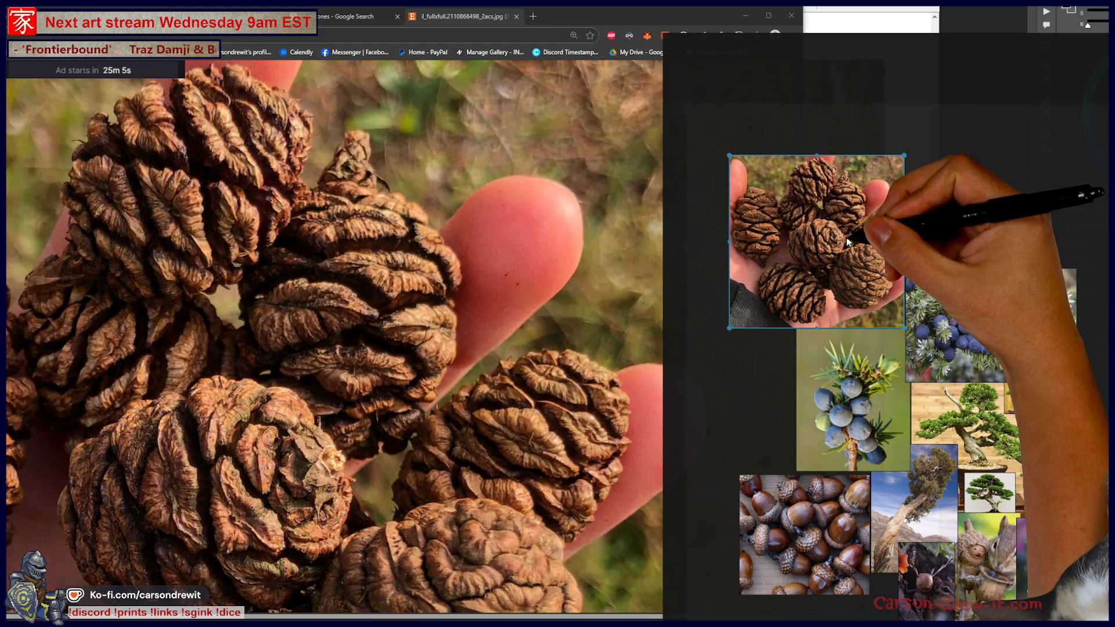
left_click_drag(771, 405, 894, 378)
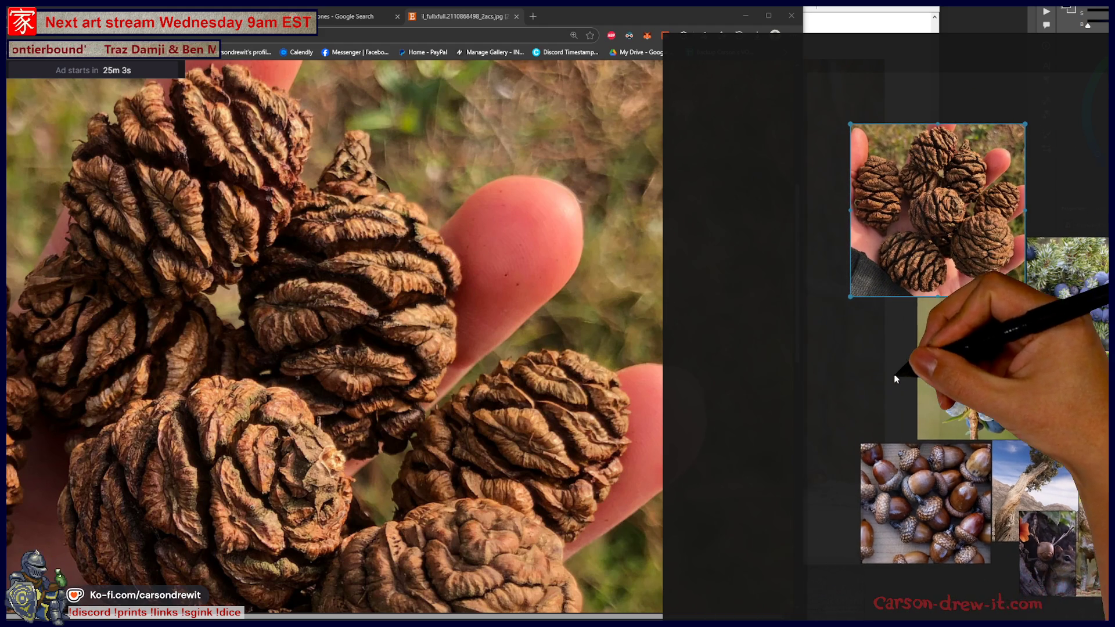
left_click(348, 16)
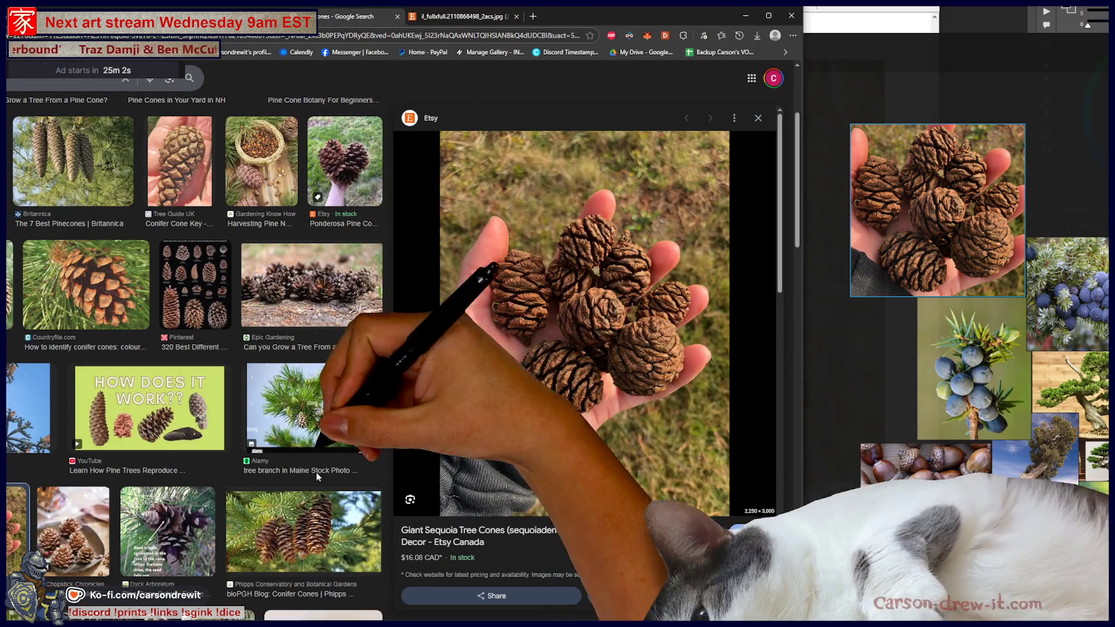
Add the Pinterest Pine Cone close-up to the reference board and nudge it into place.
scroll(316, 472, "down", 10)
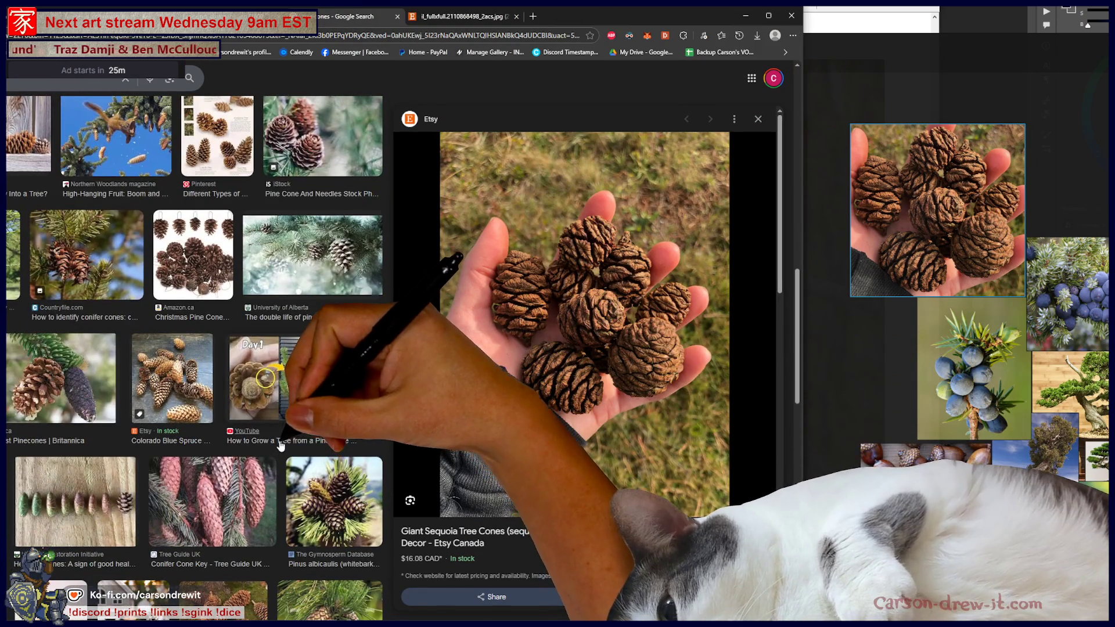
scroll(280, 446, "down", 5)
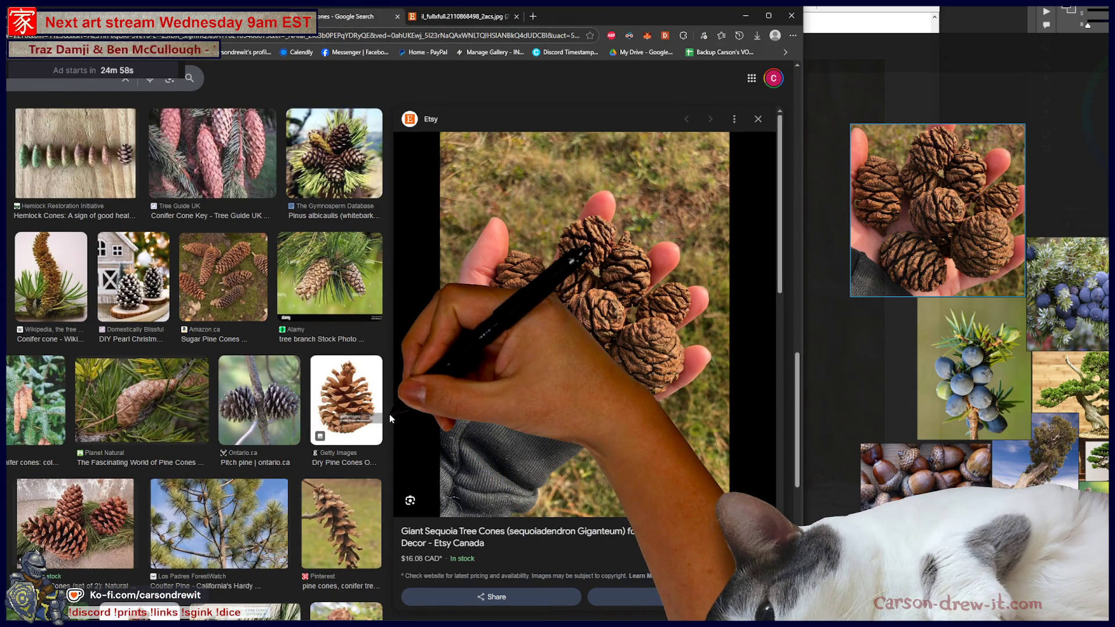
scroll(342, 386, "down", 2)
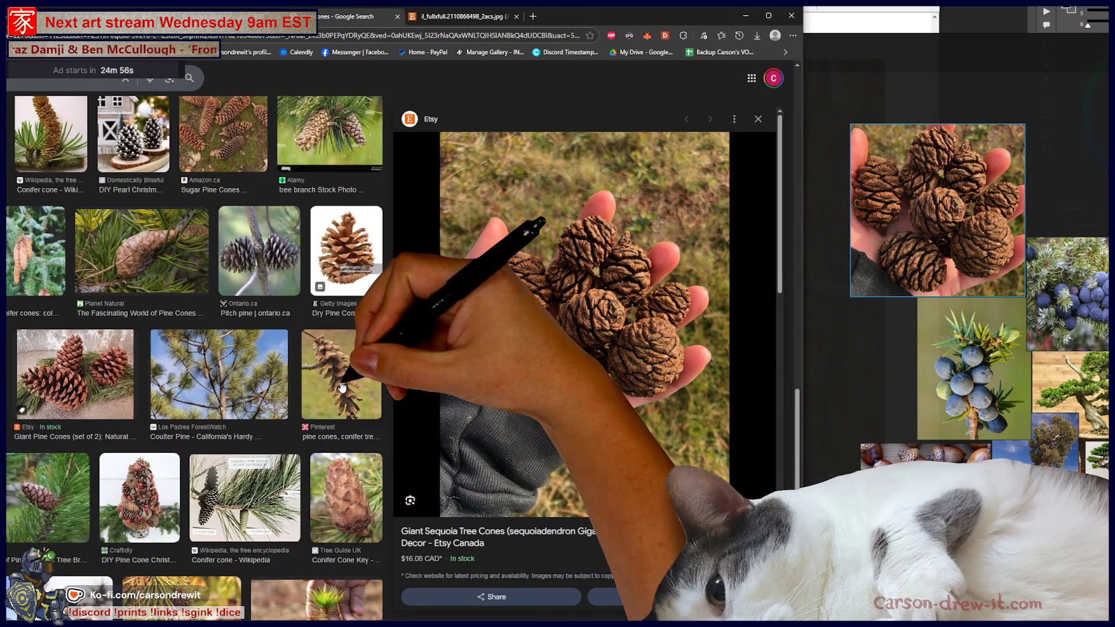
left_click(342, 386)
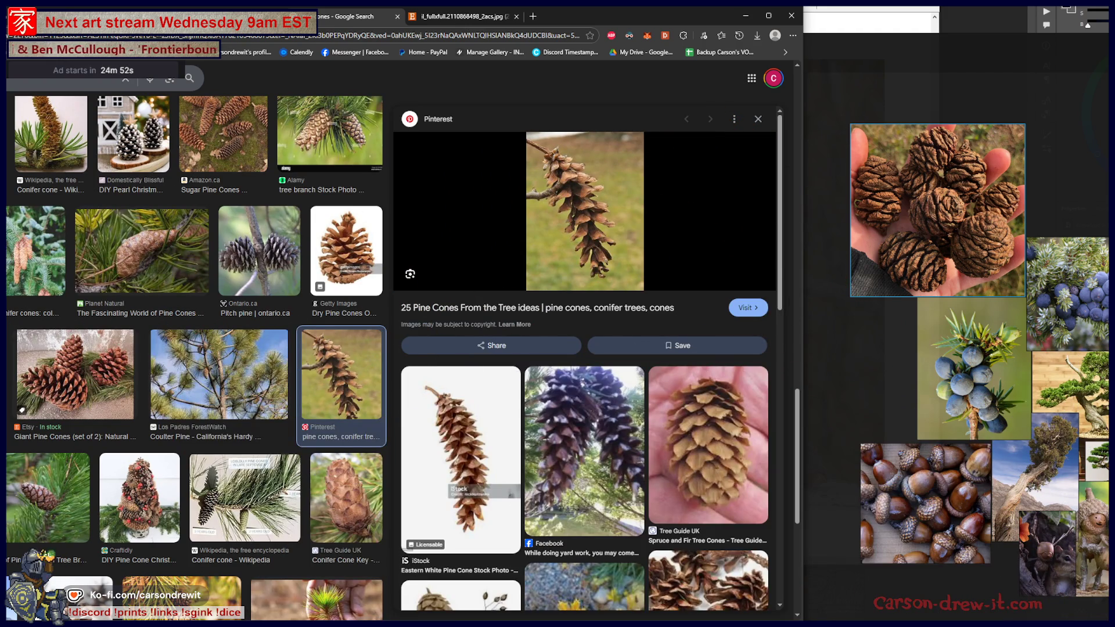
key("Right")
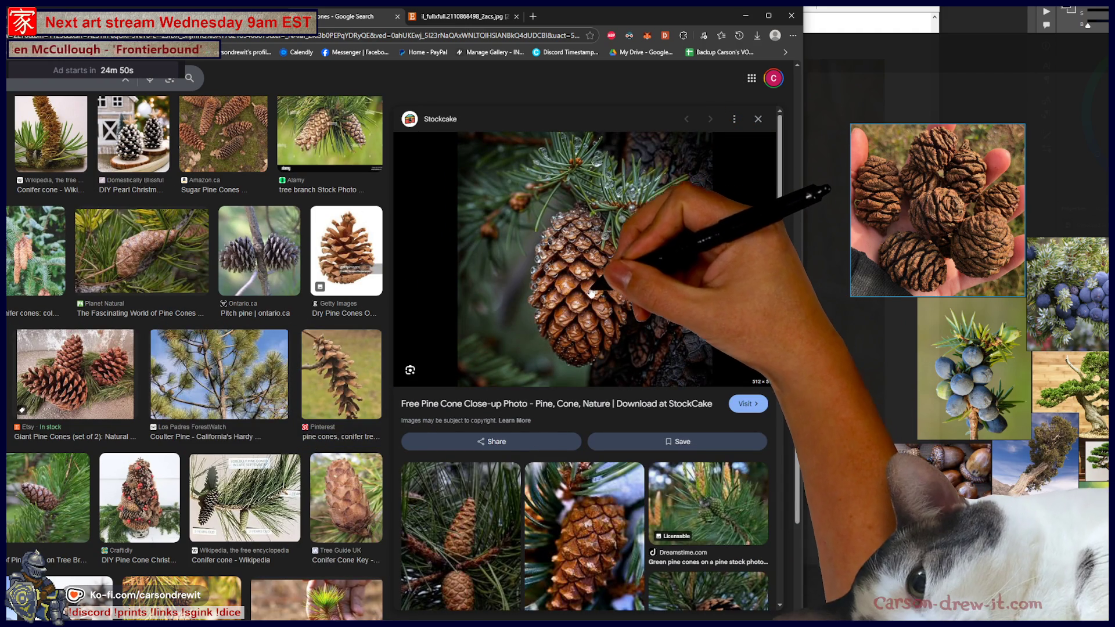
scroll(588, 290, "down", 3)
left_click(578, 406)
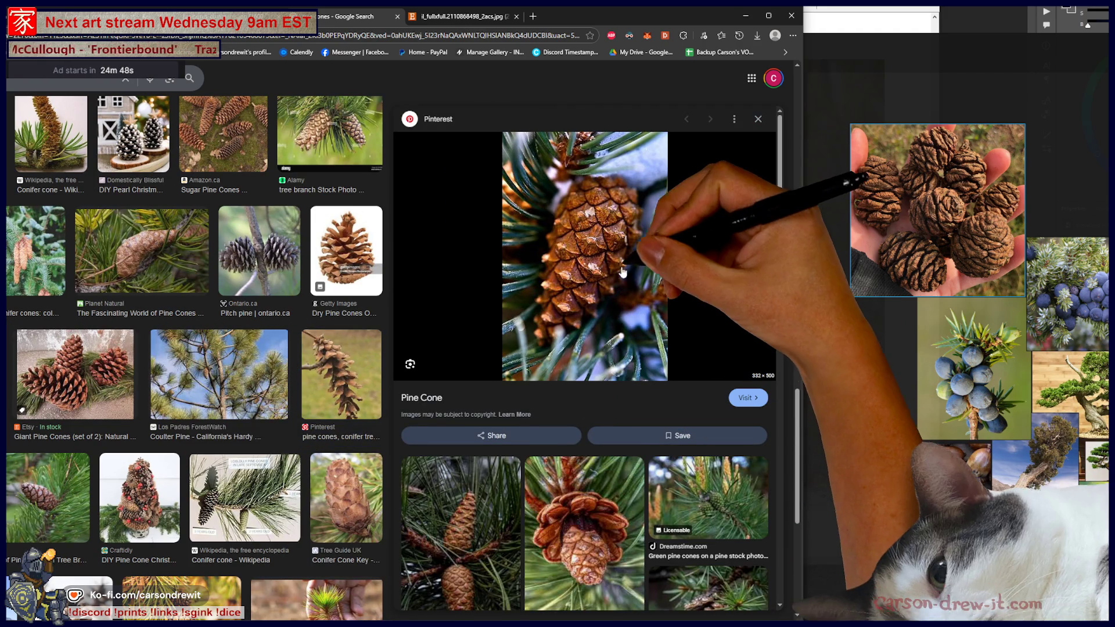
key("Escape")
left_click_drag(598, 262, 923, 335)
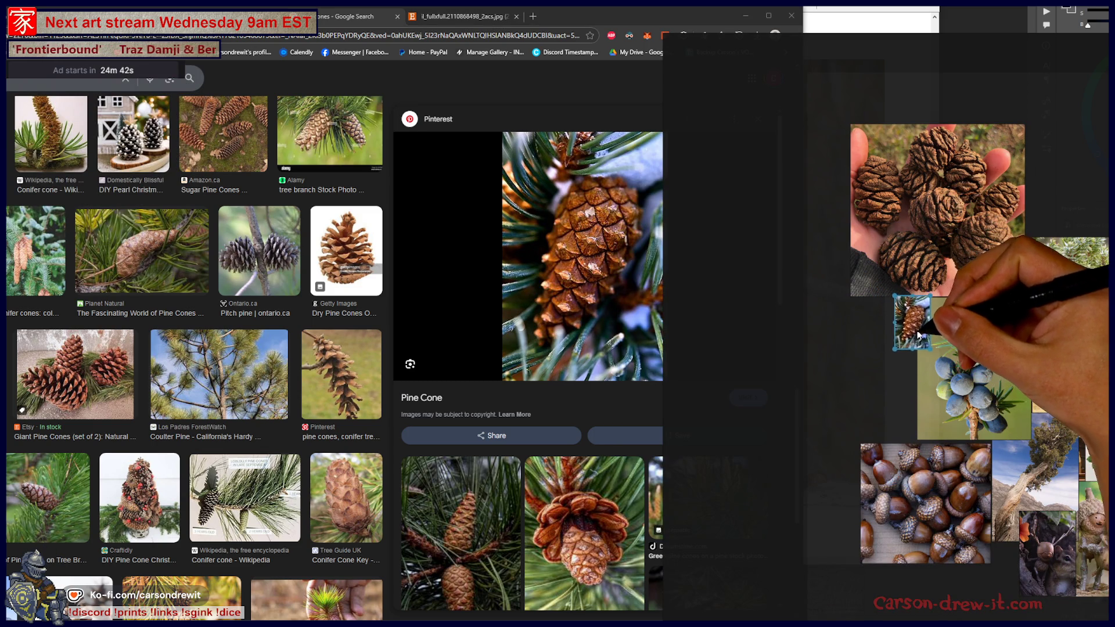
scroll(635, 419, "down", 4)
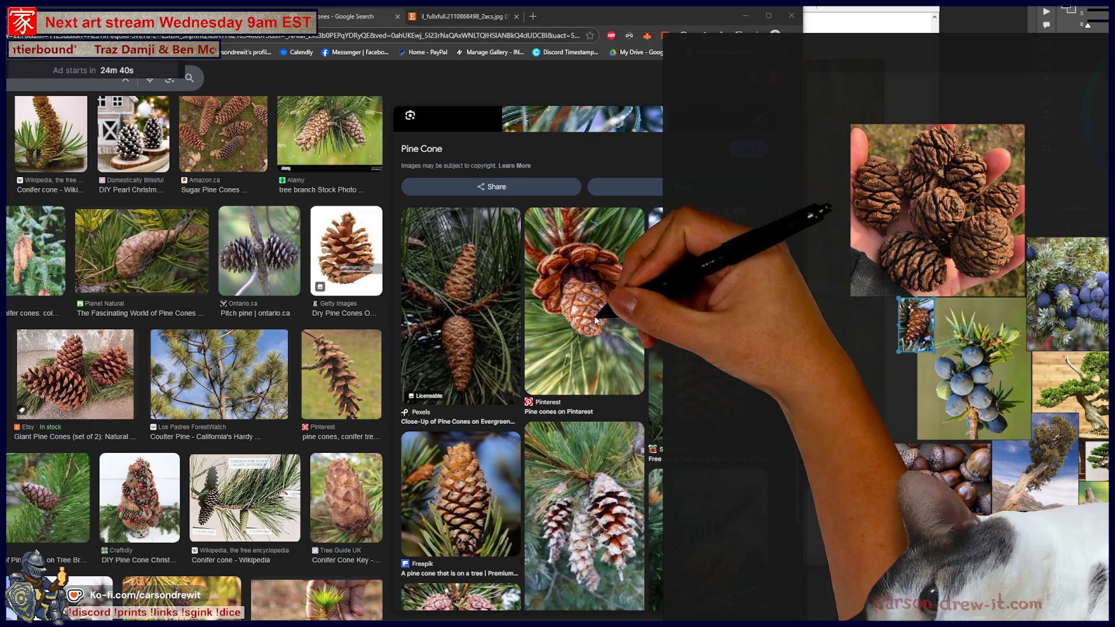
left_click_drag(887, 397, 908, 386)
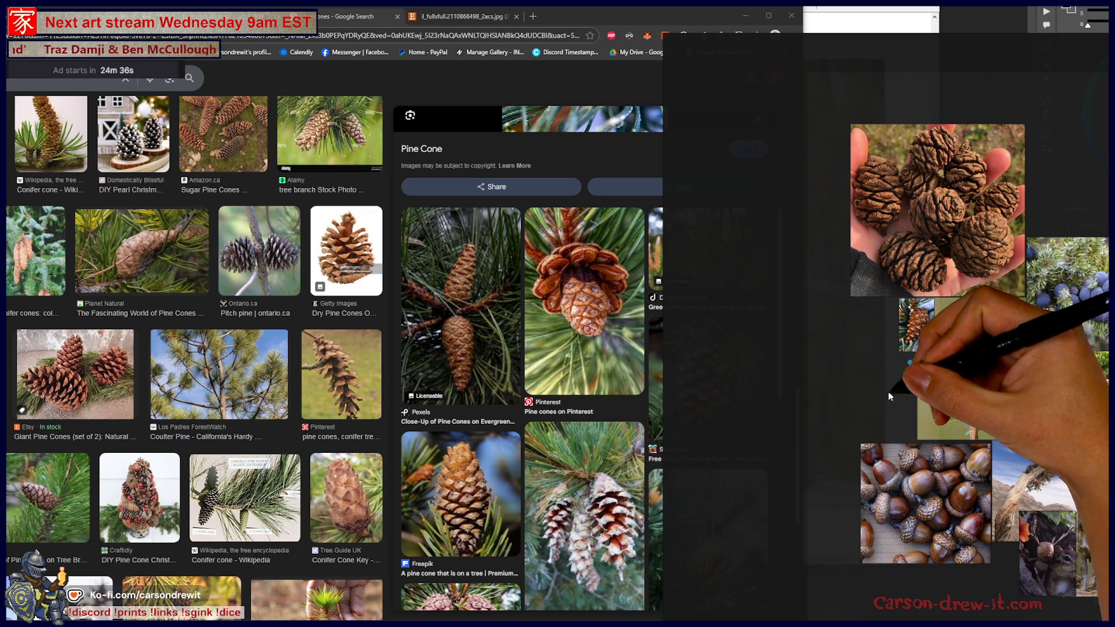
Add the full-size Amazon Christmas pine cones photo to the board, then close the browser.
scroll(457, 371, "down", 4)
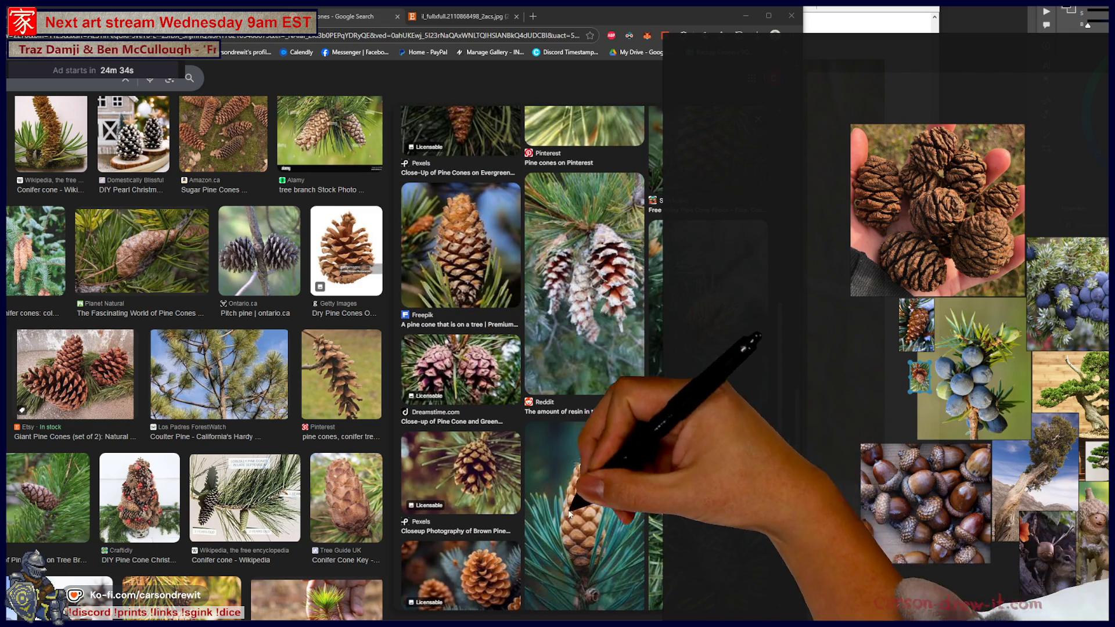
scroll(580, 377, "down", 1)
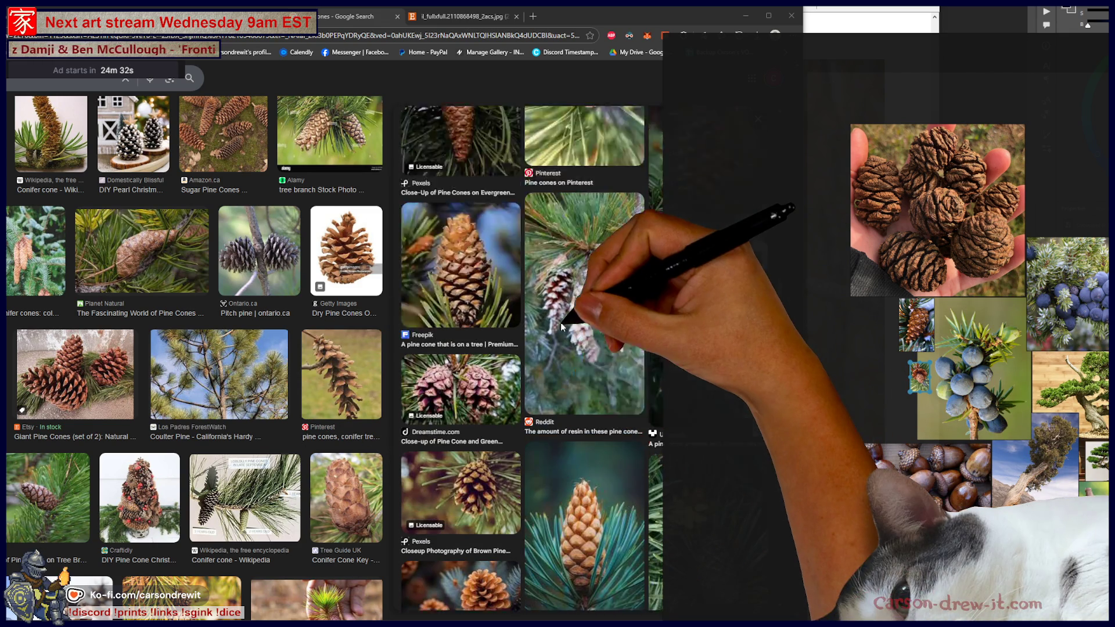
scroll(560, 322, "up", 5)
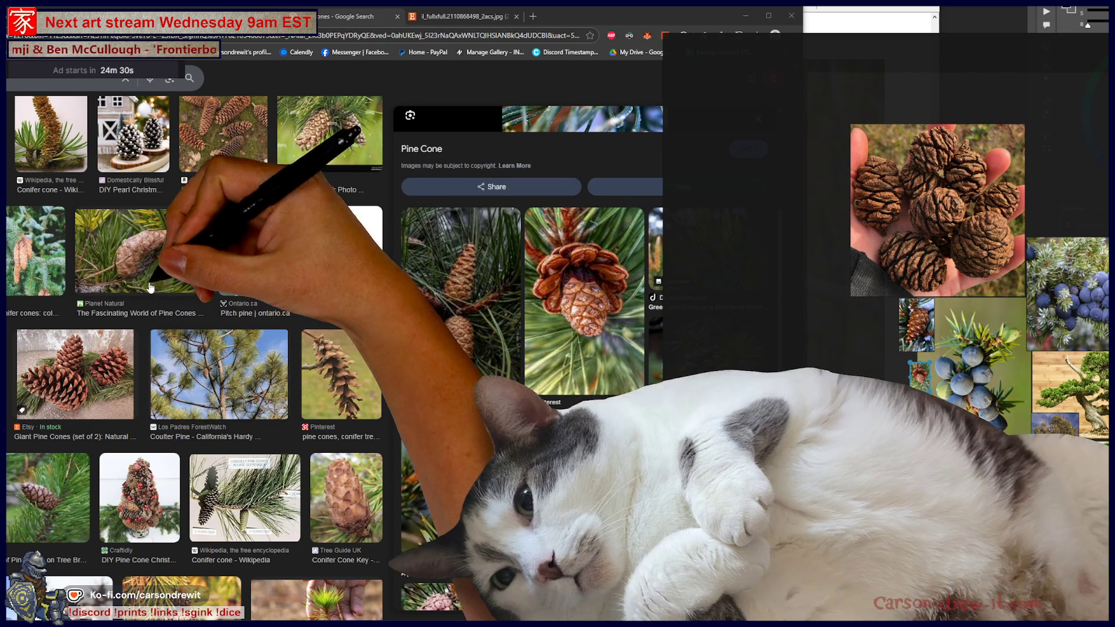
scroll(272, 309, "up", 4)
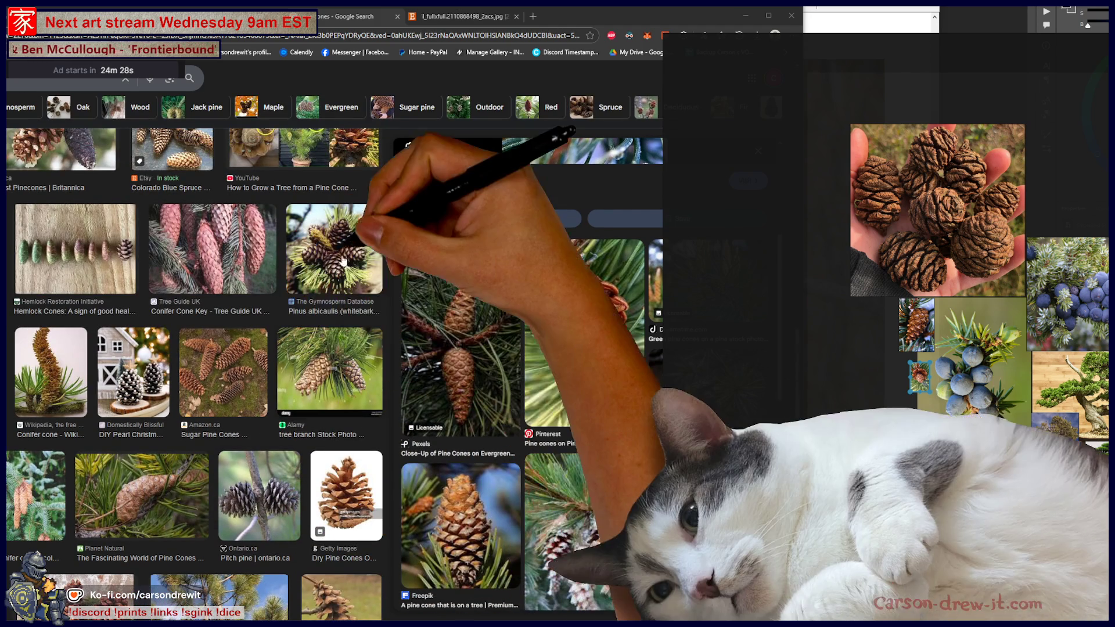
left_click(360, 238)
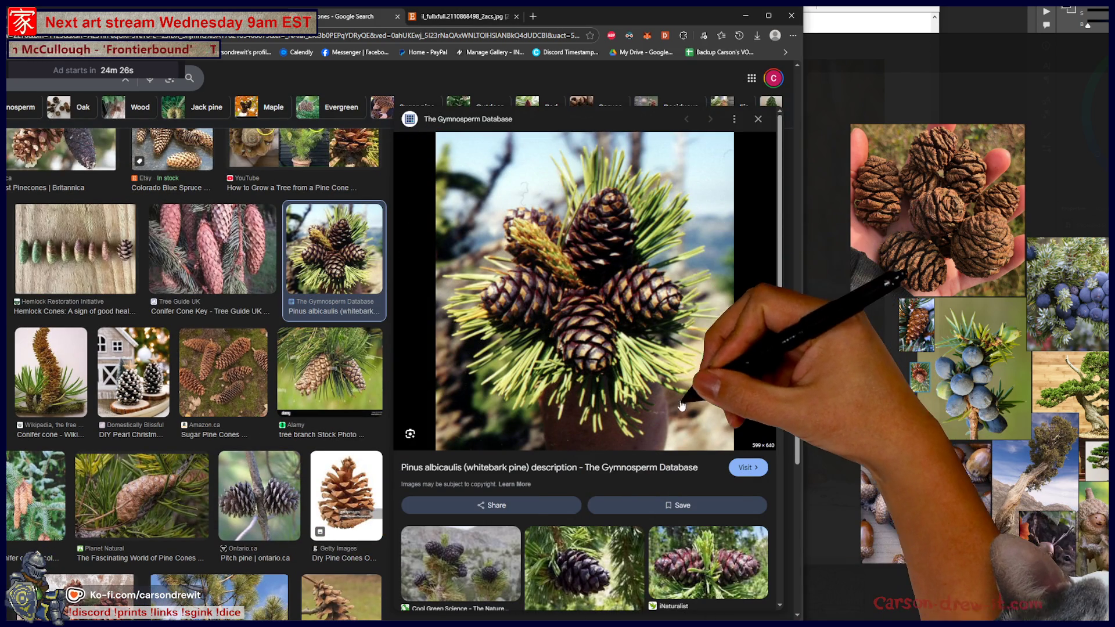
scroll(344, 308, "up", 4)
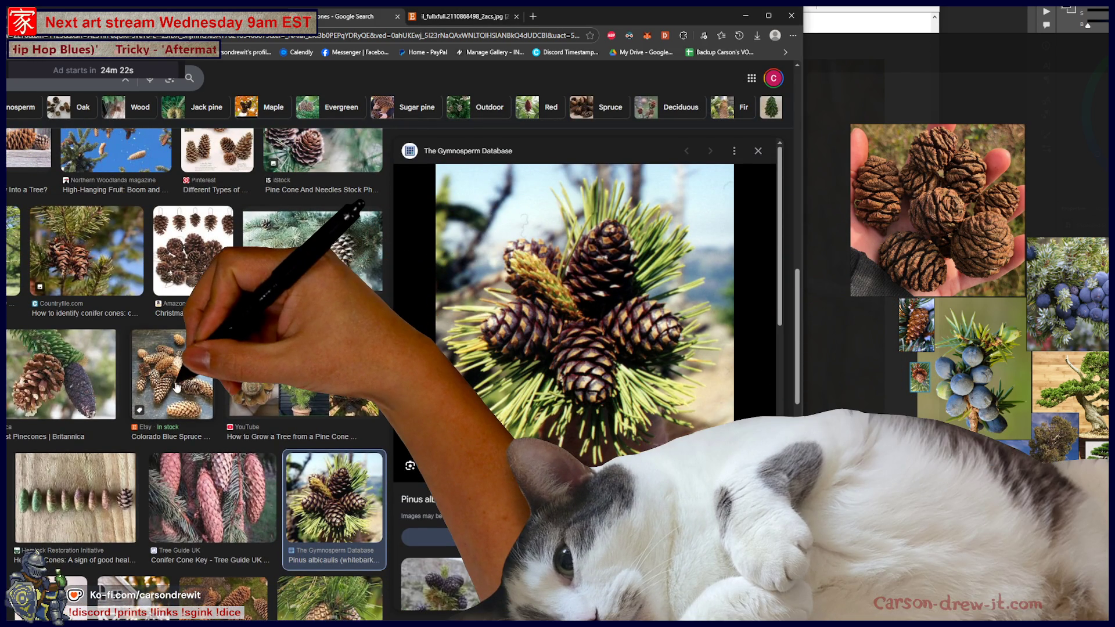
left_click(193, 251)
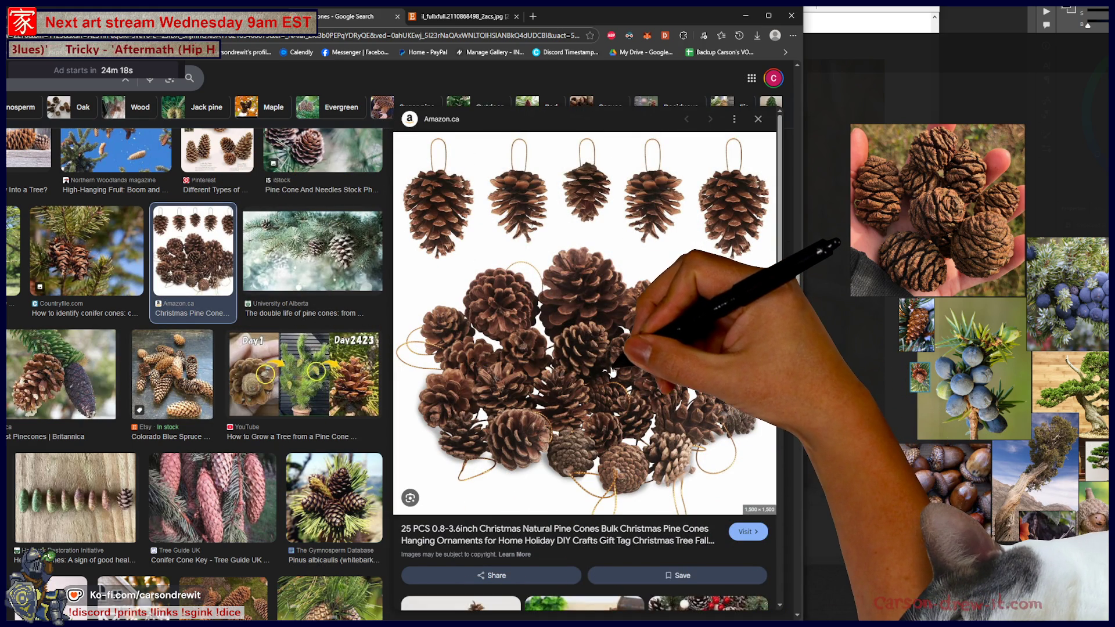
right_click(608, 372)
left_click(655, 476)
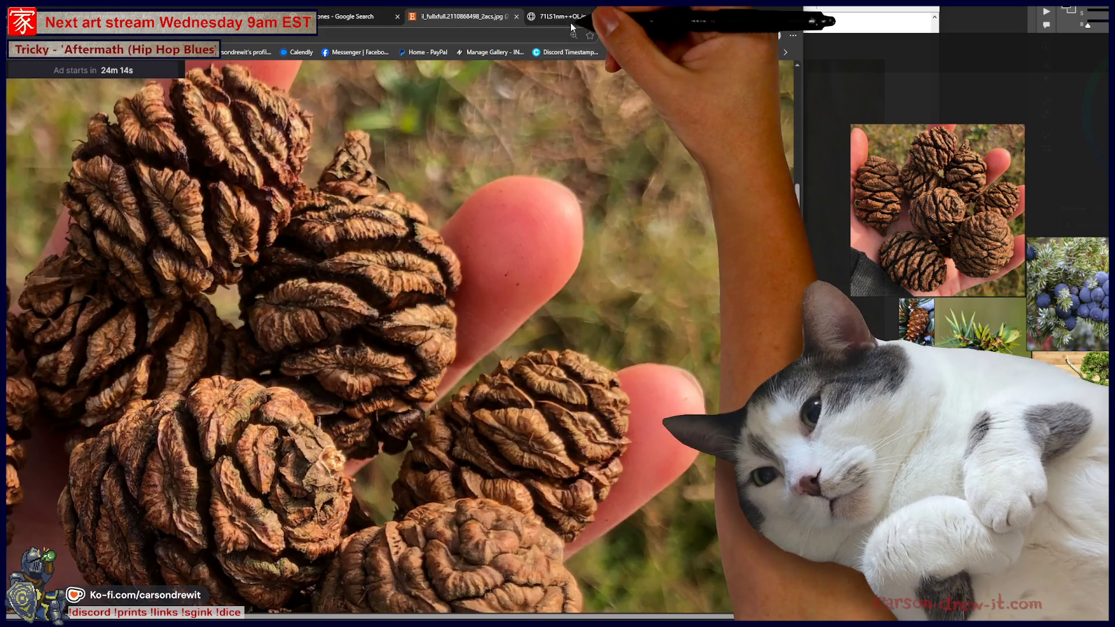
left_click(572, 17)
left_click_drag(336, 399, 815, 485)
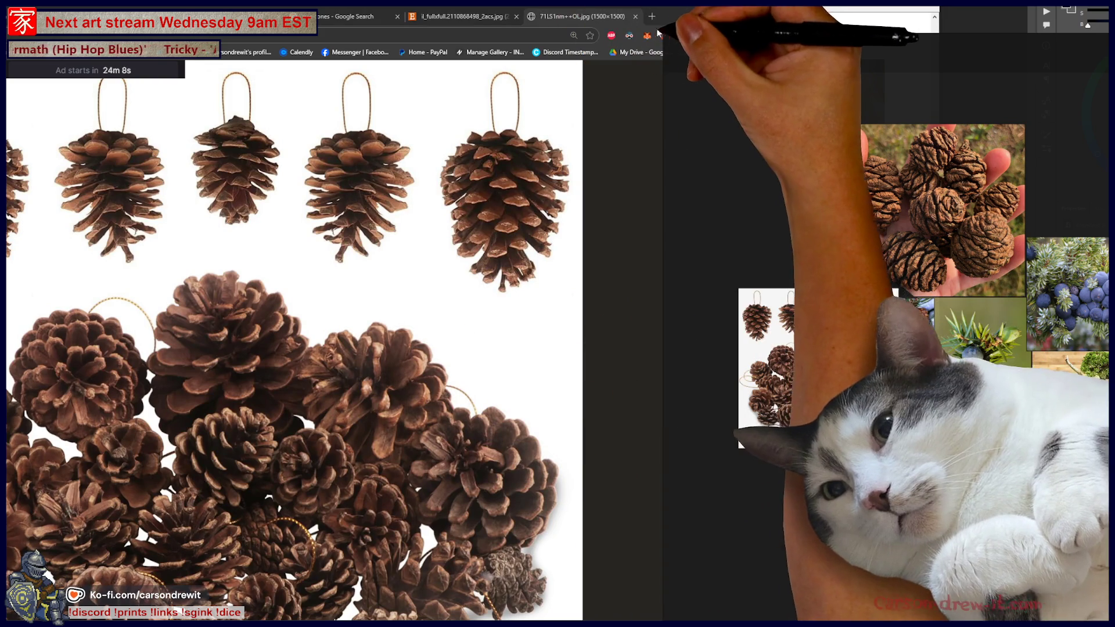
left_click(653, 20)
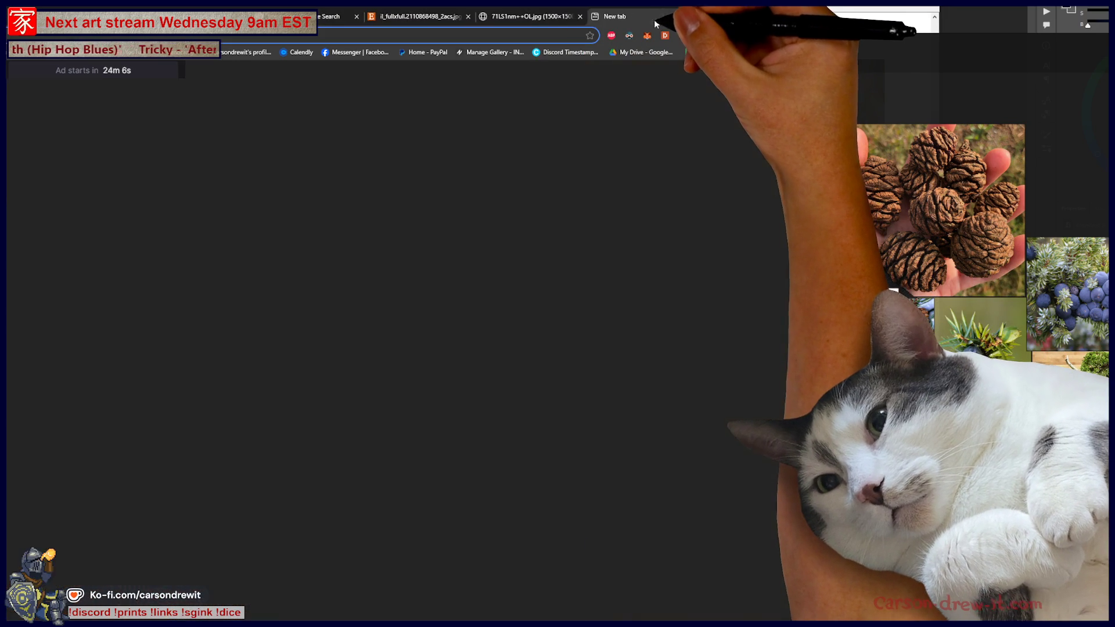
left_click(791, 18)
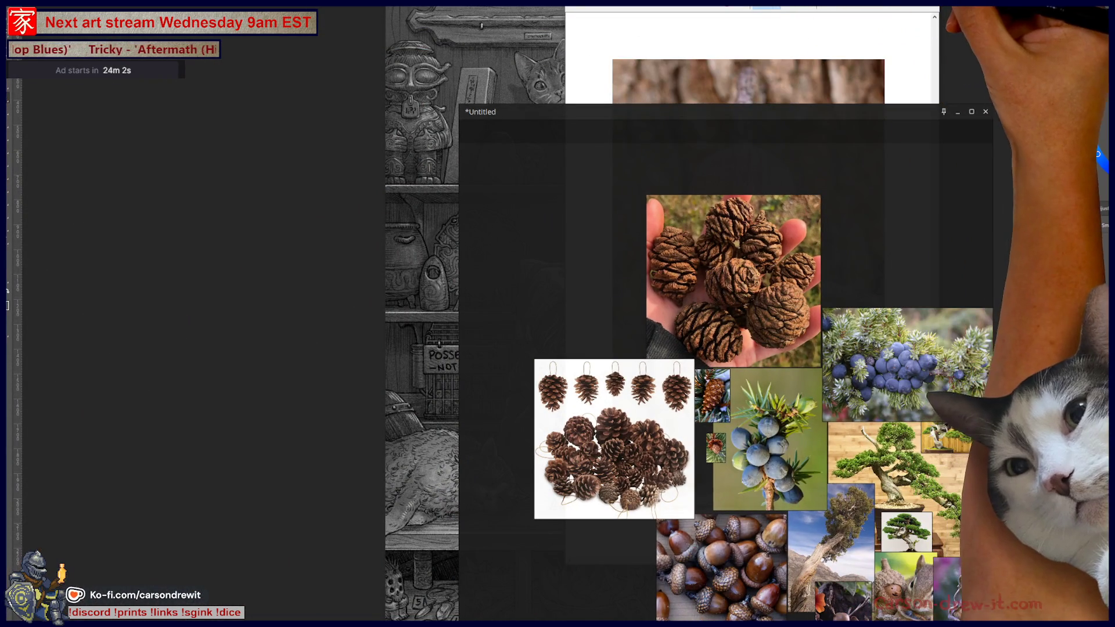
Discard the unsaved screen snip and move the PureRef board over the left screen area.
left_click(971, 111)
left_click(794, 277)
mouse_move(791, 112)
left_mouse_down()
mouse_move(711, 50)
mouse_move(719, 23)
mouse_move(589, 57)
left_mouse_up()
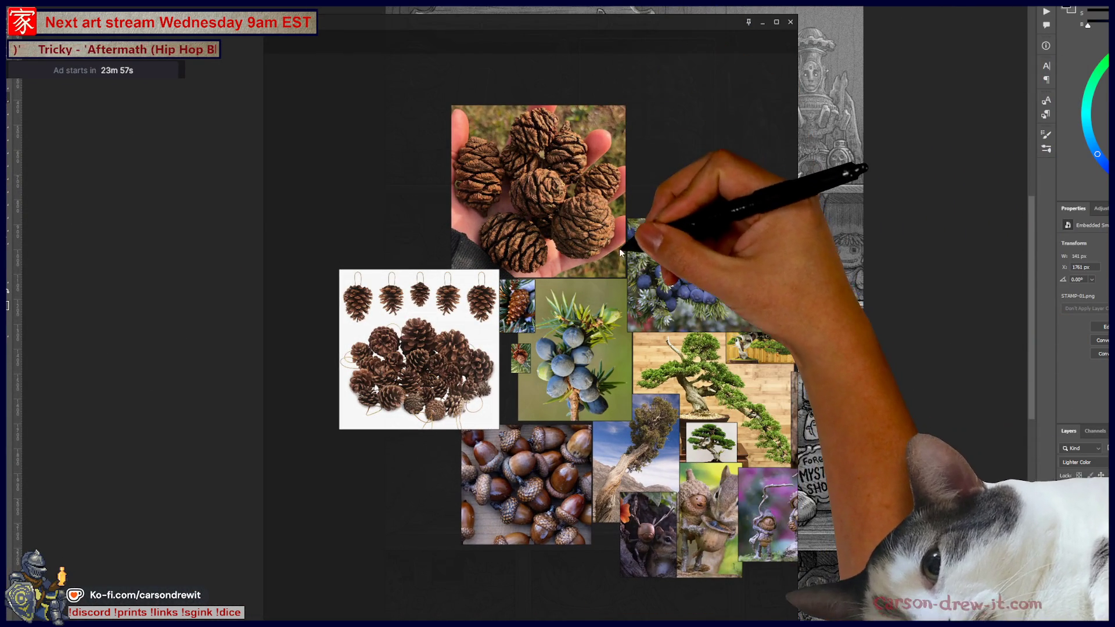
scroll(714, 601, "down", 3)
scroll(716, 600, "up", 5)
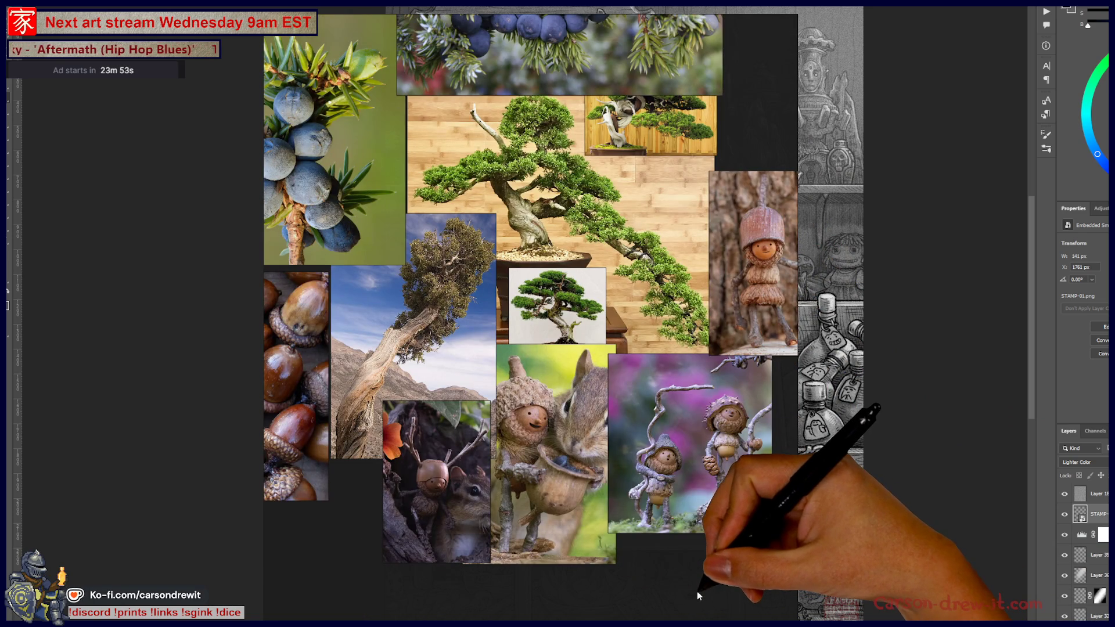
Paste the acorn-figure image onto the board and place it beside the acorn photos.
key("ctrl+v")
scroll(651, 596, "down", 2)
mouse_move(650, 600)
left_mouse_down()
mouse_move(614, 549)
mouse_move(596, 445)
mouse_move(749, 348)
mouse_move(730, 338)
mouse_move(731, 372)
left_mouse_up()
scroll(481, 440, "up", 3)
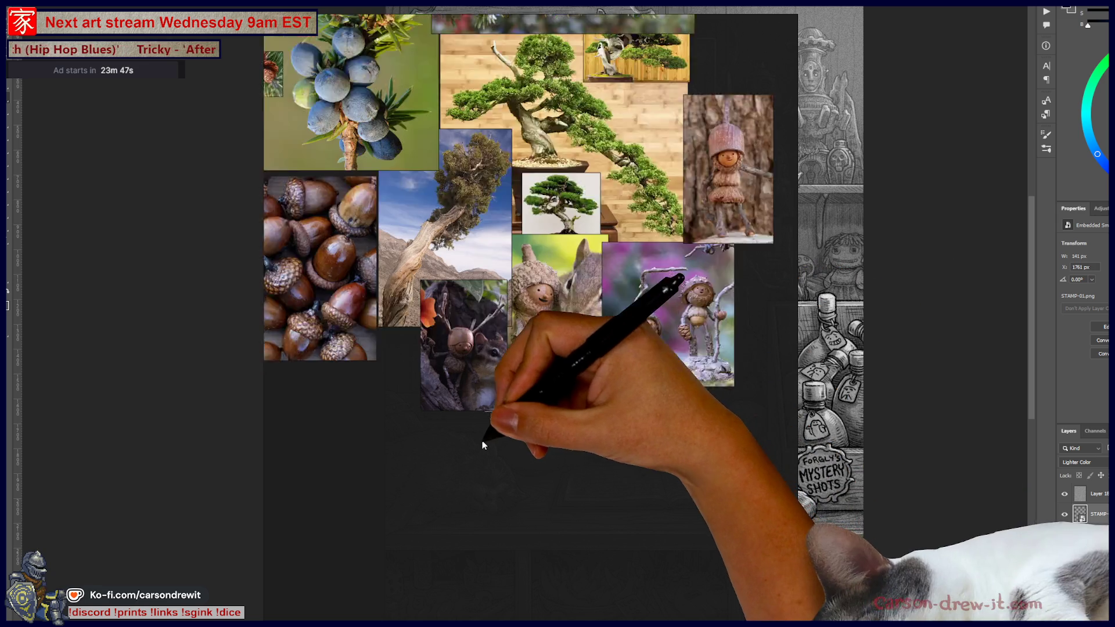
scroll(472, 463, "up", 5)
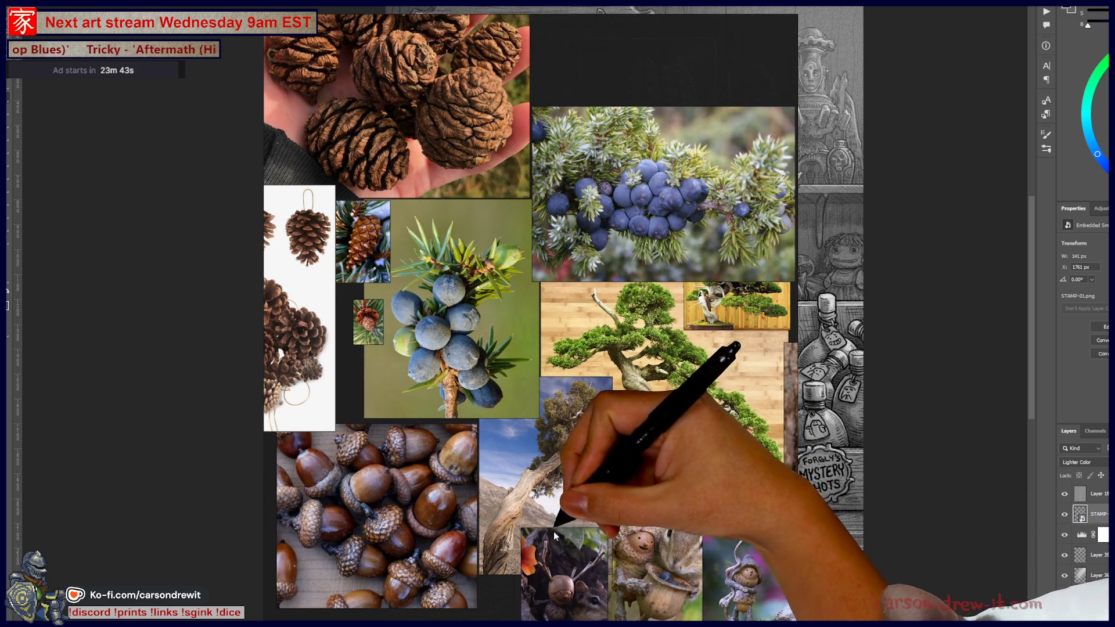
Lock the reference board against edits with Ctrl+R.
key("ctrl+r")
scroll(588, 428, "down", 4)
scroll(424, 298, "up", 5)
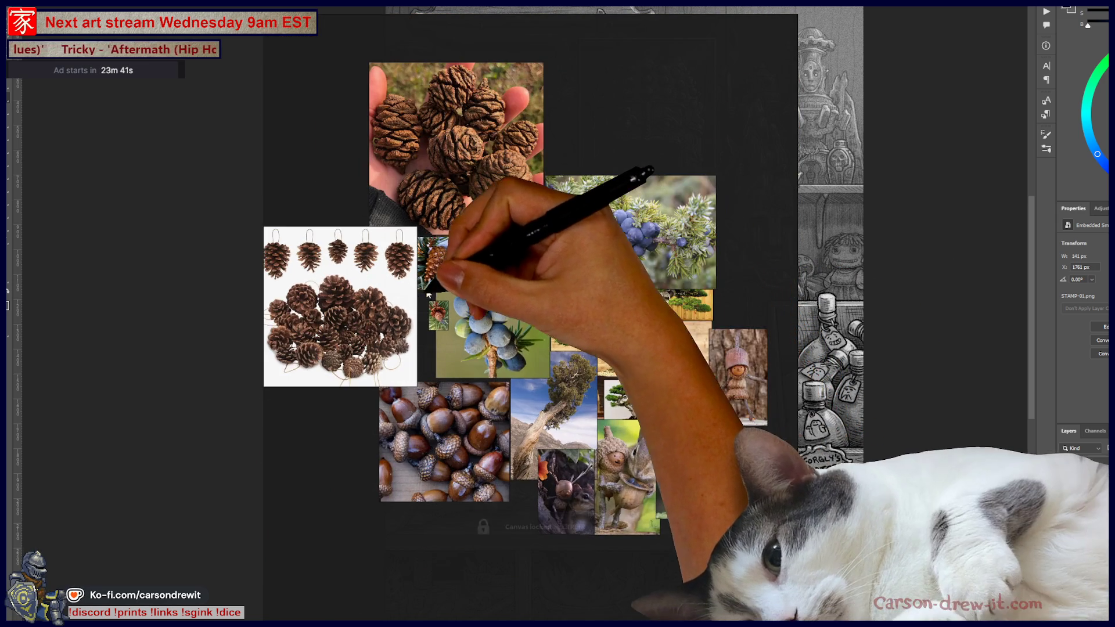
scroll(425, 309, "up", 3)
scroll(678, 427, "down", 1)
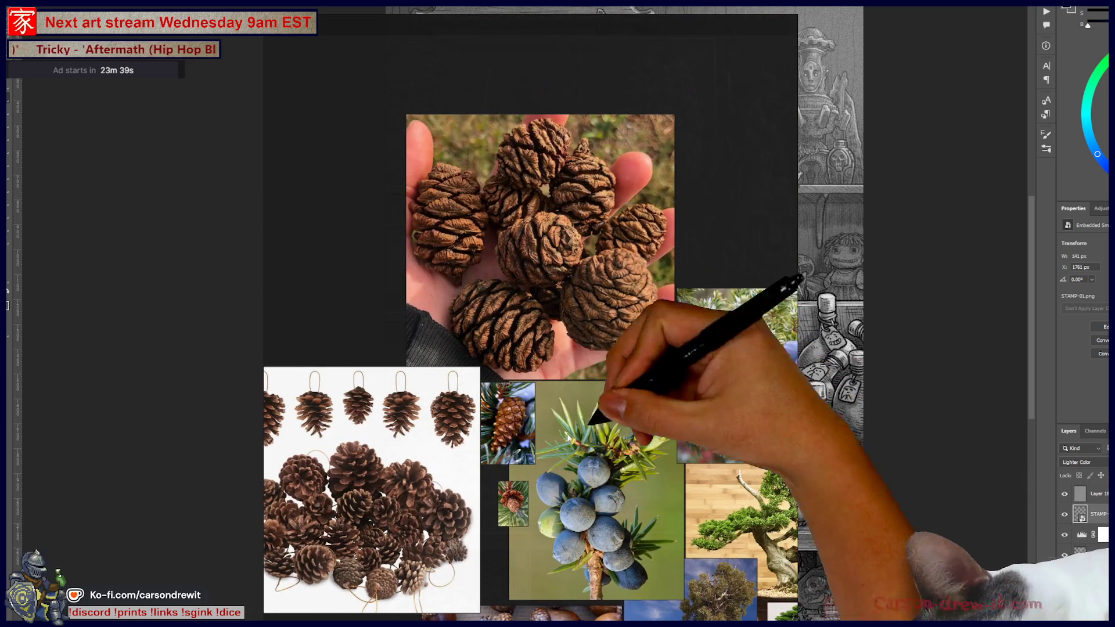
scroll(678, 426, "up", 1)
scroll(639, 432, "down", 4)
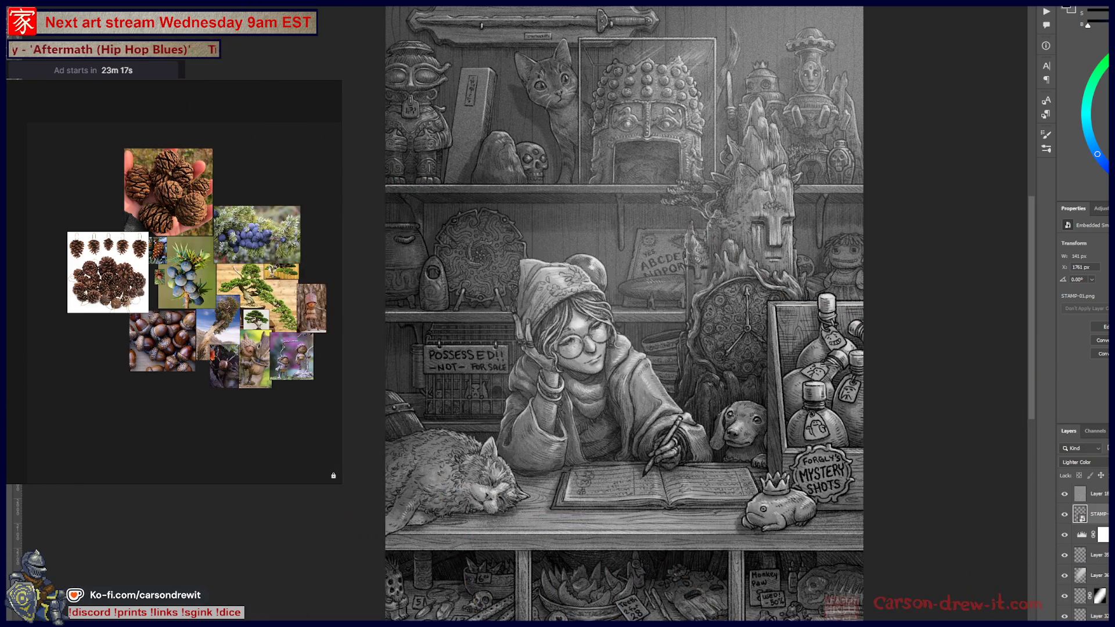
Create a new portrait 1920 x 2560 px document from the recent presets.
scroll(226, 186, "up", 4)
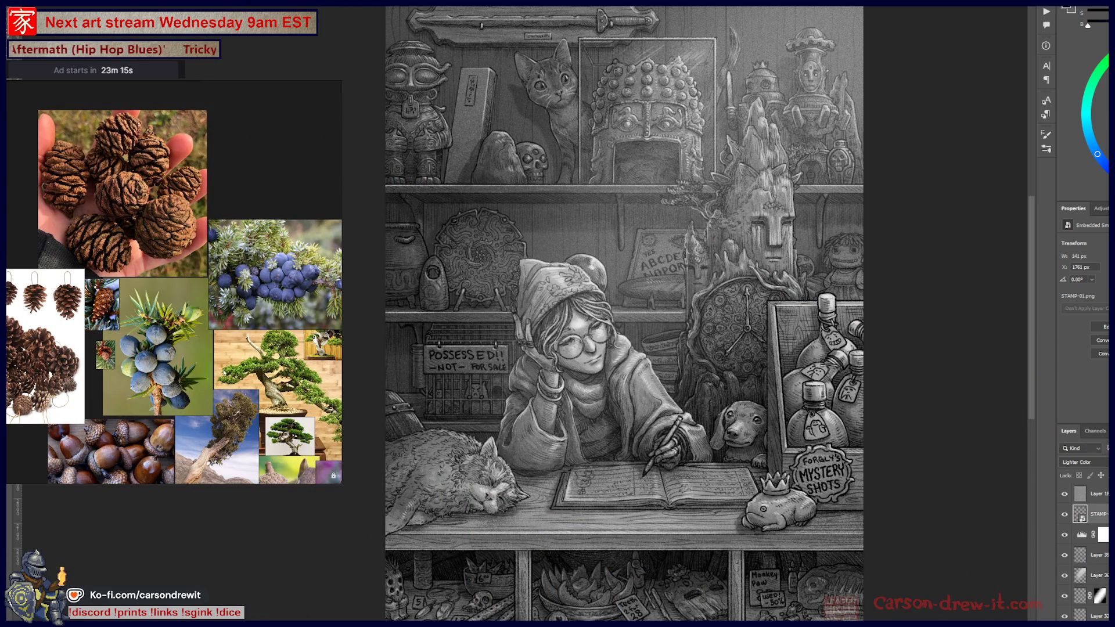
mouse_move(256, 393)
left_mouse_down()
mouse_move(134, 272)
mouse_move(145, 262)
left_mouse_up()
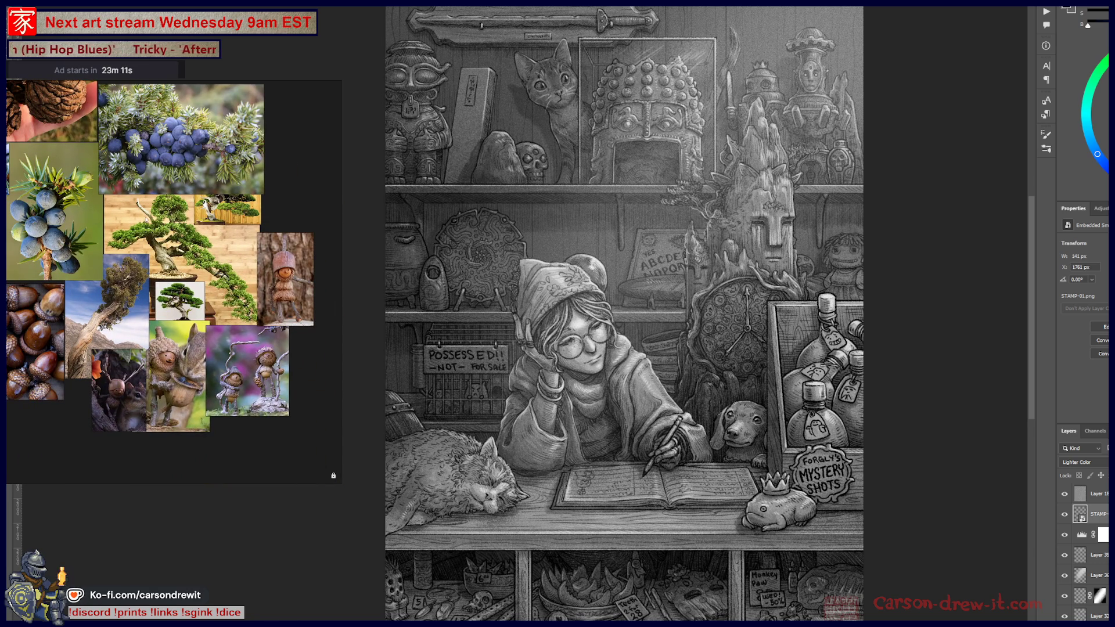
scroll(173, 232, "up", 1)
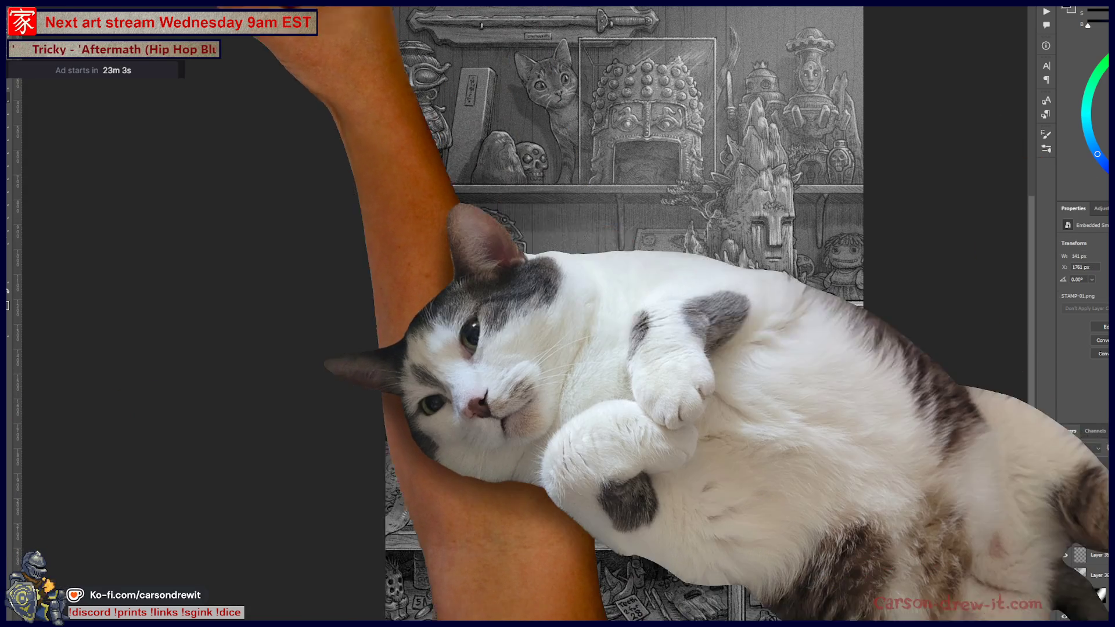
key("alt+f")
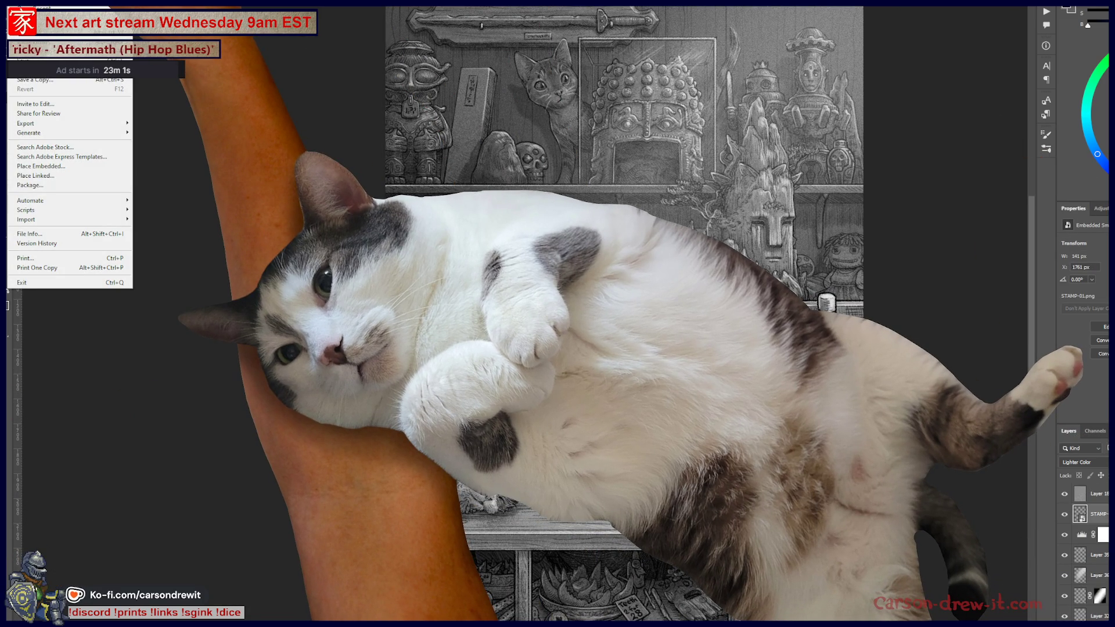
key("ctrl+n")
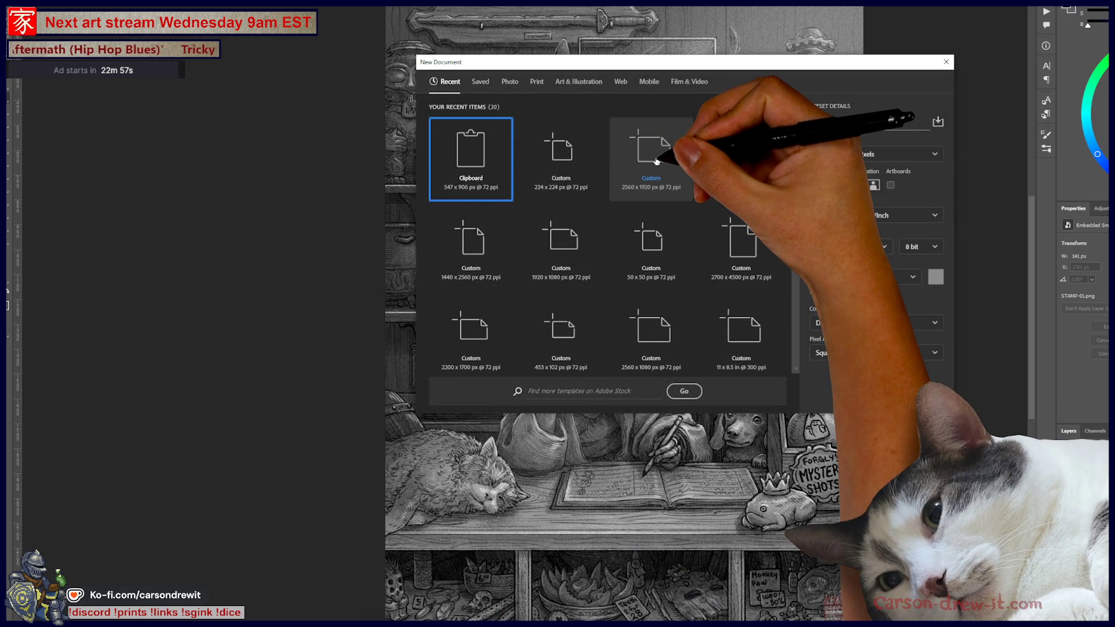
left_click(656, 160)
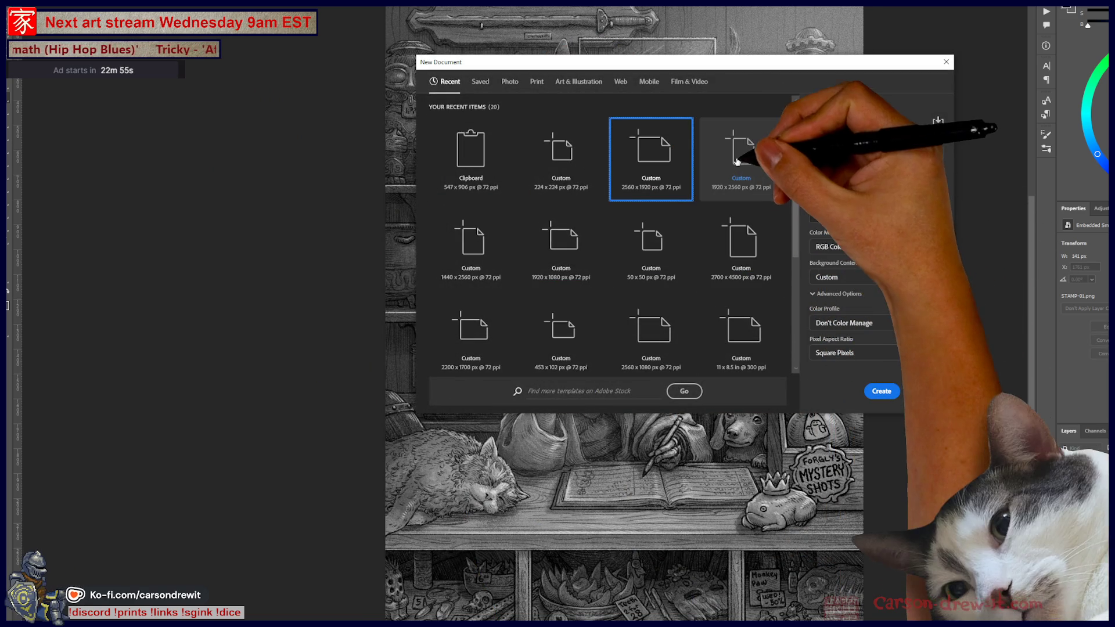
left_click(743, 156)
left_click(881, 390)
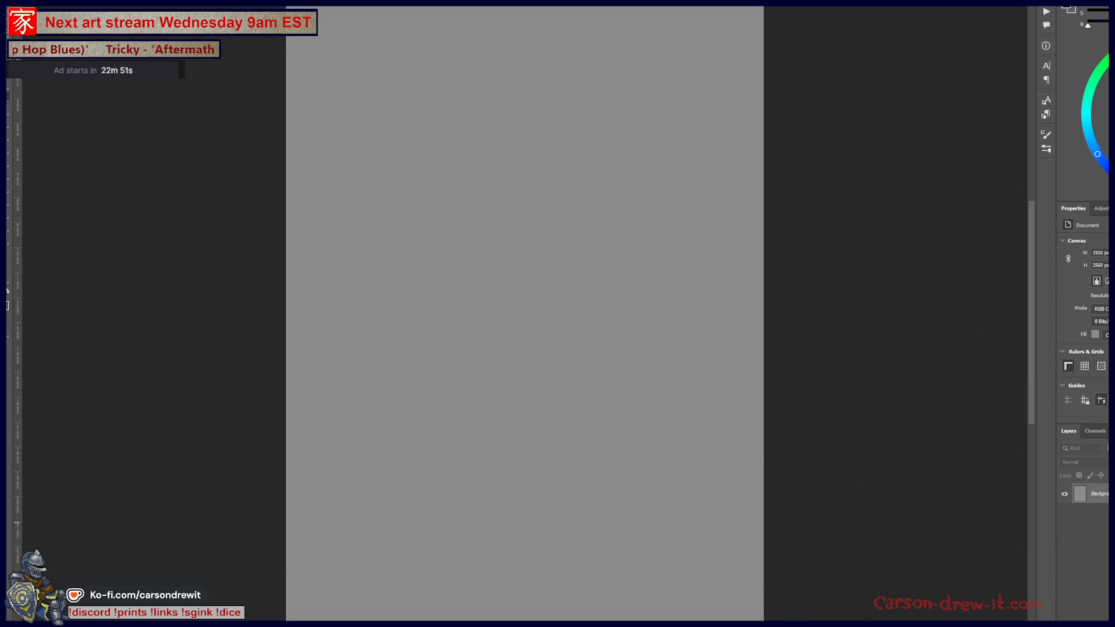
Sketch a wide dome-shaped tree crown with trunk lines hanging below it.
left_click_drag(726, 326, 805, 354)
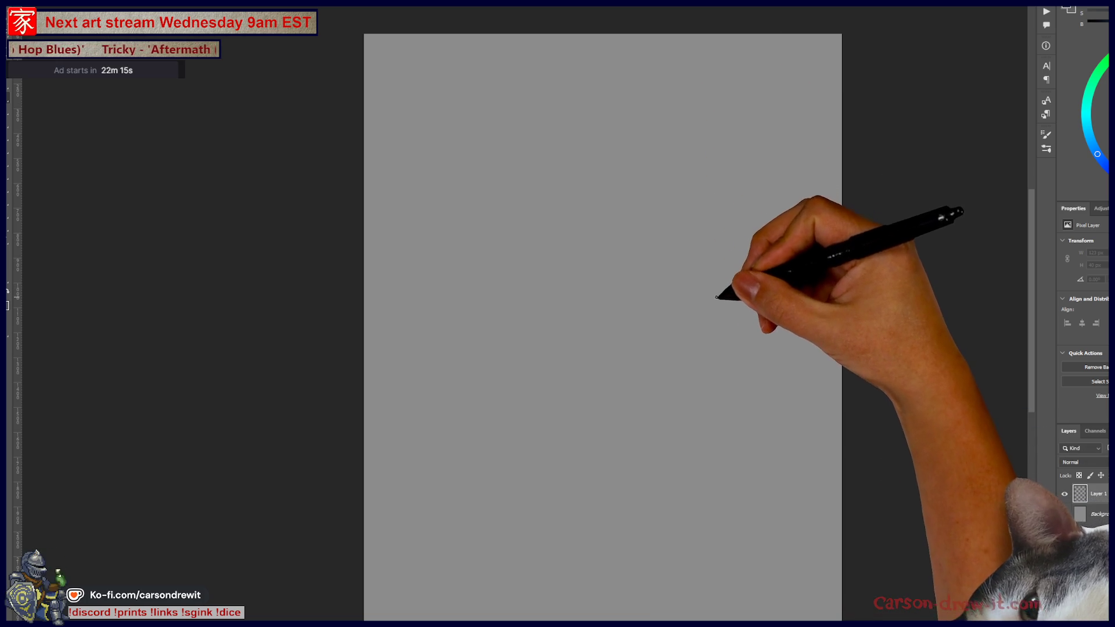
mouse_move(566, 400)
left_mouse_down()
mouse_move(638, 287)
mouse_move(722, 268)
mouse_move(624, 201)
mouse_move(592, 146)
left_mouse_up()
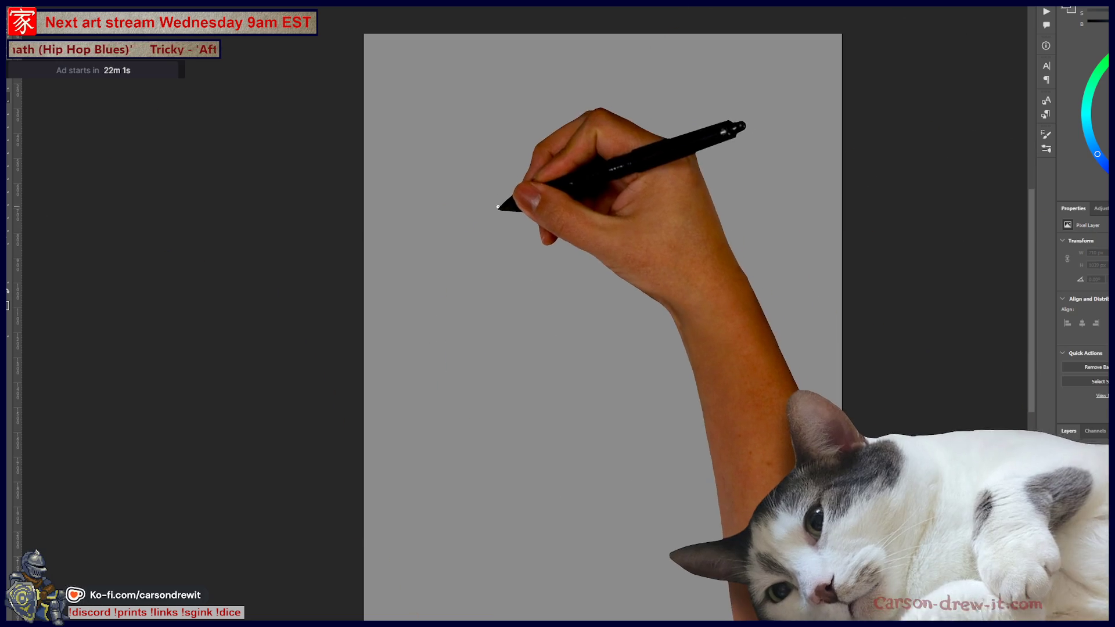
mouse_move(552, 142)
left_mouse_down()
mouse_move(465, 191)
mouse_move(661, 124)
left_mouse_up()
mouse_move(501, 152)
left_mouse_down()
mouse_move(458, 249)
mouse_move(505, 261)
mouse_move(586, 169)
left_mouse_up()
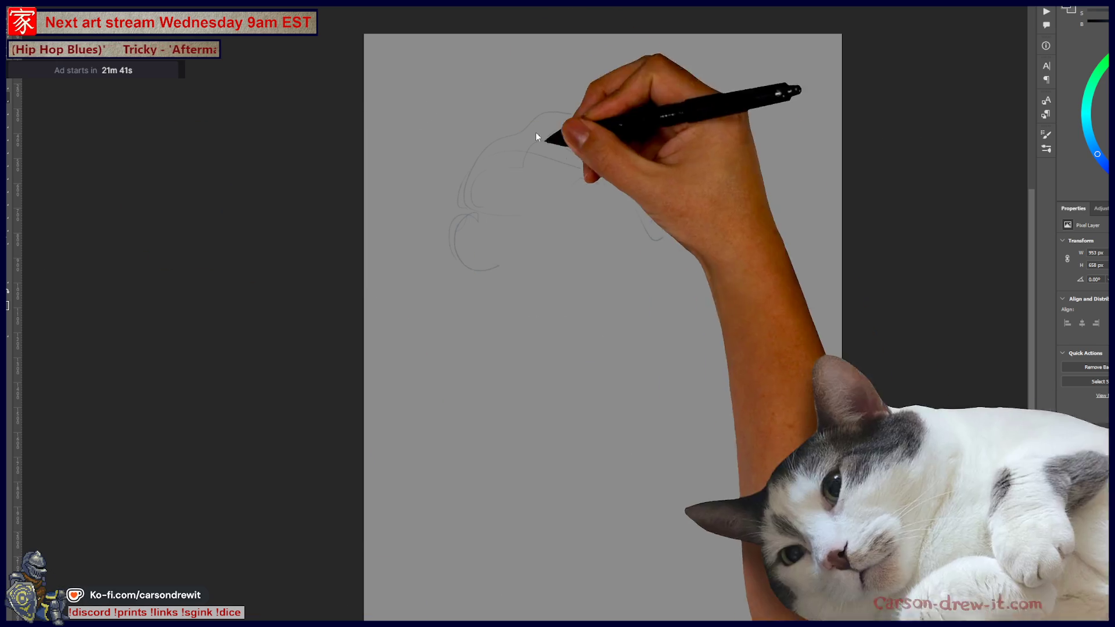
left_click_drag(459, 212, 423, 262)
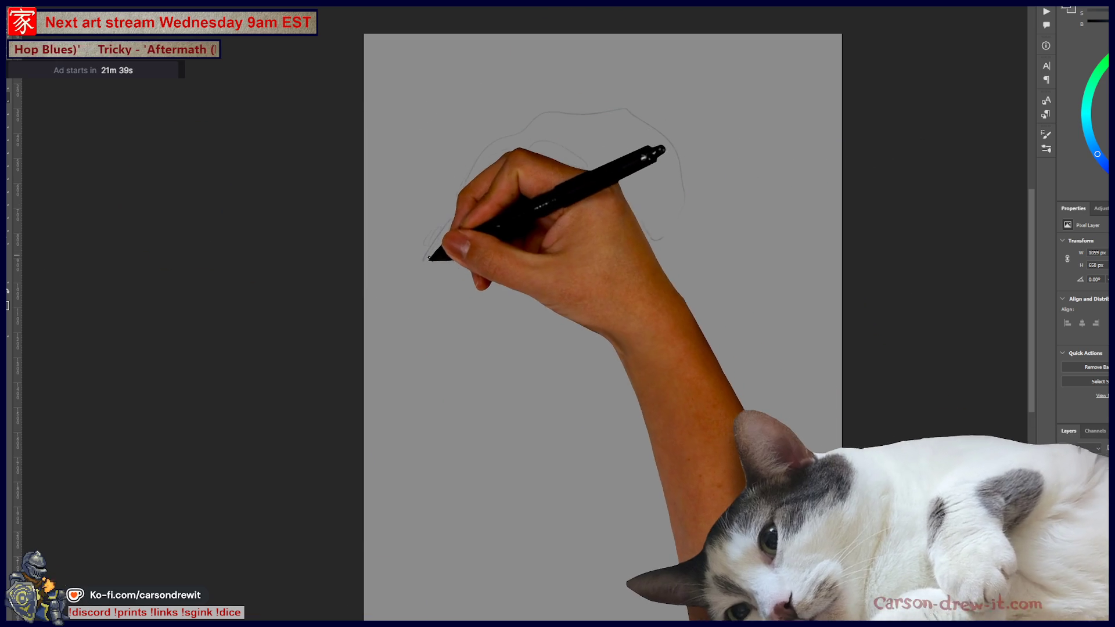
mouse_move(478, 288)
left_mouse_down()
mouse_move(431, 219)
mouse_move(567, 112)
mouse_move(691, 179)
mouse_move(728, 253)
mouse_move(654, 298)
mouse_move(639, 294)
mouse_move(742, 215)
left_mouse_up()
left_click_drag(479, 323, 621, 299)
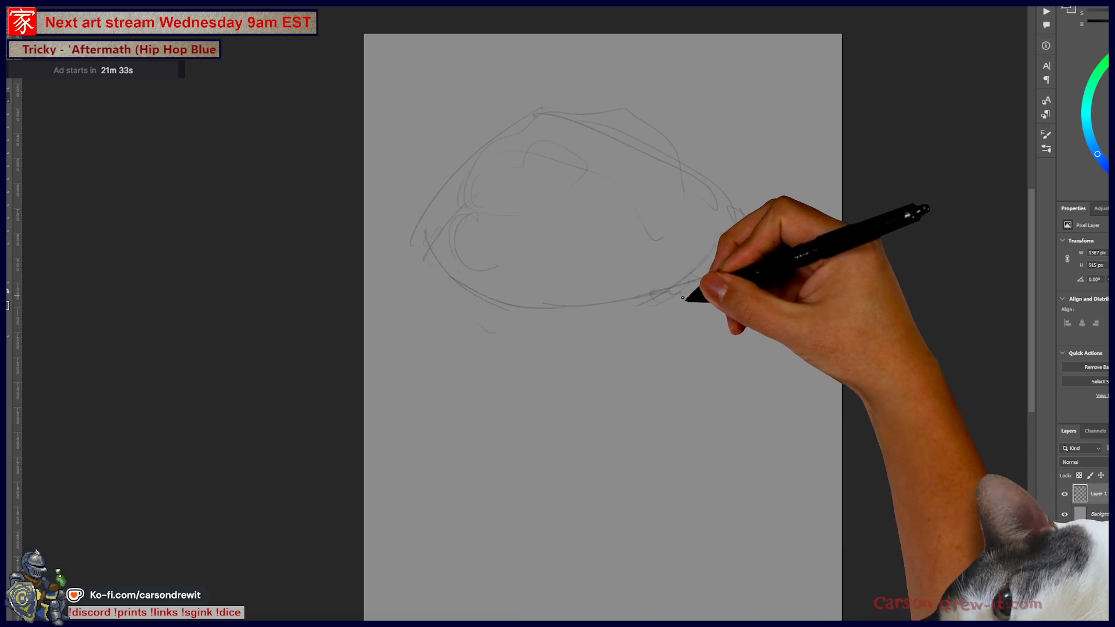
mouse_move(526, 253)
left_mouse_down()
mouse_move(532, 326)
mouse_move(584, 356)
mouse_move(593, 455)
mouse_move(556, 365)
mouse_move(542, 410)
mouse_move(585, 256)
mouse_move(548, 296)
mouse_move(652, 384)
mouse_move(662, 333)
mouse_move(687, 356)
left_mouse_up()
Sketch trunk and branch lines under the crown, with twigs reaching to the right.
left_click_drag(595, 270, 569, 307)
mouse_move(498, 261)
left_mouse_down()
mouse_move(686, 256)
mouse_move(717, 273)
left_mouse_up()
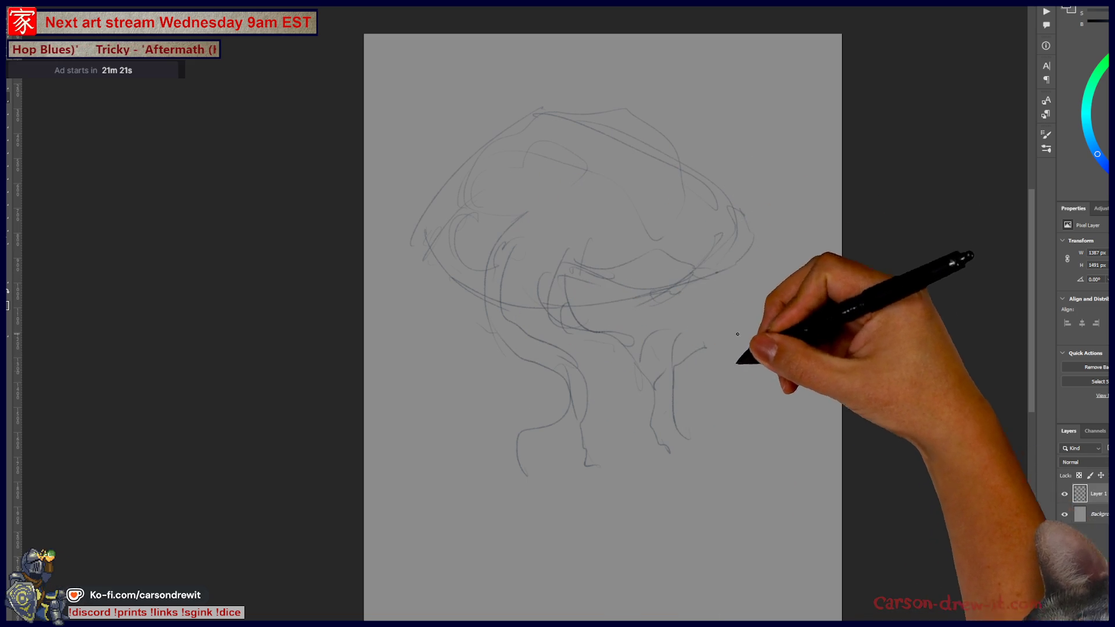
left_click_drag(524, 333, 570, 368)
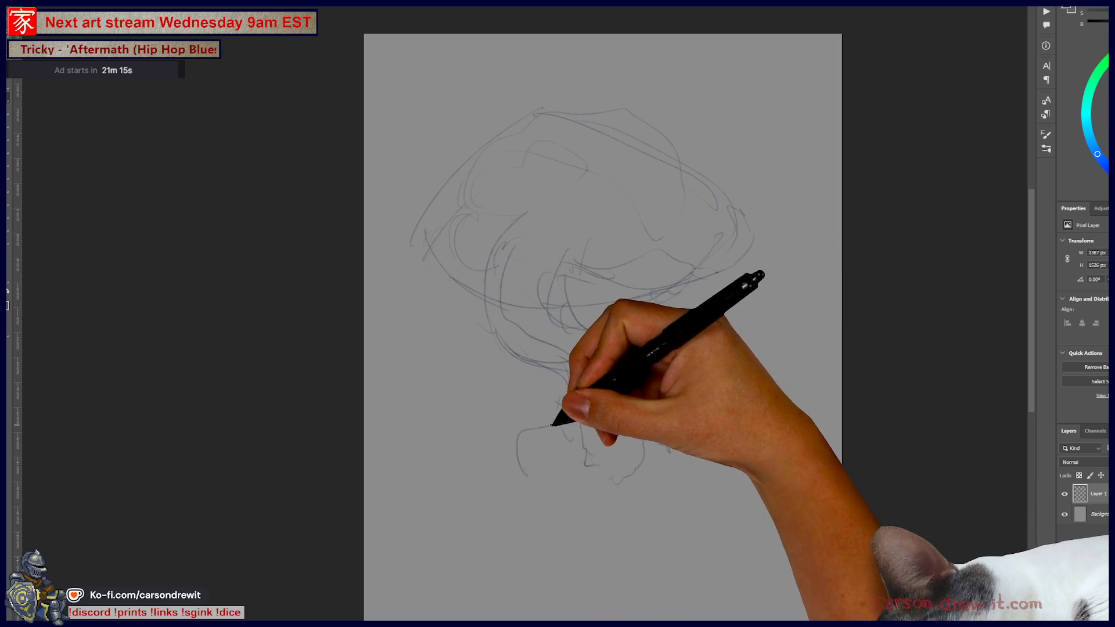
mouse_move(550, 413)
left_mouse_down()
mouse_move(517, 448)
mouse_move(550, 482)
left_mouse_up()
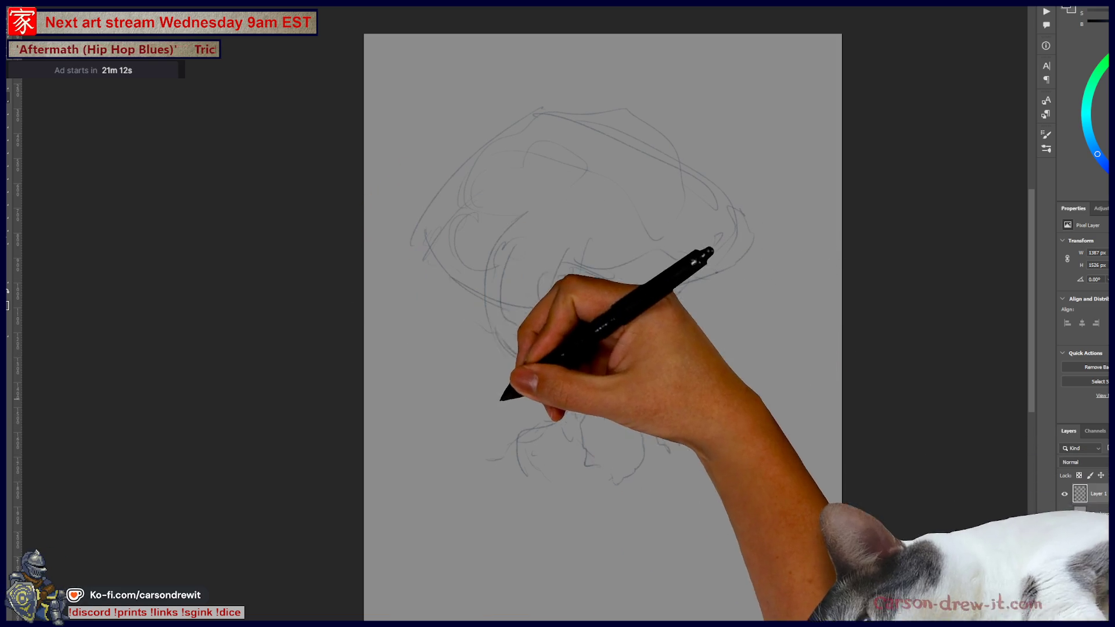
mouse_move(527, 413)
left_mouse_down()
mouse_move(465, 373)
mouse_move(456, 390)
left_mouse_up()
left_click_drag(517, 373, 699, 382)
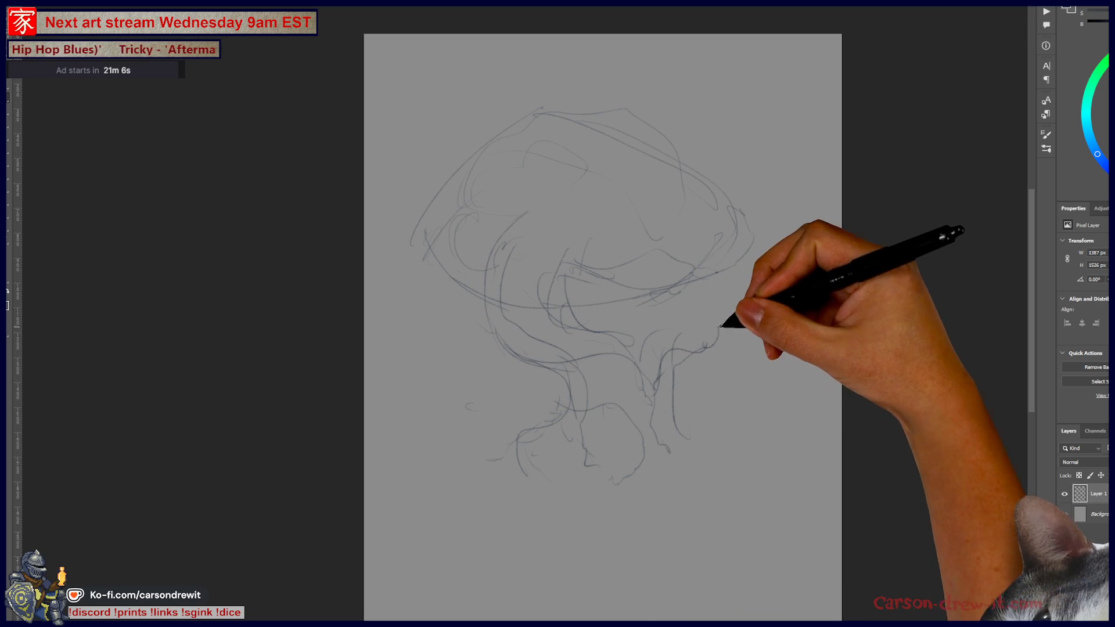
left_click_drag(684, 351, 714, 330)
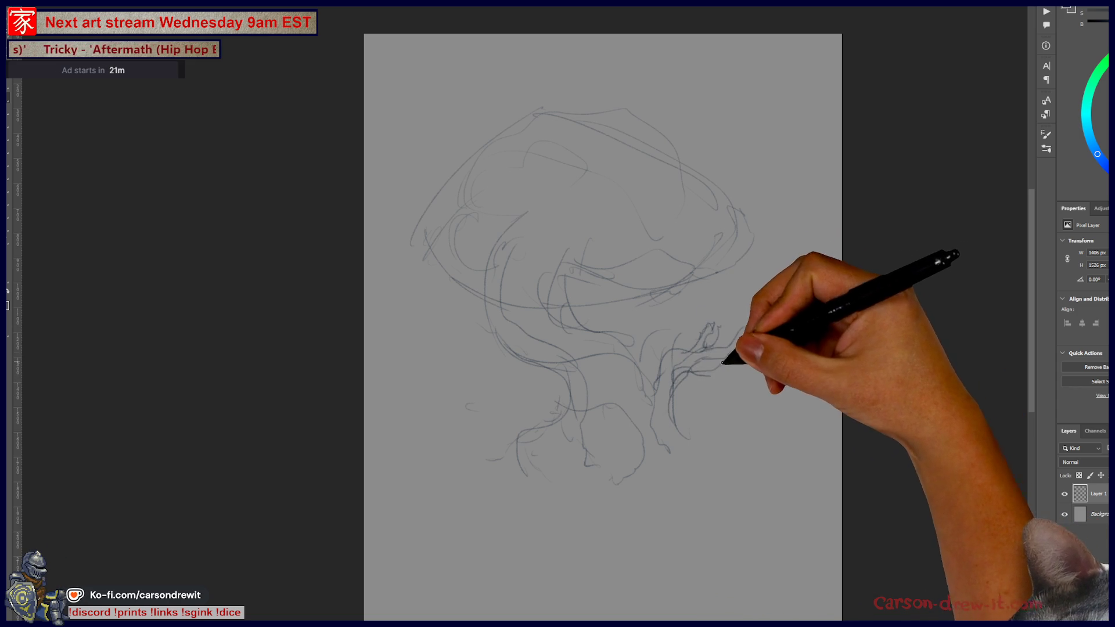
left_click_drag(731, 359, 764, 328)
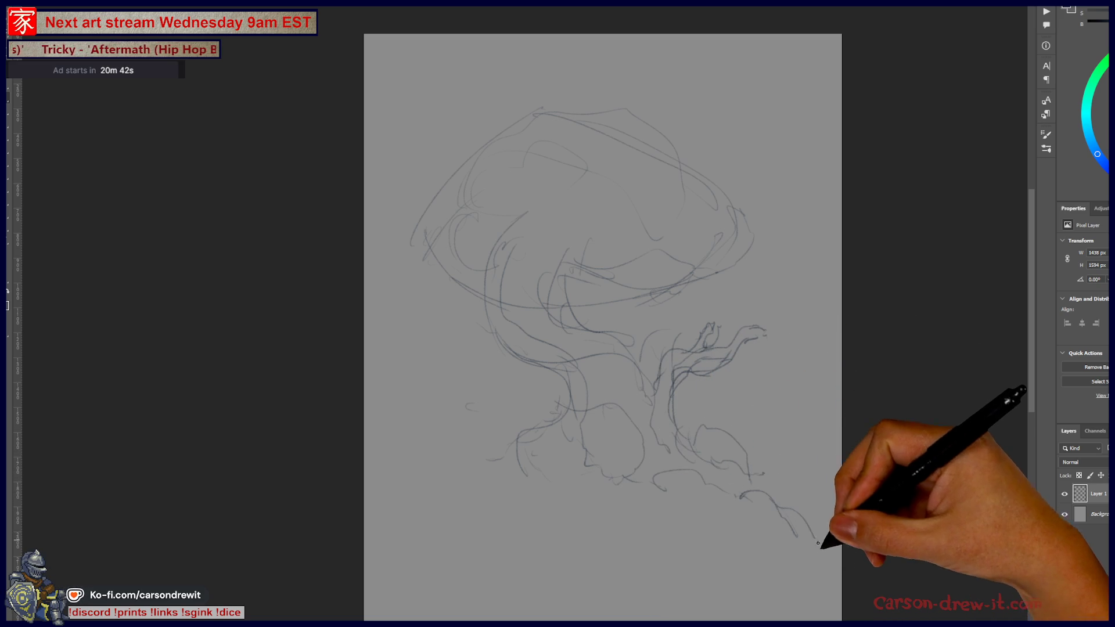
Add roots and a wavy ground line, then loop more strokes around the crown.
mouse_move(705, 552)
left_mouse_down()
mouse_move(572, 517)
mouse_move(642, 490)
mouse_move(597, 455)
mouse_move(585, 472)
left_mouse_up()
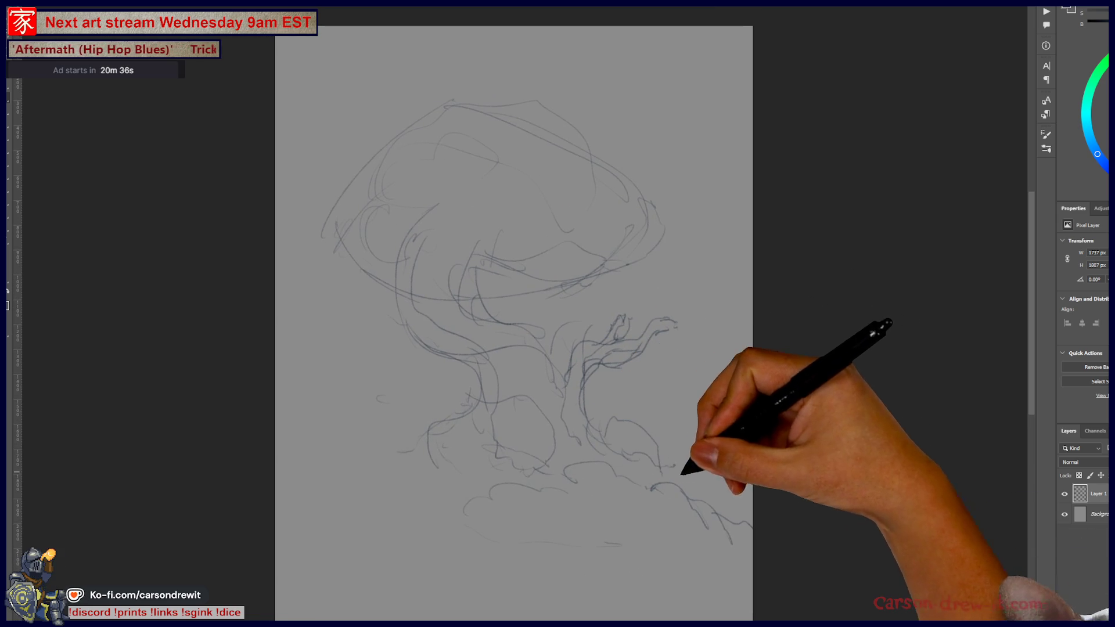
left_click_drag(284, 446, 383, 444)
mouse_move(667, 99)
left_mouse_down()
mouse_move(627, 141)
mouse_move(622, 79)
mouse_move(704, 118)
left_mouse_up()
key("ctrl+z")
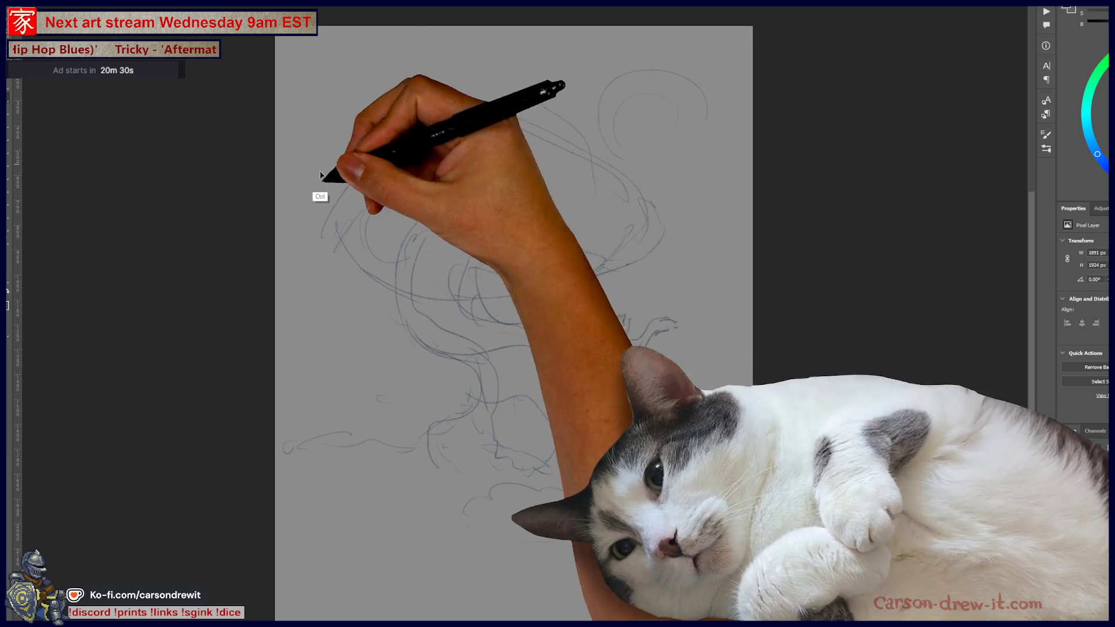
mouse_move(361, 243)
left_mouse_down()
mouse_move(368, 291)
mouse_move(335, 248)
left_mouse_up()
mouse_move(352, 176)
left_mouse_down()
mouse_move(349, 219)
mouse_move(418, 162)
mouse_move(385, 199)
mouse_move(447, 221)
mouse_move(461, 211)
mouse_move(428, 149)
mouse_move(547, 161)
mouse_move(525, 180)
mouse_move(552, 214)
mouse_move(505, 207)
mouse_move(535, 132)
mouse_move(557, 166)
mouse_move(455, 249)
mouse_move(522, 169)
mouse_move(491, 217)
left_mouse_up()
mouse_move(525, 254)
left_mouse_down()
mouse_move(525, 189)
mouse_move(557, 252)
mouse_move(545, 187)
mouse_move(614, 174)
mouse_move(590, 165)
mouse_move(651, 187)
mouse_move(580, 267)
left_mouse_up()
mouse_move(513, 281)
left_mouse_down()
mouse_move(535, 282)
mouse_move(510, 328)
mouse_move(473, 281)
mouse_move(523, 324)
mouse_move(560, 387)
left_mouse_up()
Scale the whole sketch down with Free Transform and refine the head circle.
key("ctrl+t")
left_click_drag(752, 581, 676, 450)
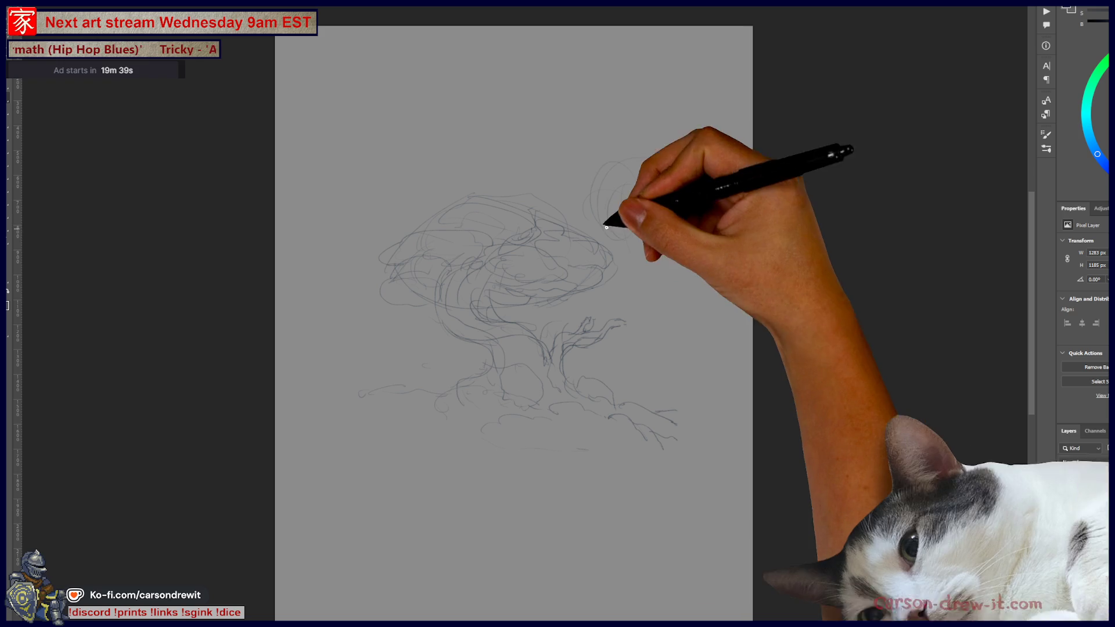
mouse_move(619, 243)
left_mouse_down()
mouse_move(662, 234)
mouse_move(672, 186)
left_mouse_up()
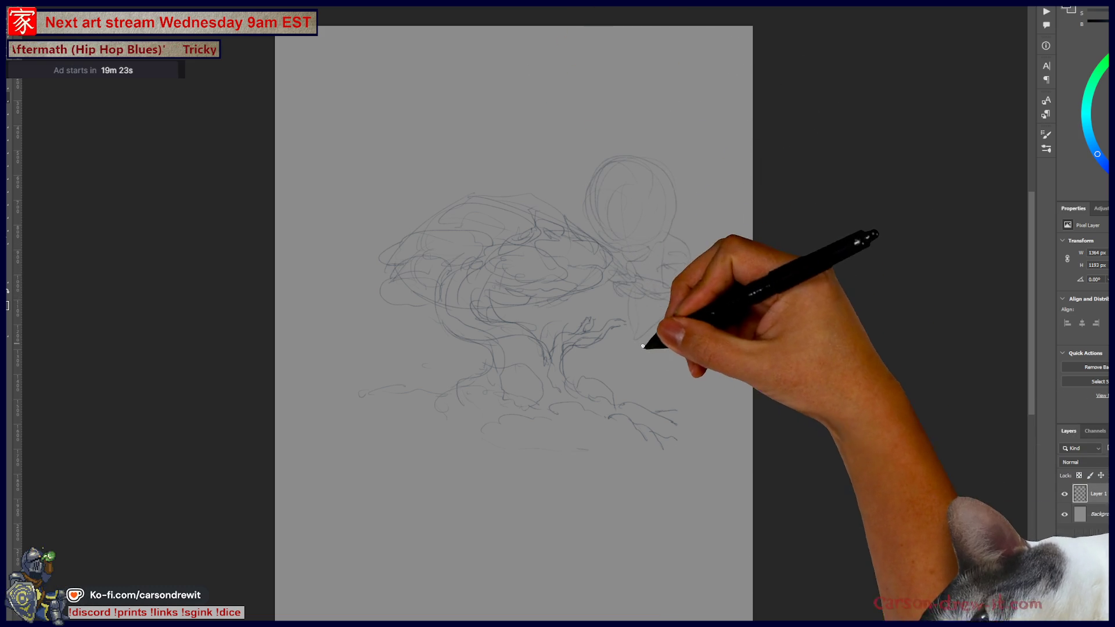
Sketch figures at right and lower left and extend the ground line and lower-right strokes.
mouse_move(643, 361)
left_mouse_down()
mouse_move(622, 363)
mouse_move(667, 366)
mouse_move(709, 422)
left_mouse_up()
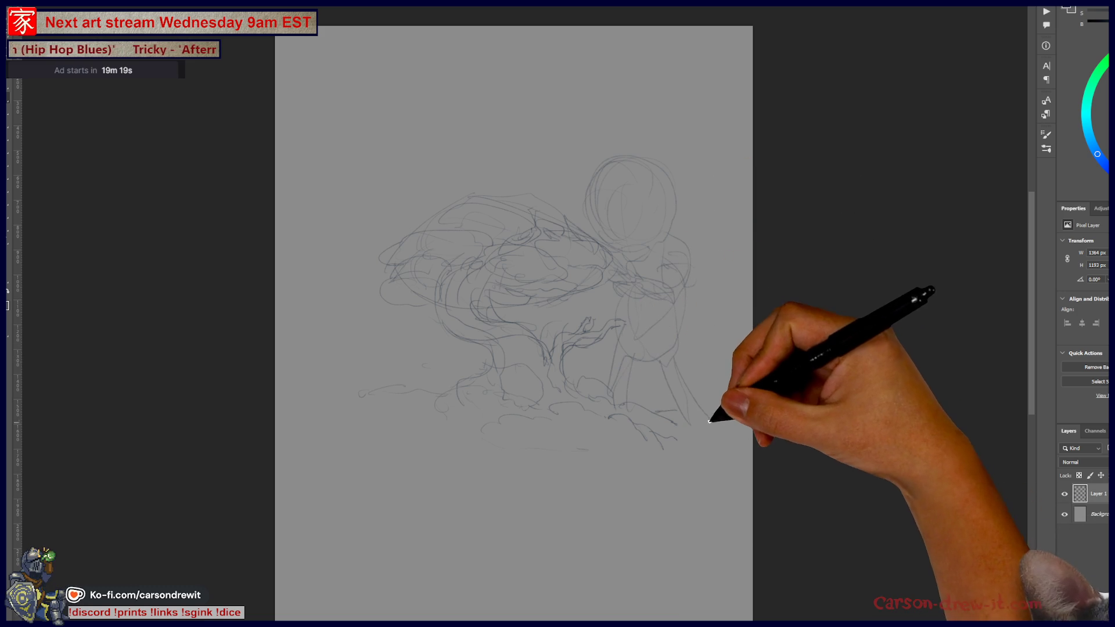
mouse_move(373, 384)
left_mouse_down()
mouse_move(406, 334)
mouse_move(427, 378)
mouse_move(374, 409)
mouse_move(399, 447)
mouse_move(378, 448)
mouse_move(438, 489)
left_mouse_up()
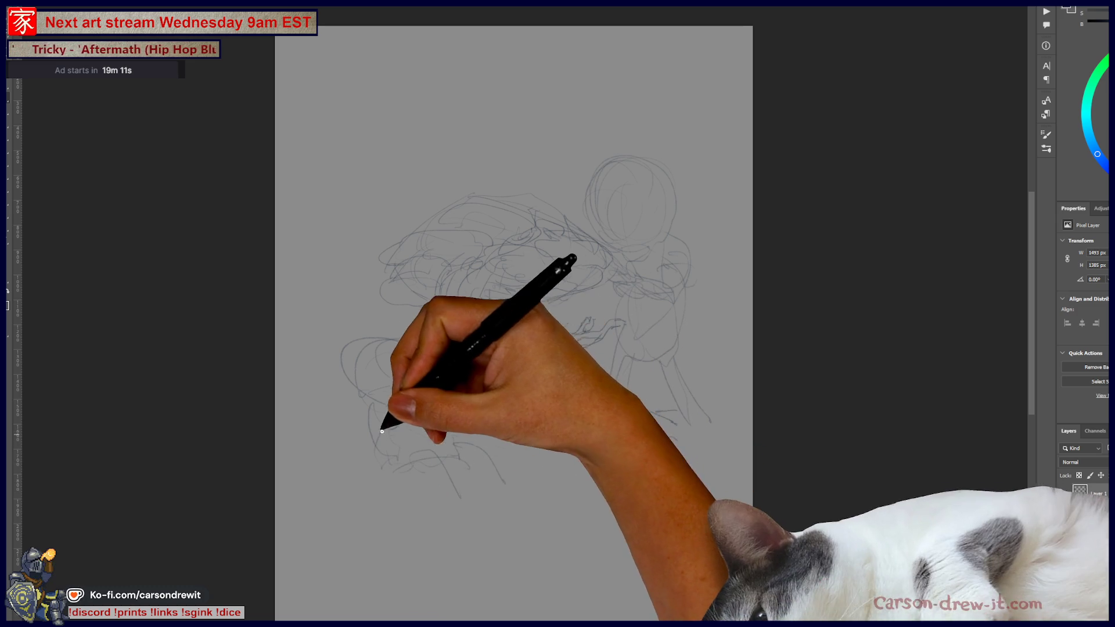
mouse_move(342, 465)
left_mouse_down()
mouse_move(386, 473)
mouse_move(316, 448)
mouse_move(411, 430)
left_mouse_up()
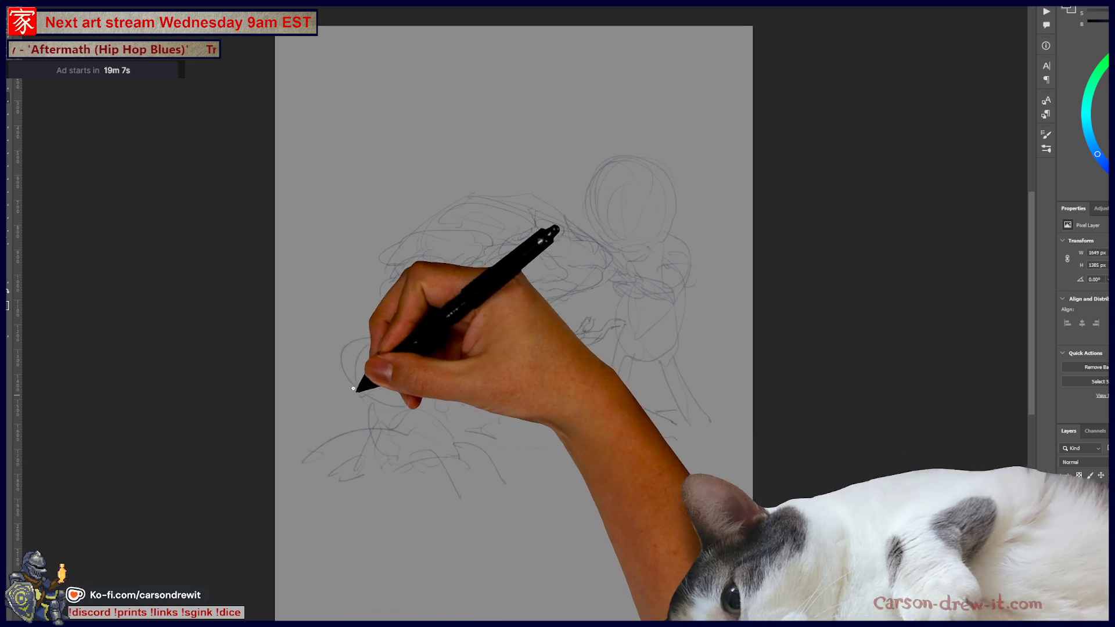
mouse_move(398, 335)
left_mouse_down()
mouse_move(410, 398)
mouse_move(408, 363)
left_mouse_up()
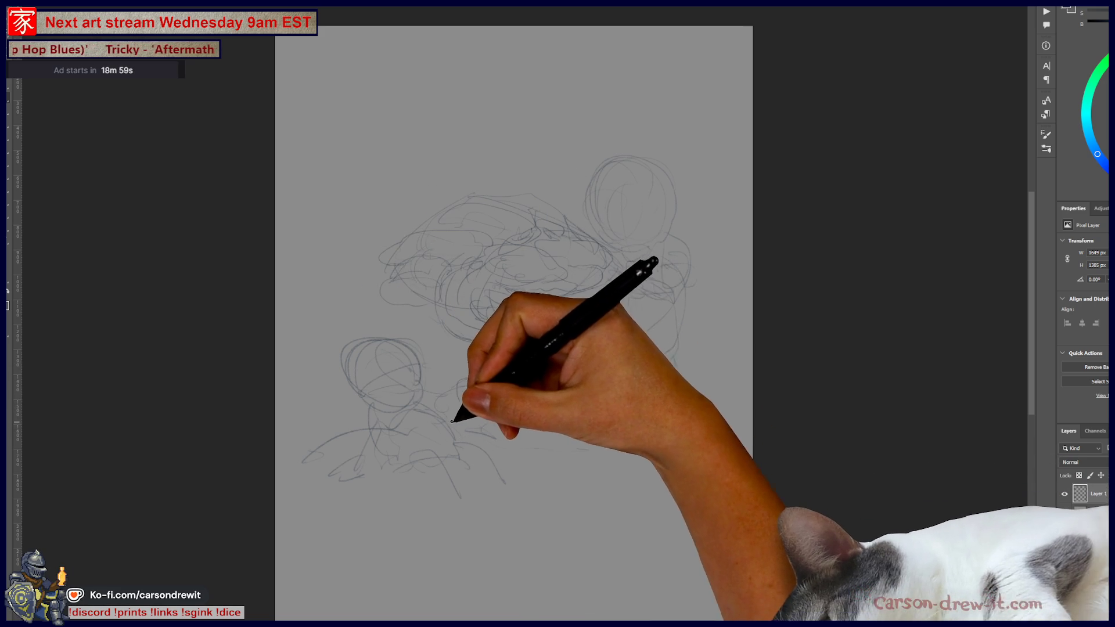
mouse_move(532, 438)
left_mouse_down()
mouse_move(610, 447)
mouse_move(617, 438)
left_mouse_up()
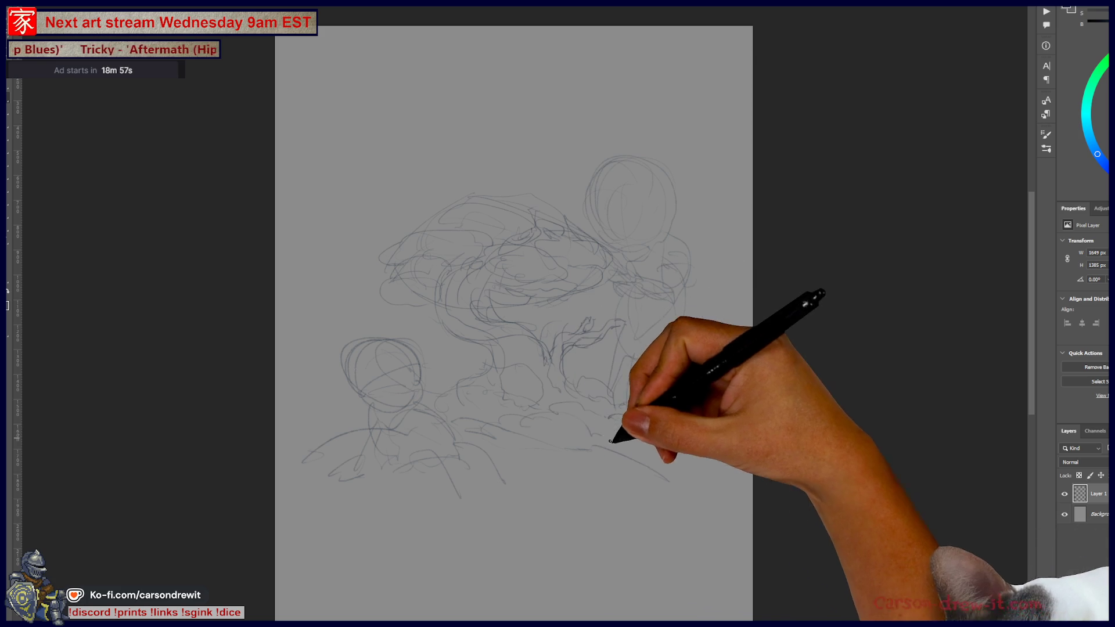
mouse_move(623, 497)
left_mouse_down()
mouse_move(659, 455)
mouse_move(696, 456)
mouse_move(671, 433)
mouse_move(704, 413)
mouse_move(698, 429)
mouse_move(729, 393)
mouse_move(724, 350)
mouse_move(748, 358)
mouse_move(667, 424)
mouse_move(724, 414)
left_mouse_up()
Sketch a cloud-like rock at lower right and ground curves at lower left.
mouse_move(666, 456)
left_mouse_down()
mouse_move(621, 463)
mouse_move(552, 511)
mouse_move(656, 509)
mouse_move(704, 478)
mouse_move(676, 541)
left_mouse_up()
mouse_move(739, 520)
left_mouse_down()
mouse_move(740, 444)
mouse_move(719, 535)
left_mouse_up()
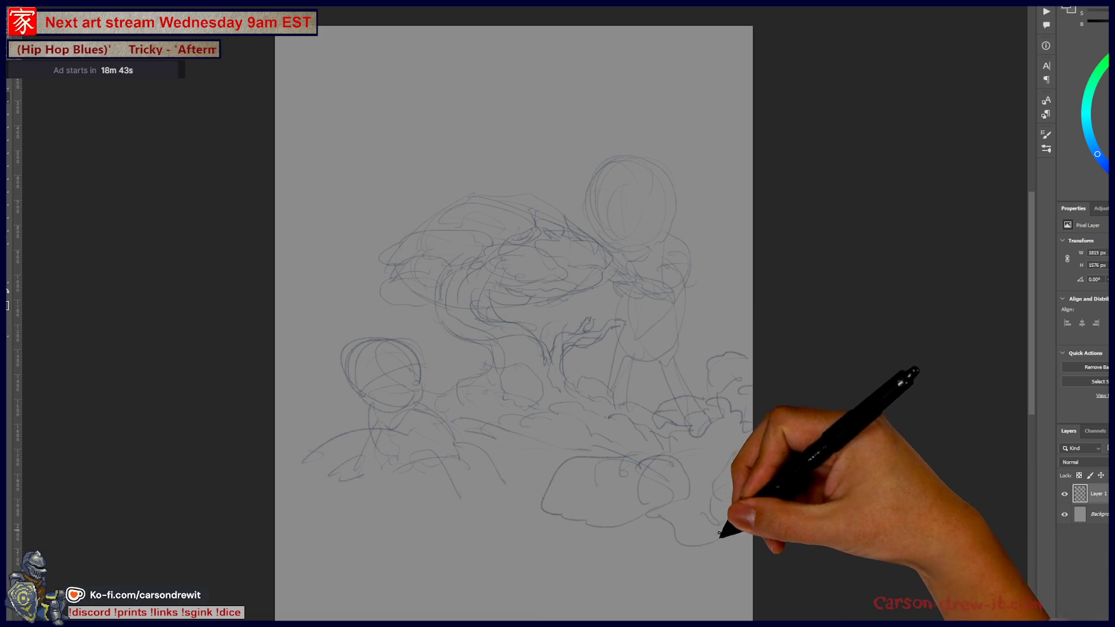
left_click_drag(522, 533, 366, 542)
mouse_move(385, 609)
left_mouse_down()
mouse_move(437, 591)
mouse_move(604, 455)
mouse_move(716, 423)
mouse_move(649, 566)
left_mouse_up()
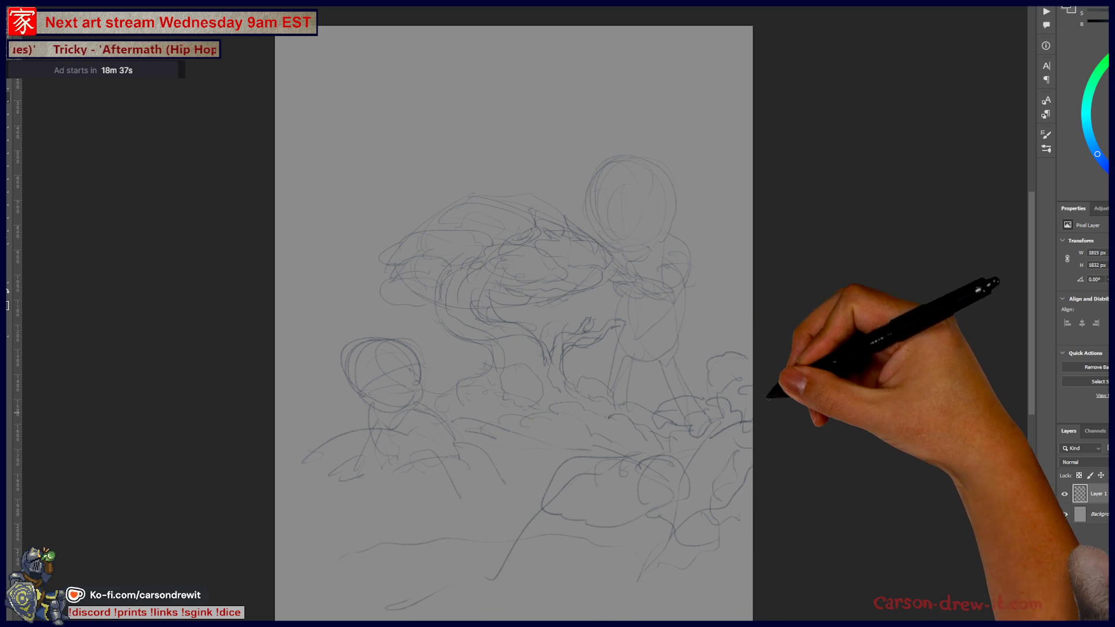
Add sweeping ground curves across the lower middle, then bring up the Save the Vaquita page.
mouse_move(744, 357)
left_mouse_down()
mouse_move(746, 293)
mouse_move(709, 201)
left_mouse_up()
mouse_move(288, 582)
left_mouse_down()
mouse_move(349, 546)
mouse_move(447, 540)
left_mouse_up()
mouse_move(490, 581)
left_mouse_down()
mouse_move(543, 505)
mouse_move(667, 462)
left_mouse_up()
mouse_move(580, 598)
left_mouse_down()
mouse_move(647, 571)
mouse_move(720, 604)
left_mouse_up()
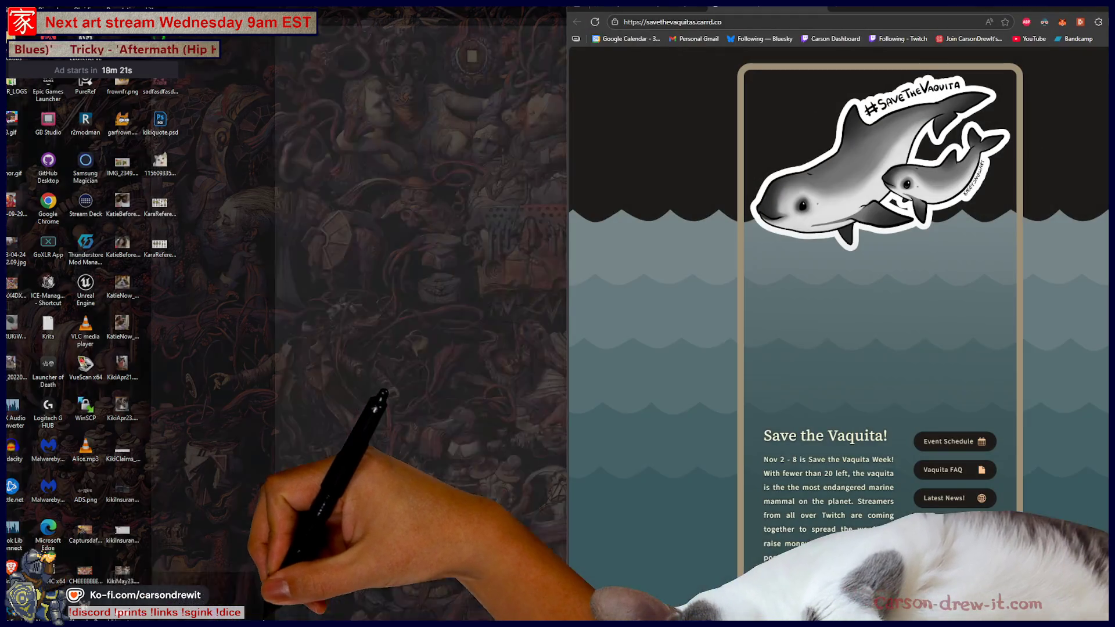
left_click(244, 598)
Shift the browser window left, scroll the Save the Vaquita page, then return to Photoshop.
left_click_drag(812, 7, 671, 7)
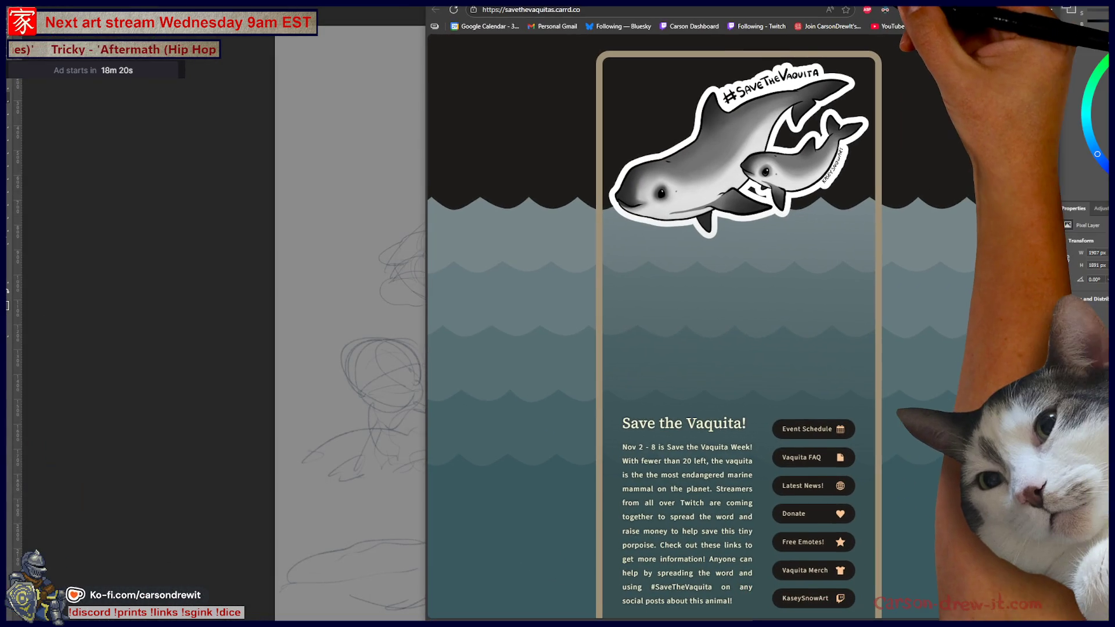
scroll(935, 383, "down", 1)
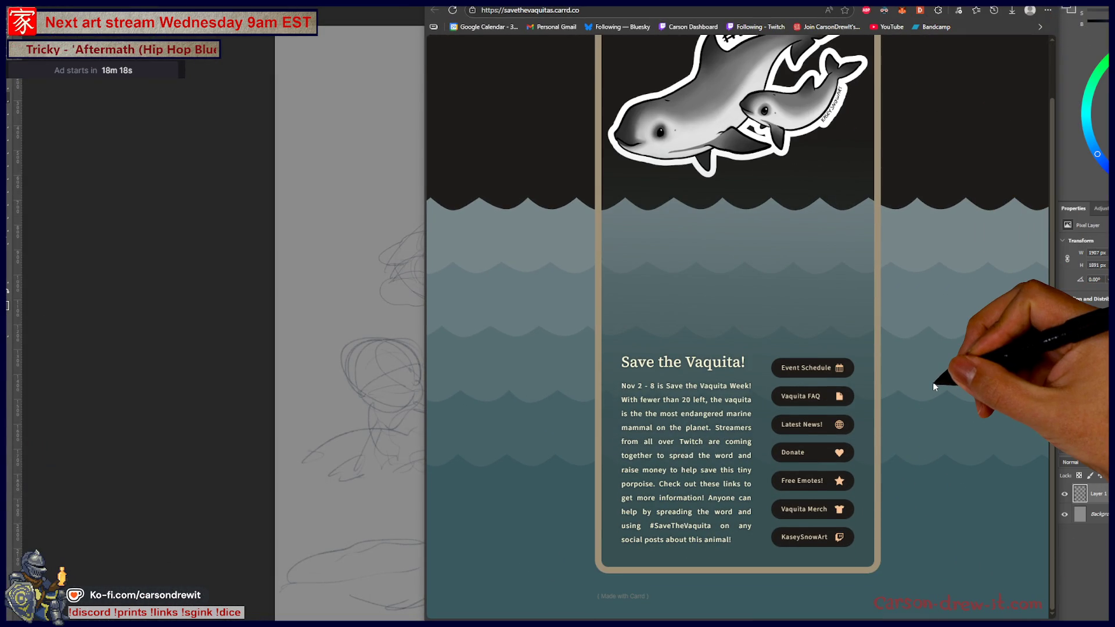
scroll(932, 382, "up", 1)
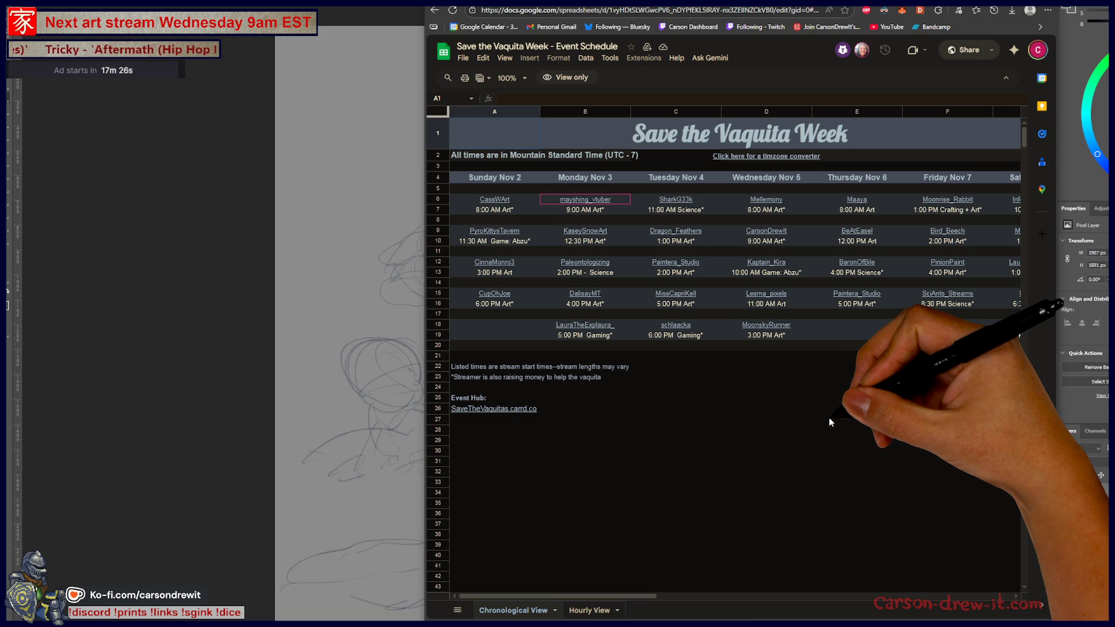
left_click(1104, 509)
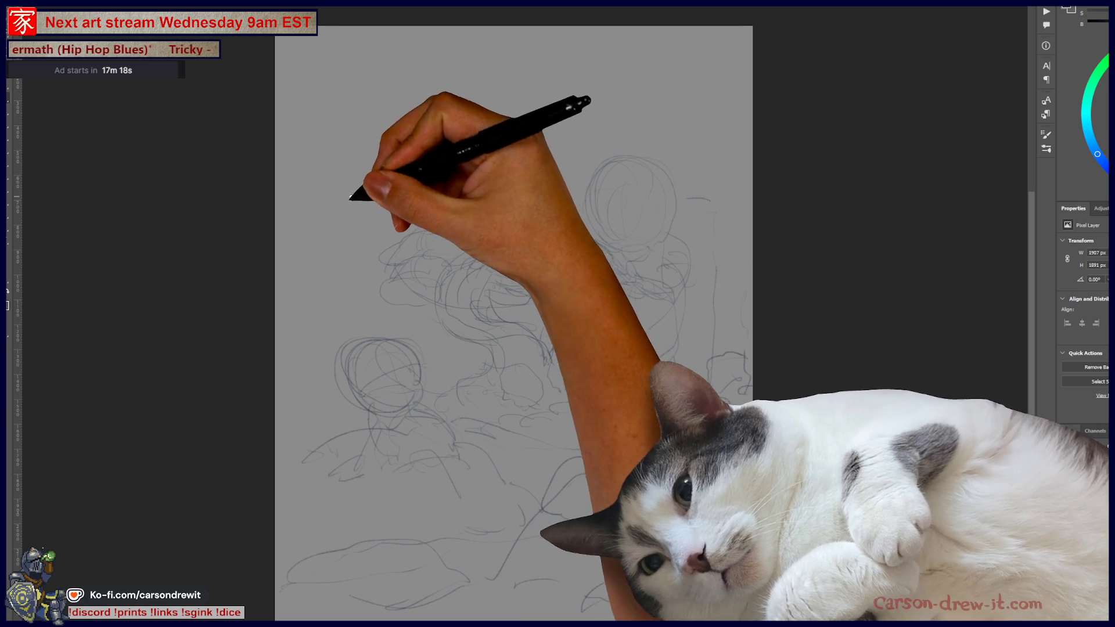
Add strokes near the canvas's upper left, then bring back the event schedule window.
mouse_move(309, 299)
left_mouse_down()
mouse_move(398, 182)
mouse_move(575, 174)
mouse_move(421, 163)
left_mouse_up()
mouse_move(232, 622)
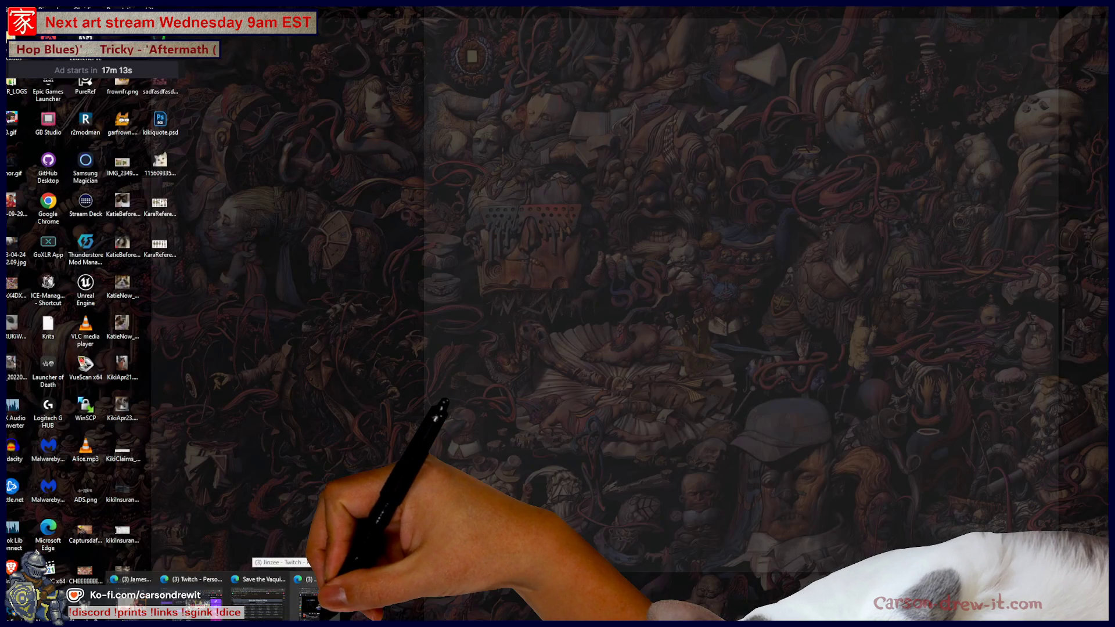
left_click(252, 616)
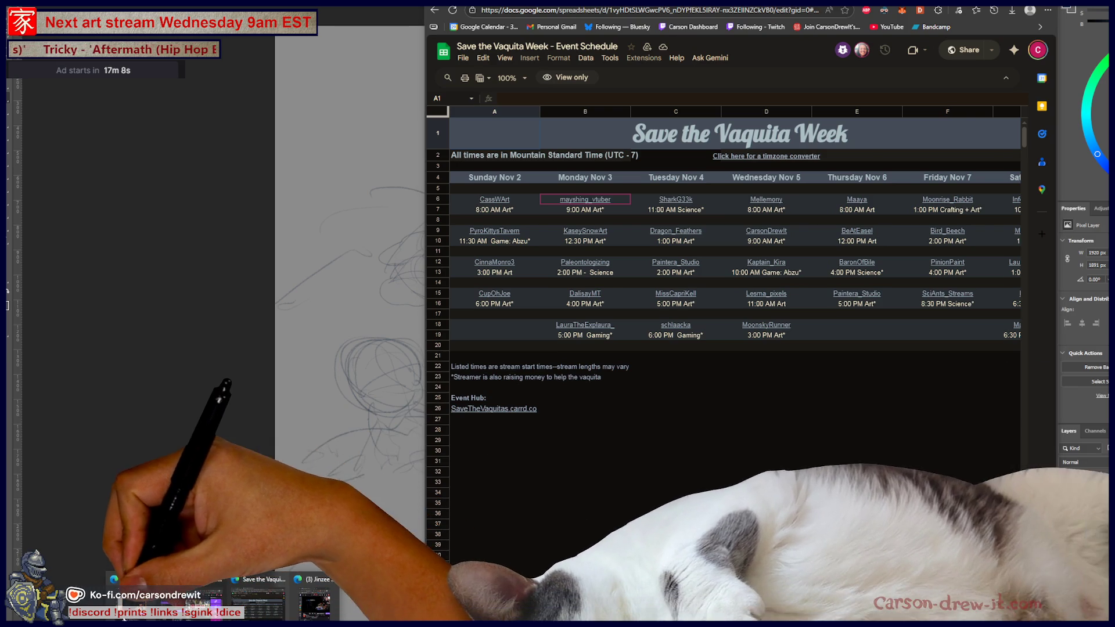
Cycle windows to reach the 'small waterfall in garden' image results and shrink that window.
mouse_move(323, 611)
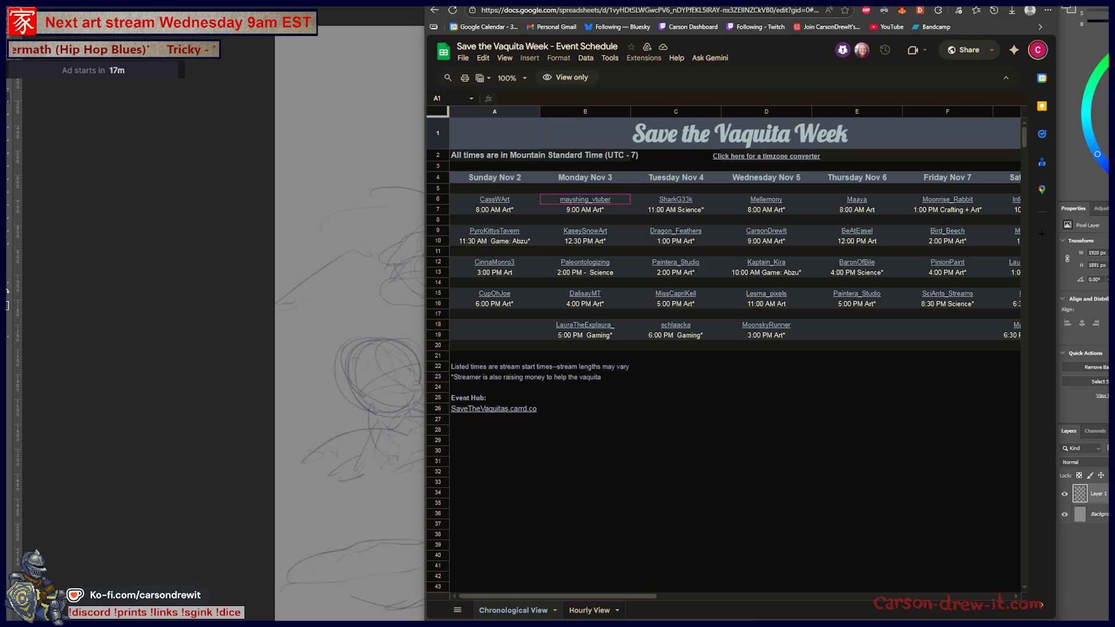
key("alt+Tab")
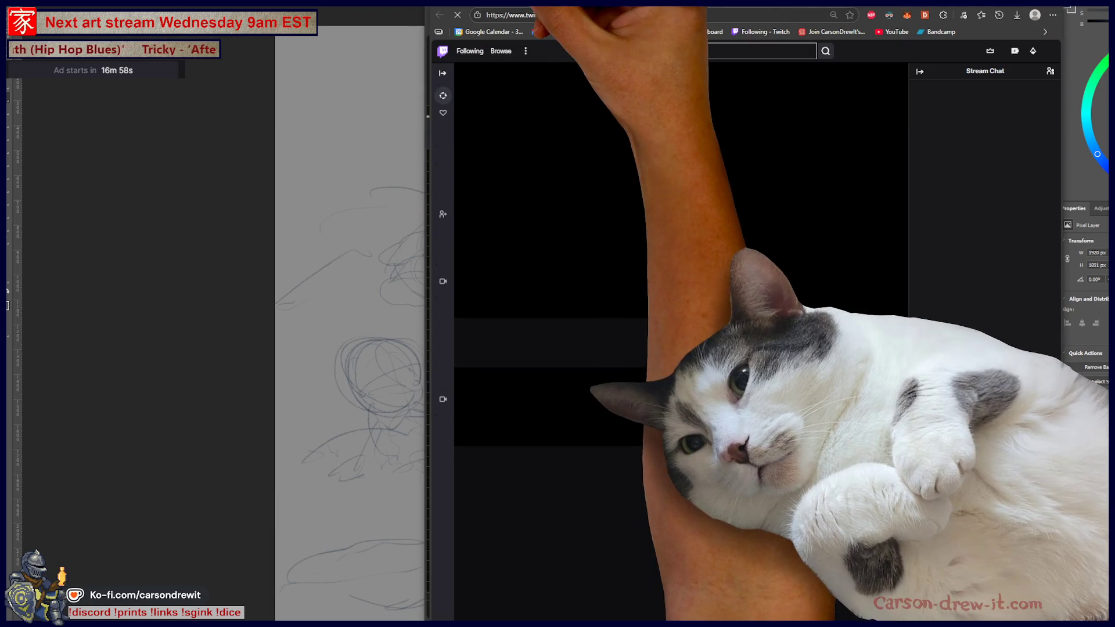
key("alt+Tab")
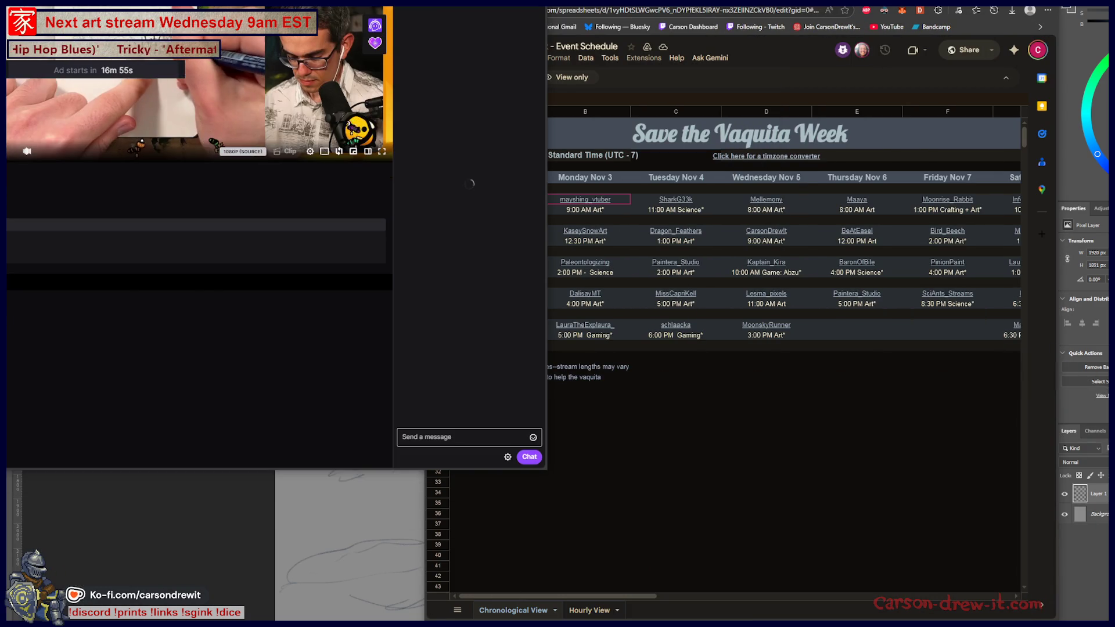
key("alt+Tab")
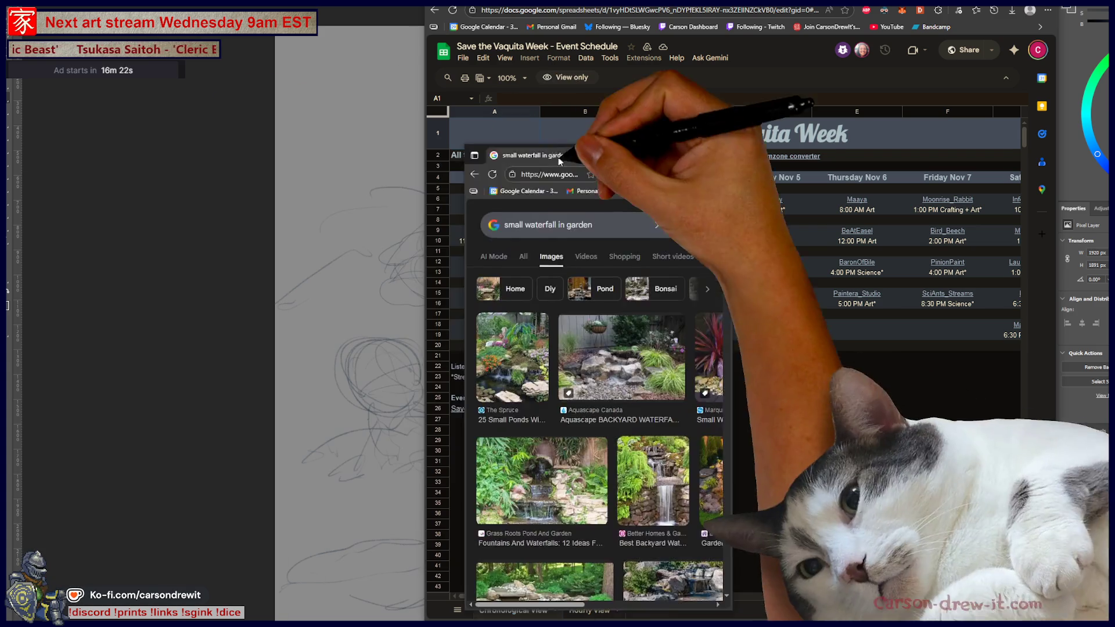
mouse_move(1020, 609)
left_mouse_down()
mouse_move(748, 610)
mouse_move(664, 506)
mouse_move(828, 523)
mouse_move(1106, 596)
left_mouse_up()
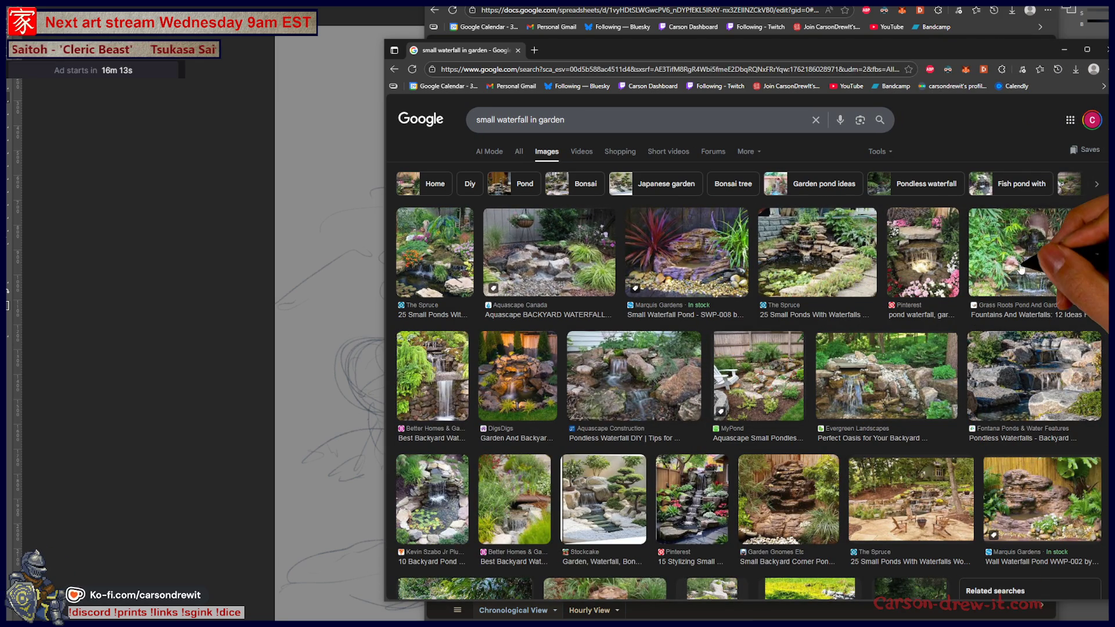
Preview the Russell Watergardens waterfall image and scroll further down the results.
scroll(958, 273, "down", 5)
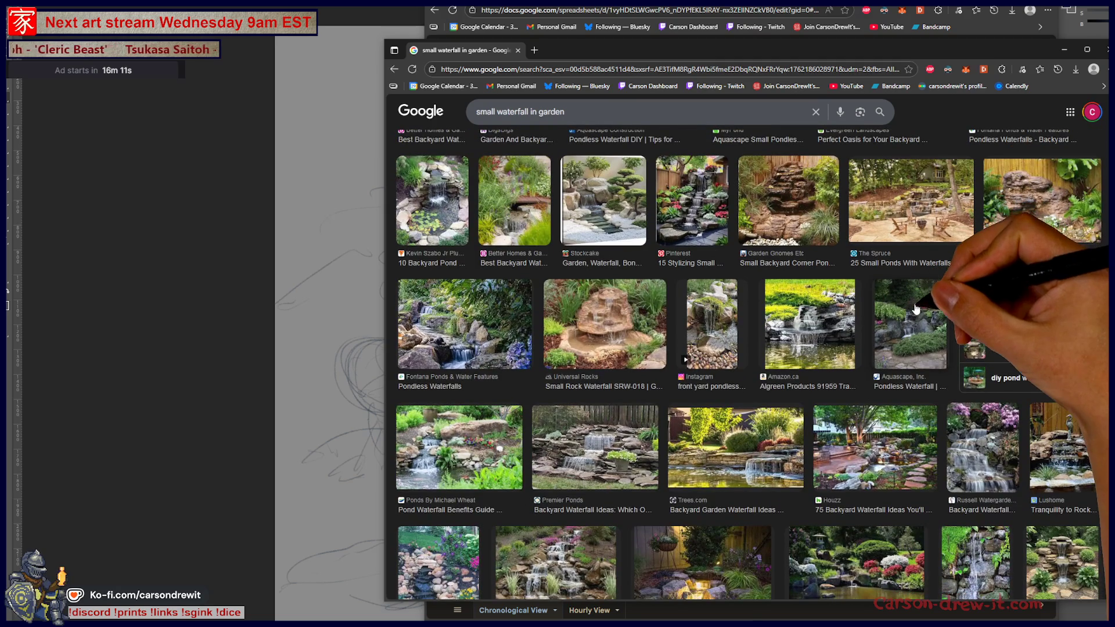
left_click(968, 459)
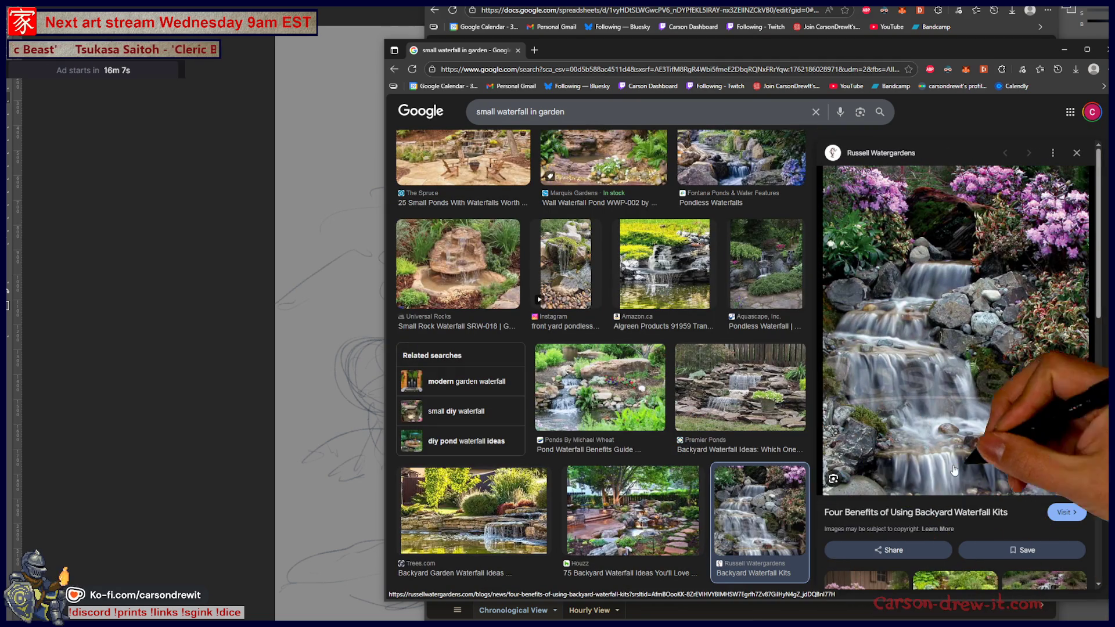
scroll(1015, 464, "down", 4)
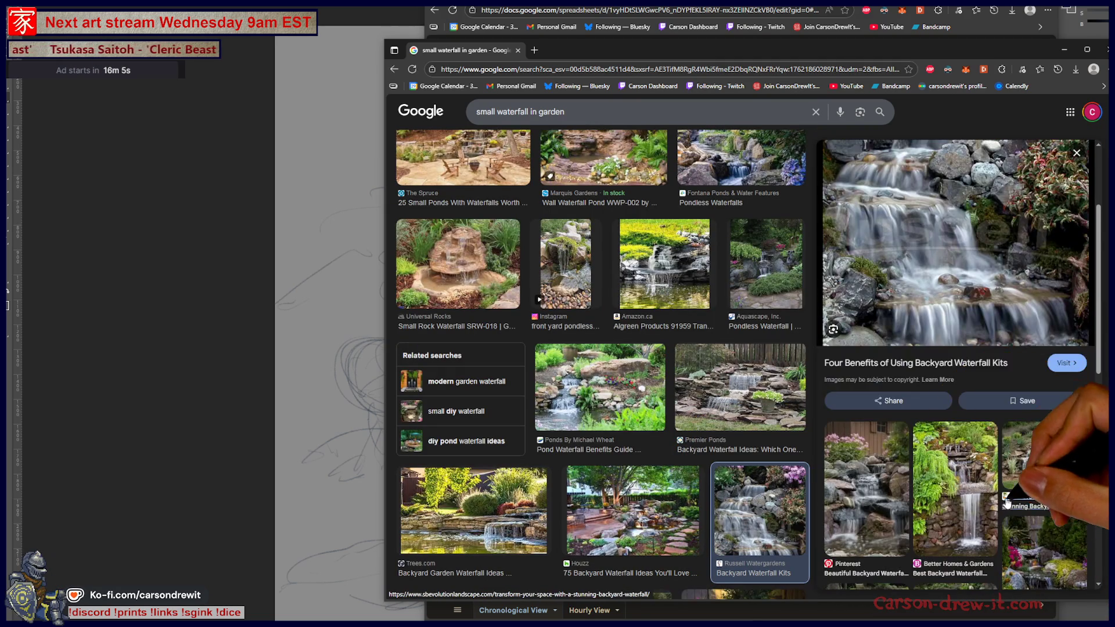
scroll(1005, 511, "up", 3)
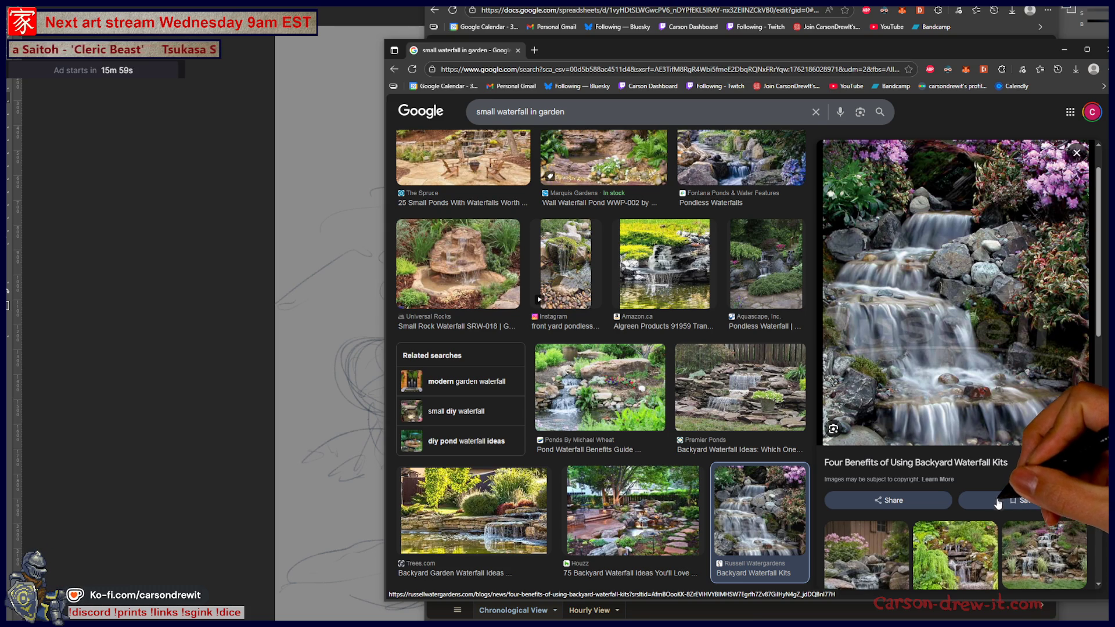
scroll(929, 499, "down", 5)
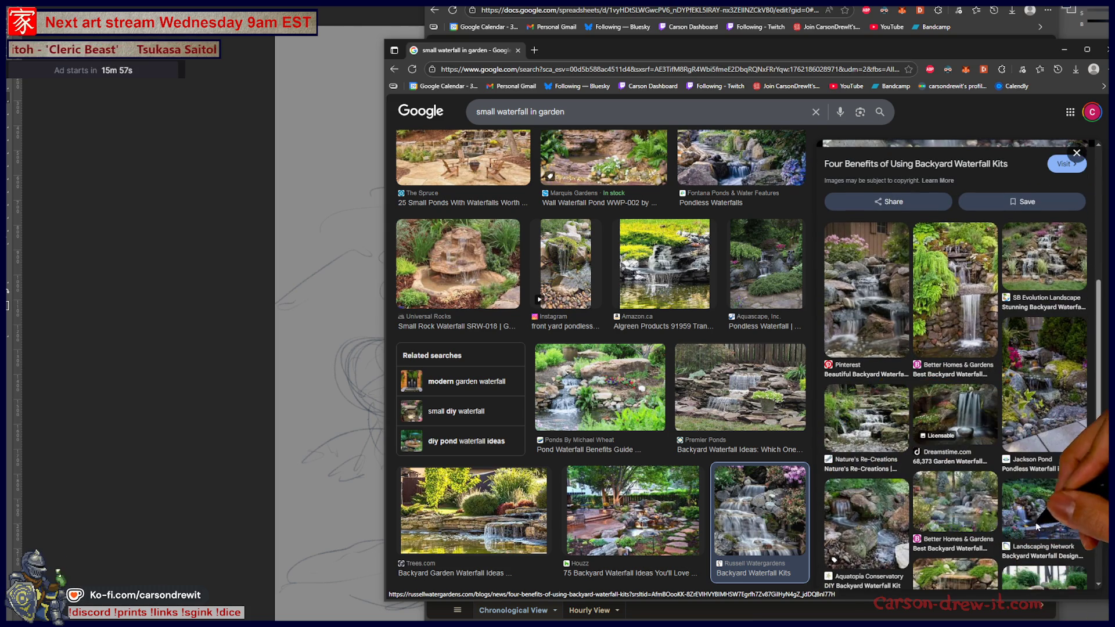
scroll(740, 489, "down", 3)
scroll(740, 489, "down", 3)
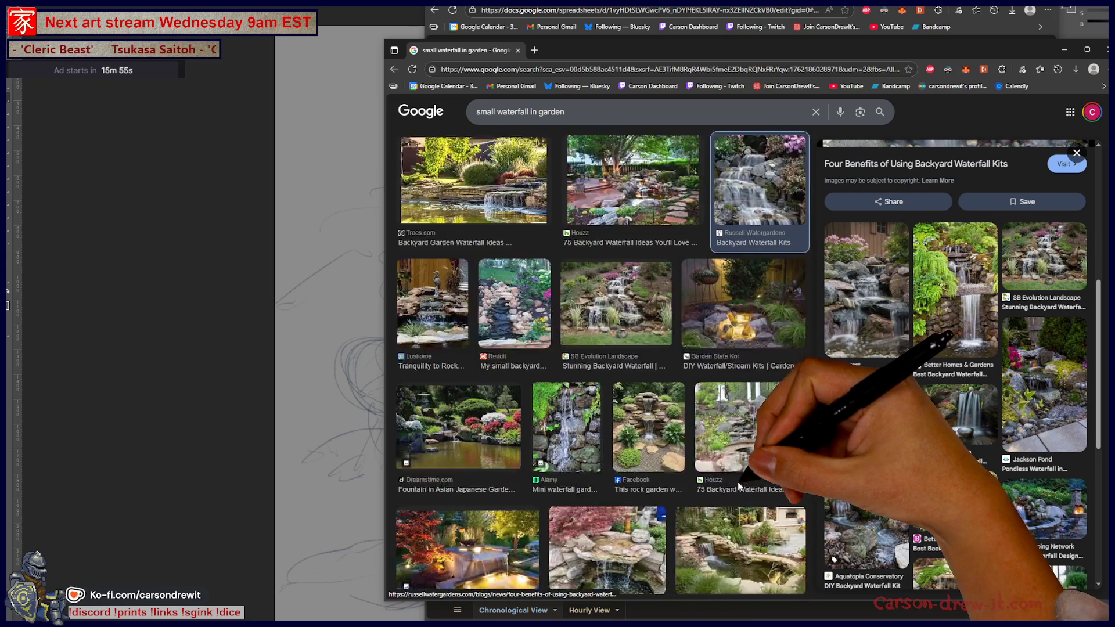
scroll(725, 500, "down", 3)
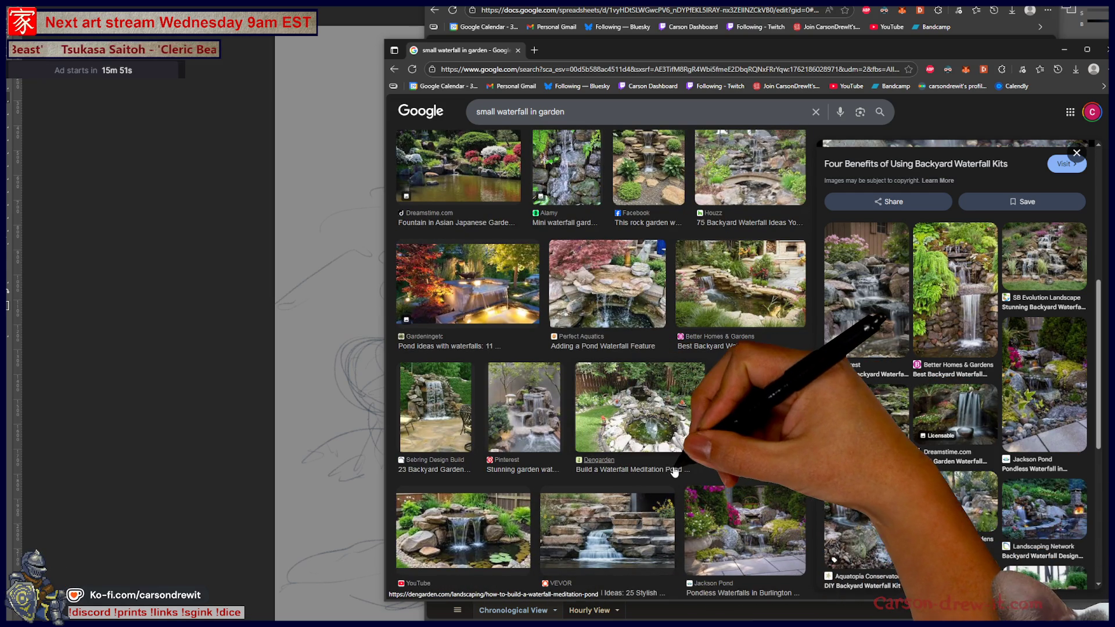
scroll(636, 496, "down", 3)
scroll(667, 462, "down", 3)
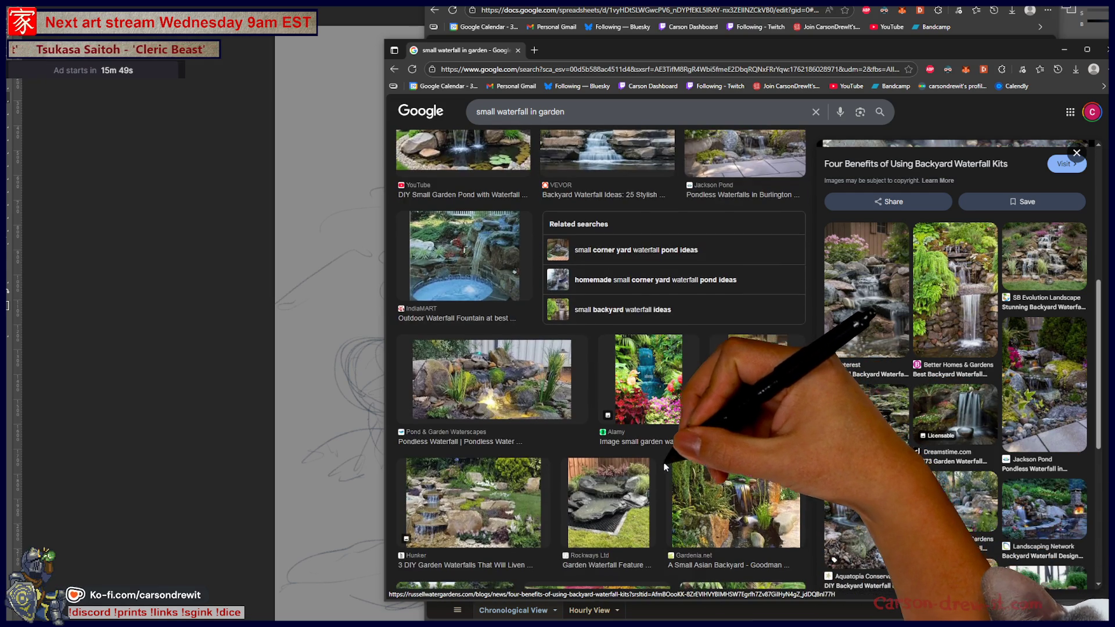
scroll(688, 465, "down", 2)
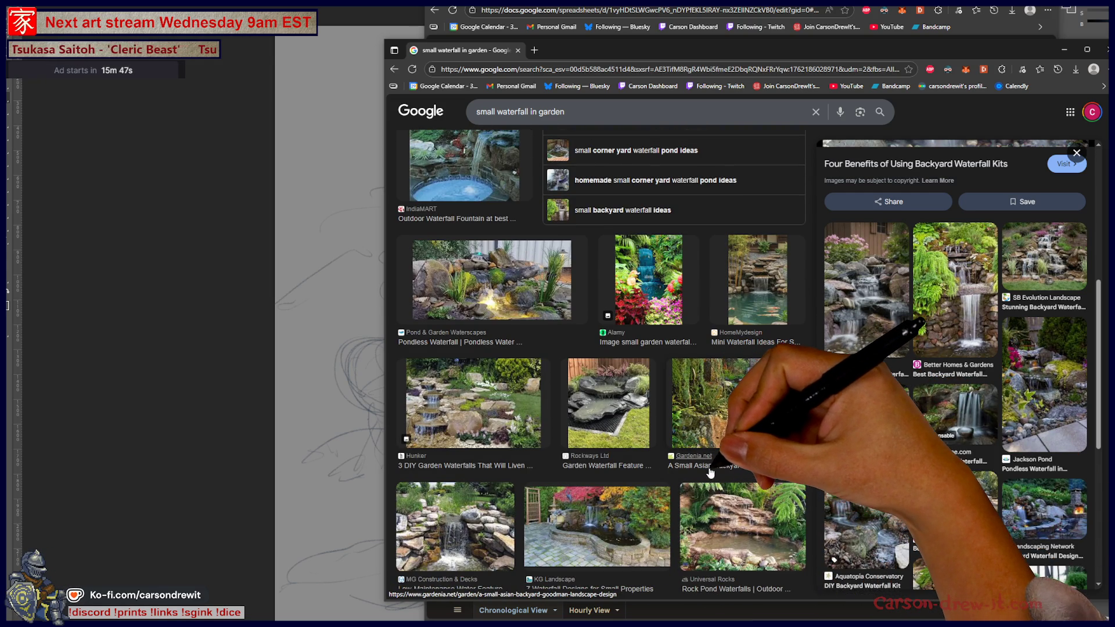
scroll(1037, 503, "down", 3)
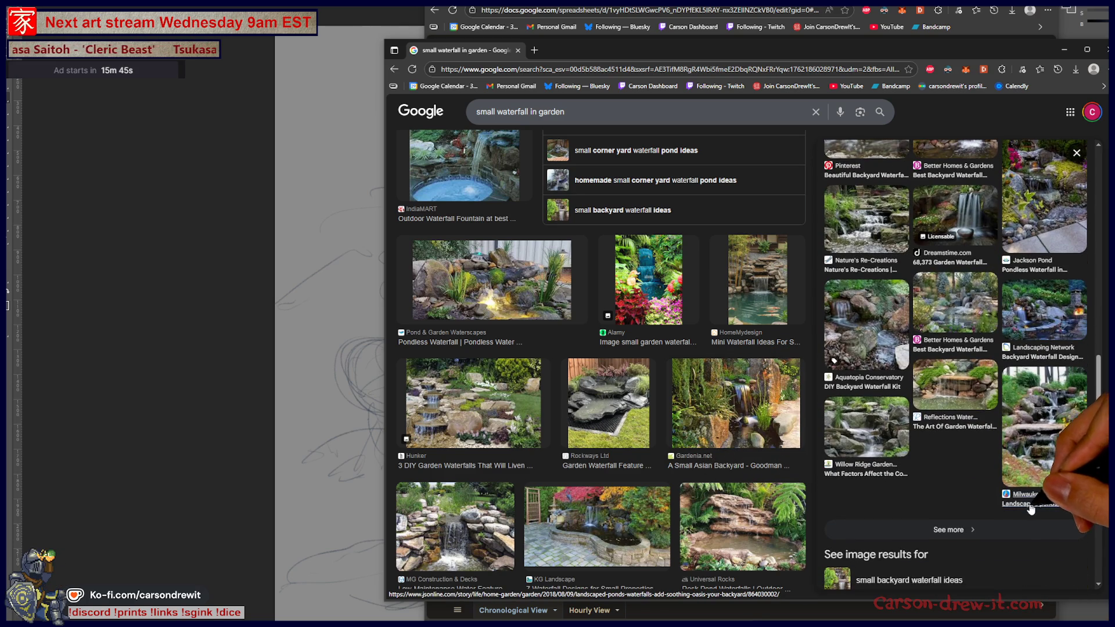
Open the Jackson Pond pondless waterfall image in a new tab and switch to it.
left_click(989, 475)
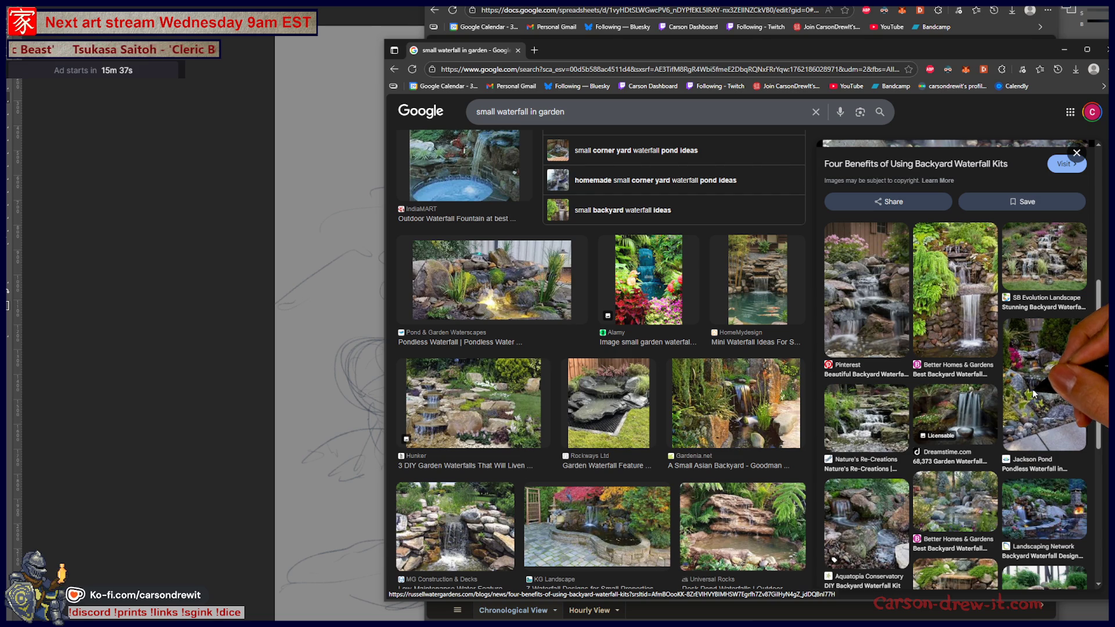
left_click(1032, 389)
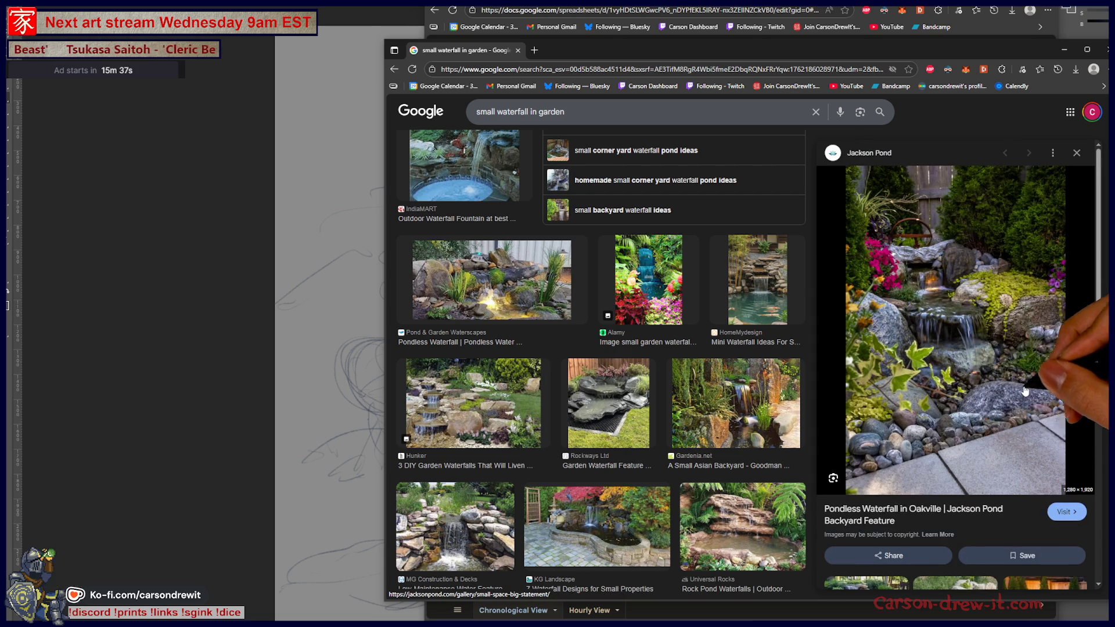
right_click(1021, 320)
left_click(963, 416)
left_click(587, 50)
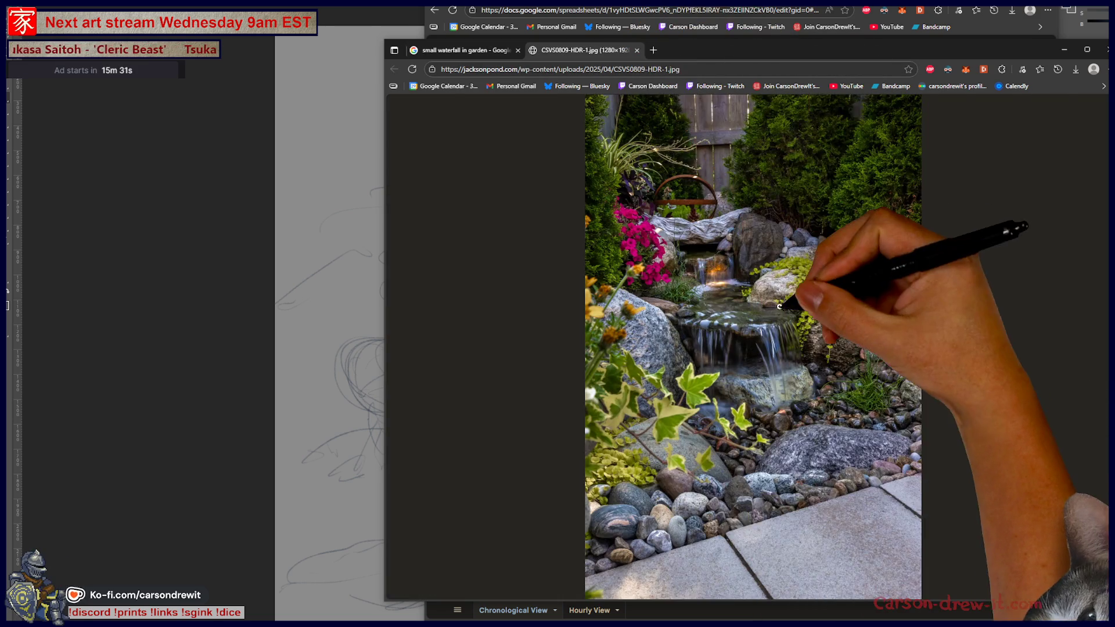
left_click(882, 273)
scroll(820, 352, "up", 2)
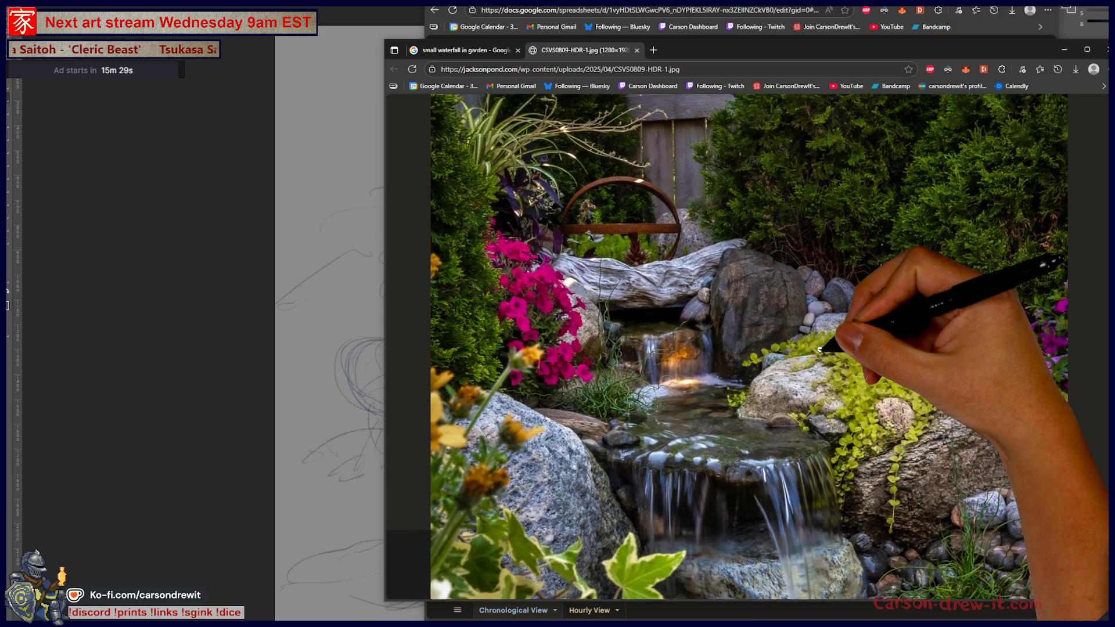
scroll(814, 372, "down", 1)
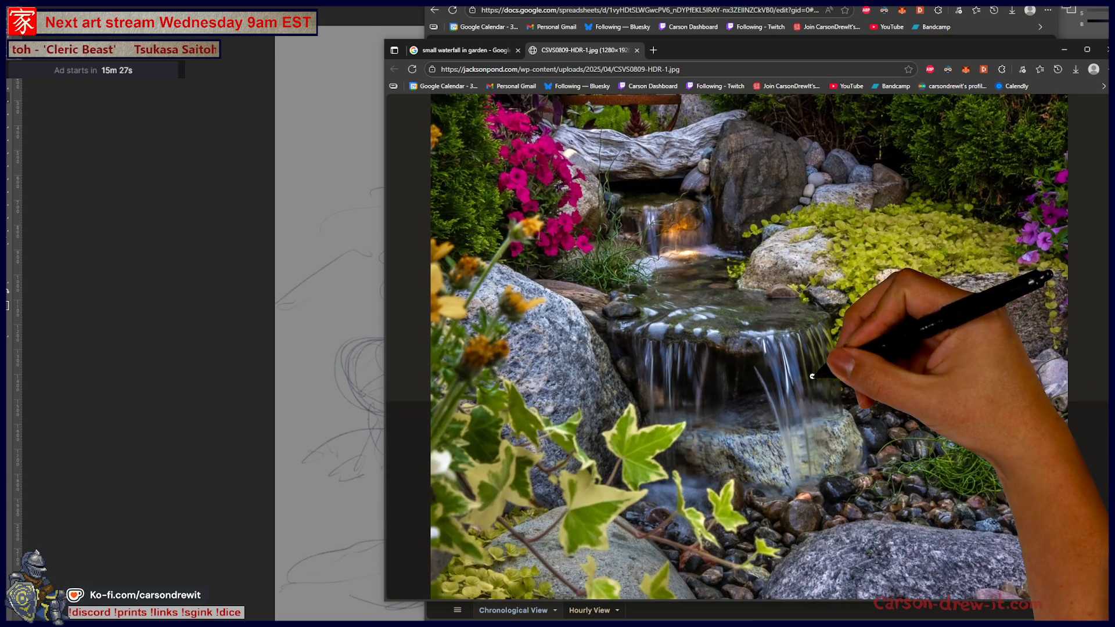
right_click(820, 372)
left_click(854, 419)
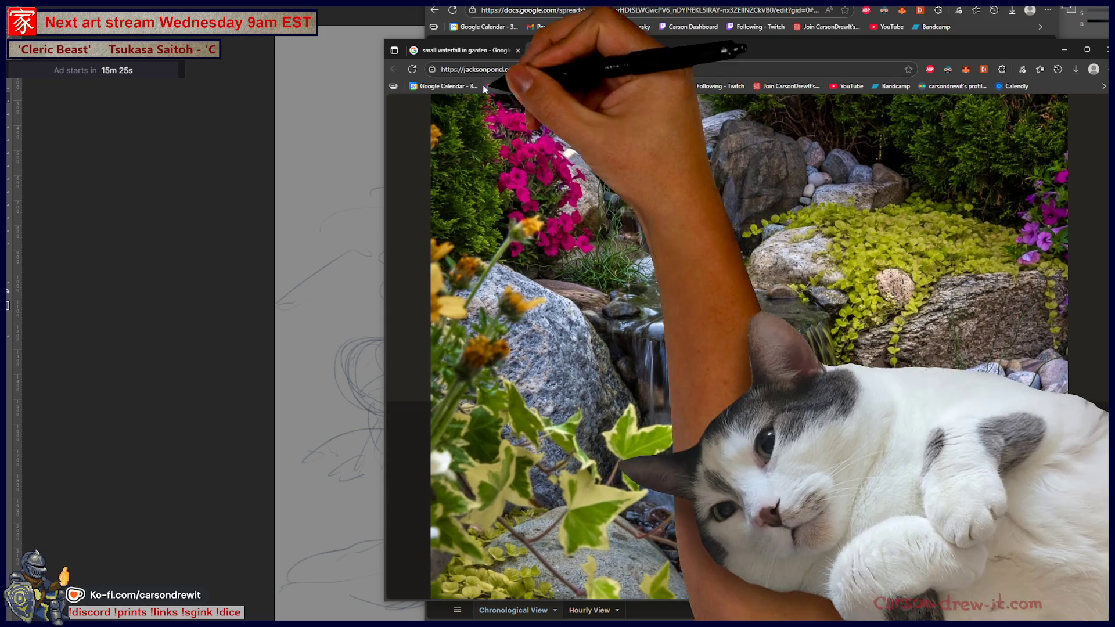
left_click(783, 17)
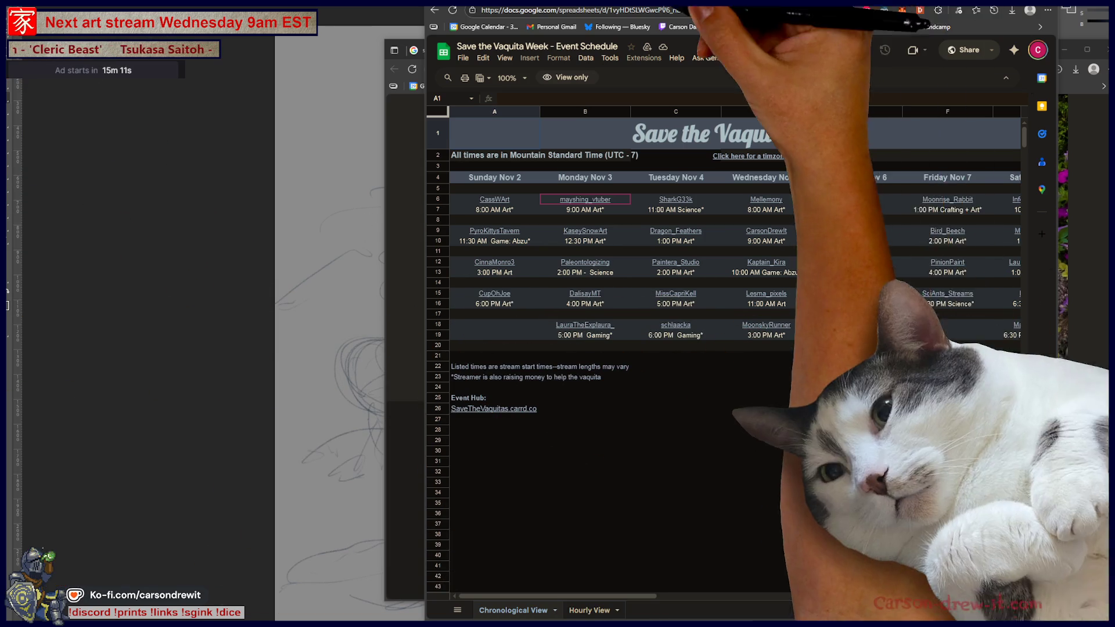
left_click(406, 51)
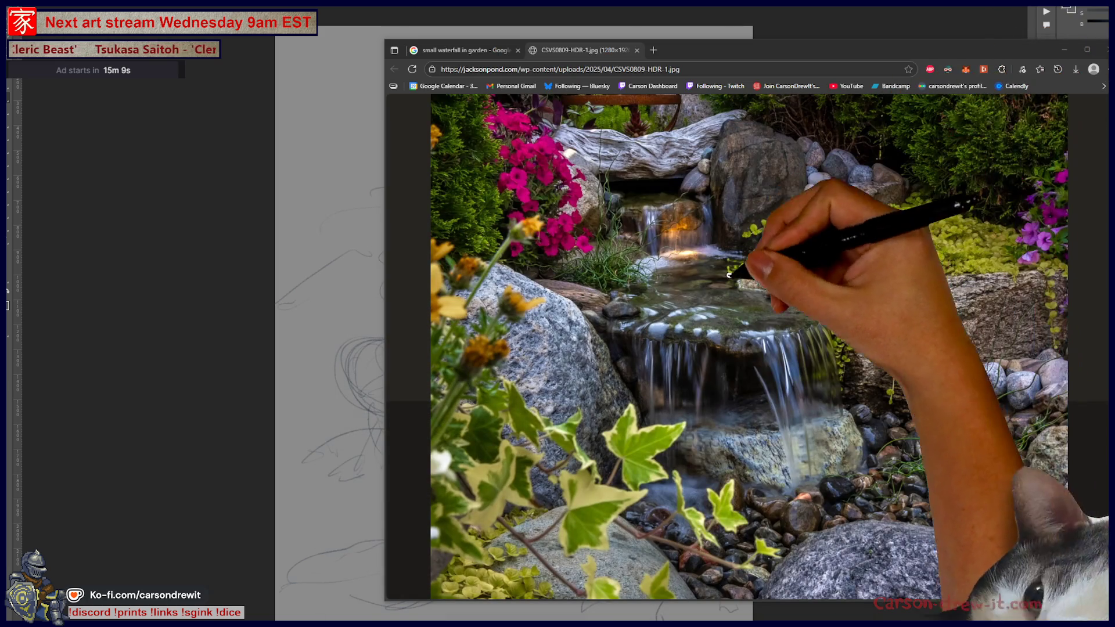
Return to the waterfall results and preview the aquascape pondless waterfall image.
left_click(468, 51)
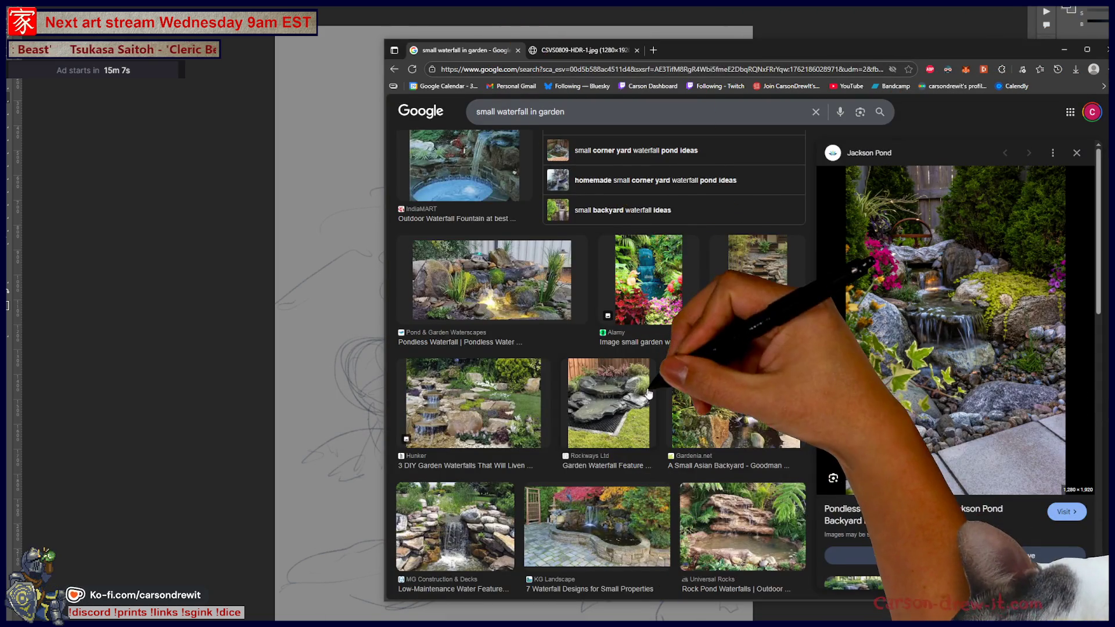
scroll(637, 405, "down", 5)
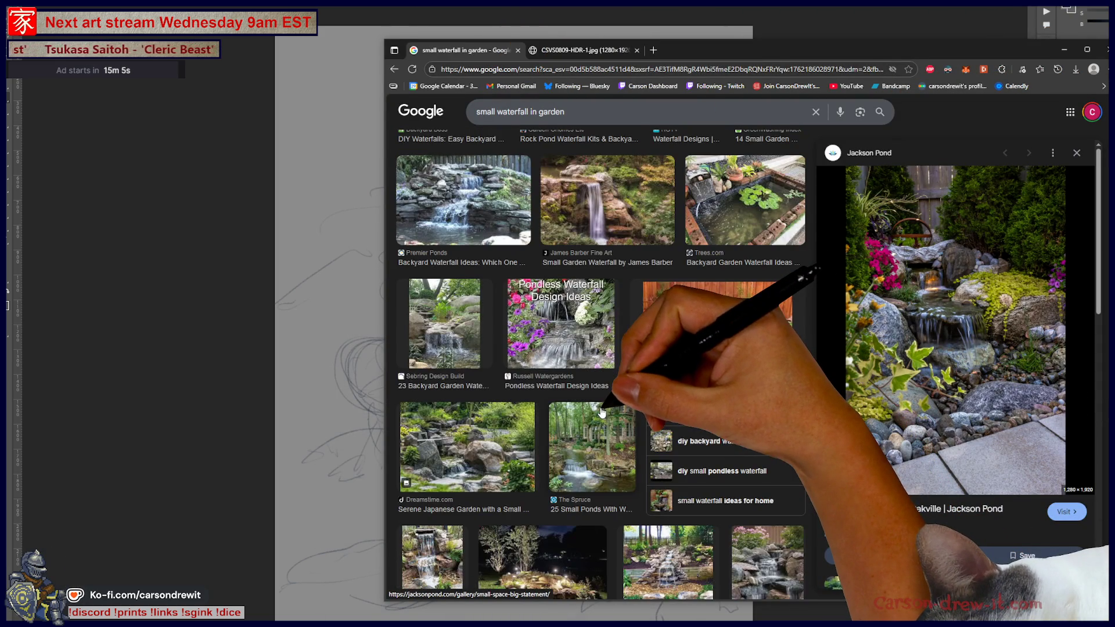
scroll(596, 415, "down", 5)
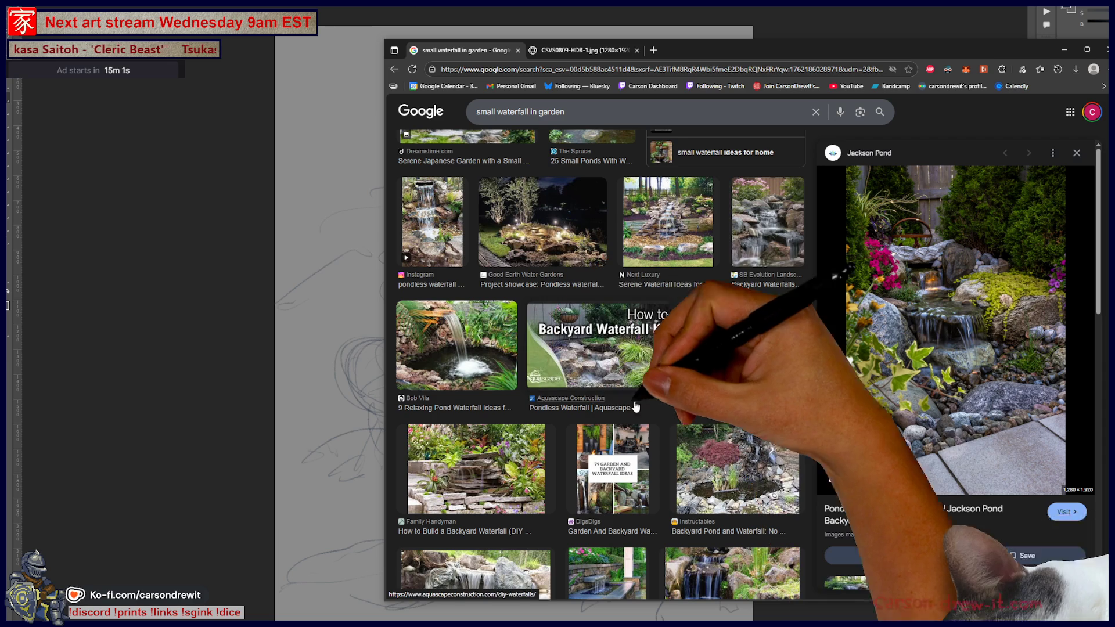
scroll(727, 492, "down", 5)
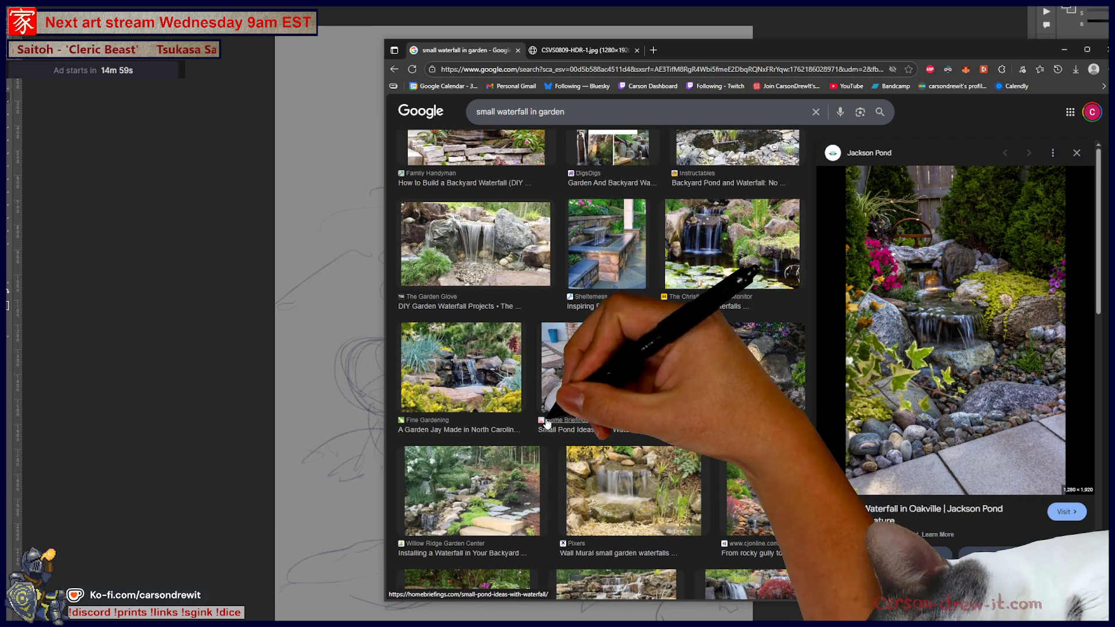
scroll(733, 387, "down", 5)
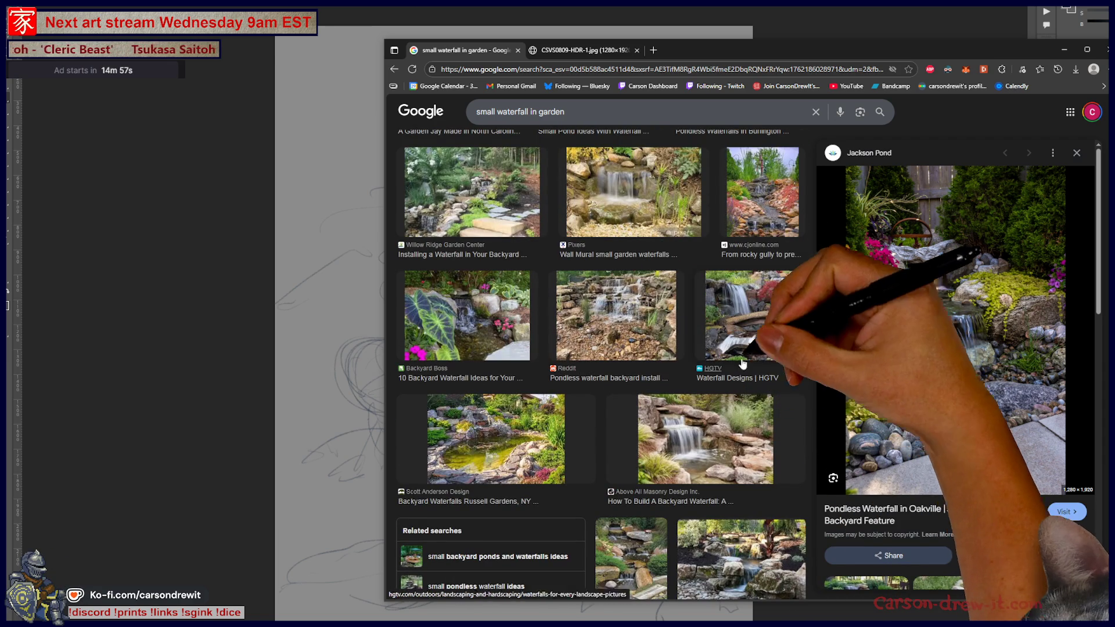
scroll(513, 353, "down", 2)
scroll(512, 353, "down", 7)
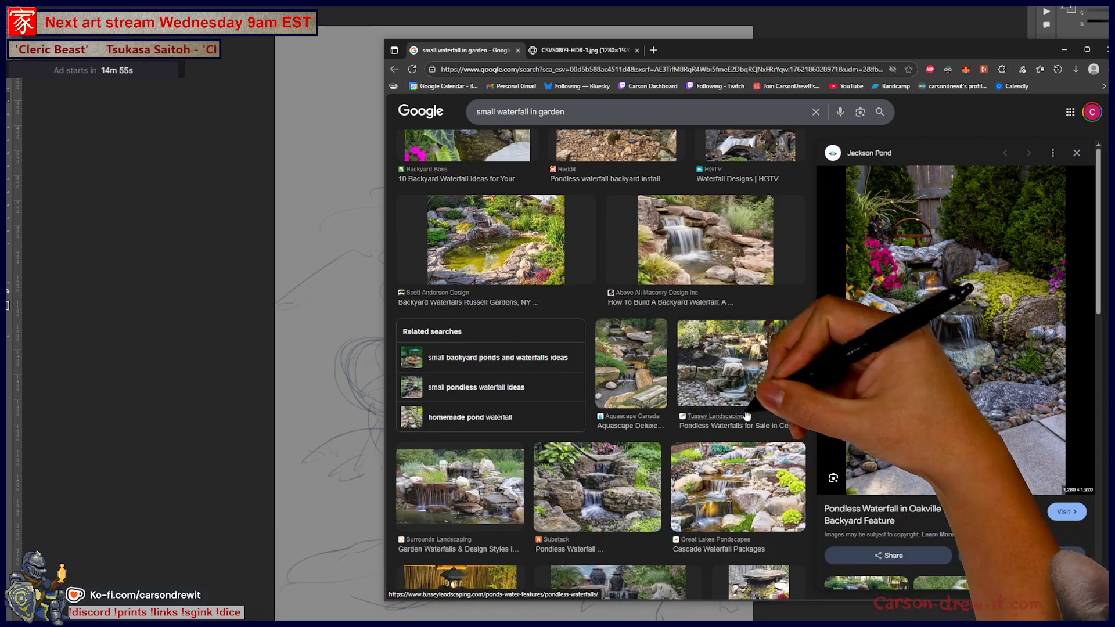
scroll(760, 402, "down", 1)
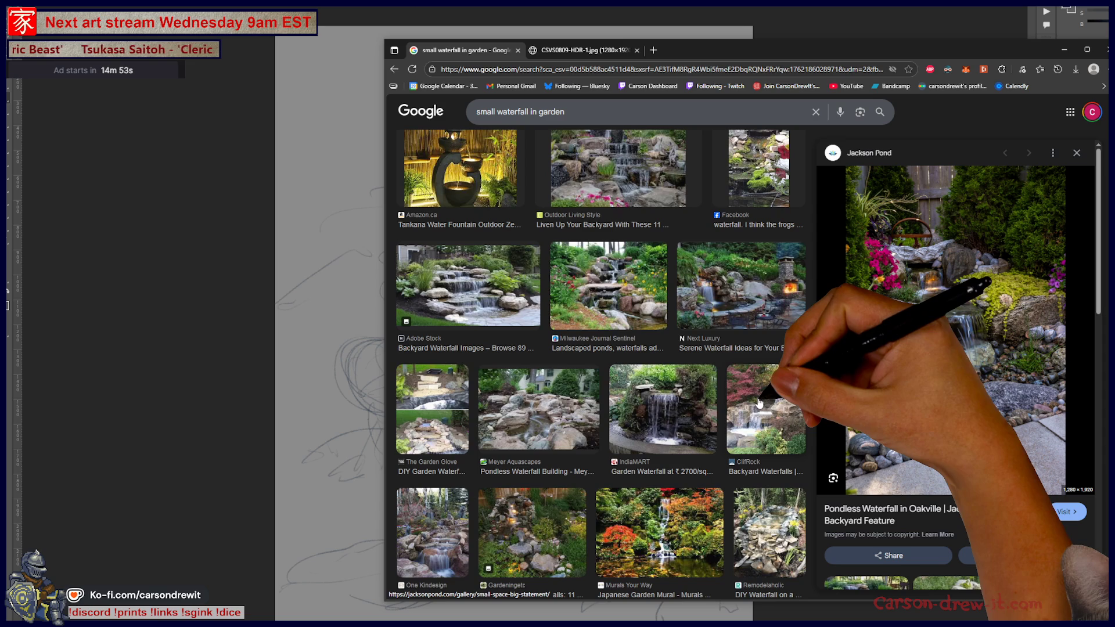
scroll(757, 401, "down", 4)
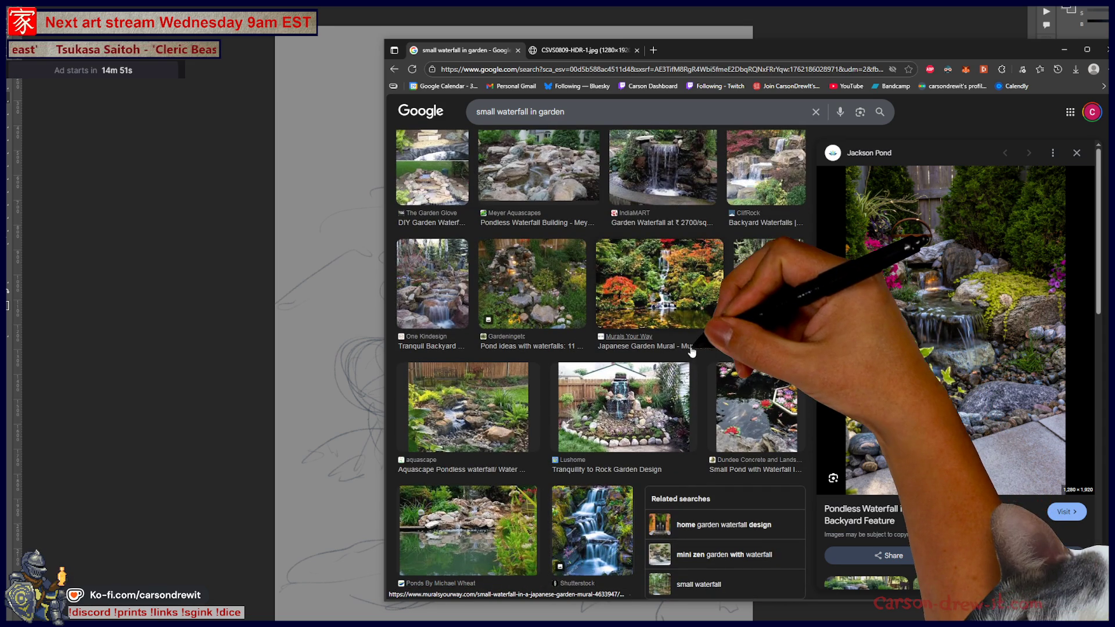
scroll(493, 290, "down", 3)
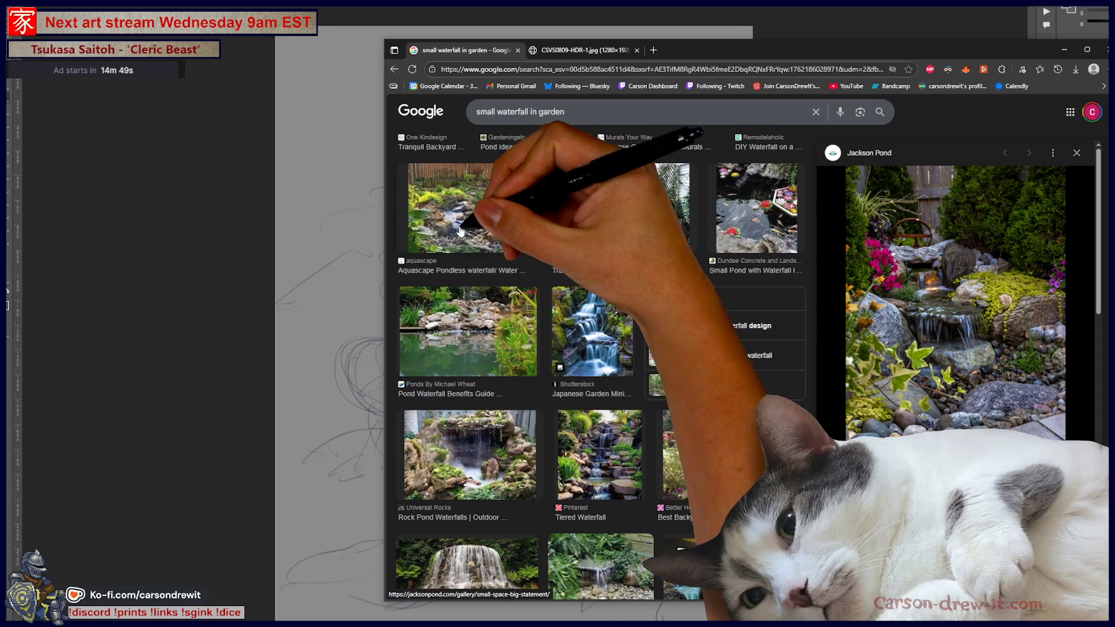
left_click(459, 231)
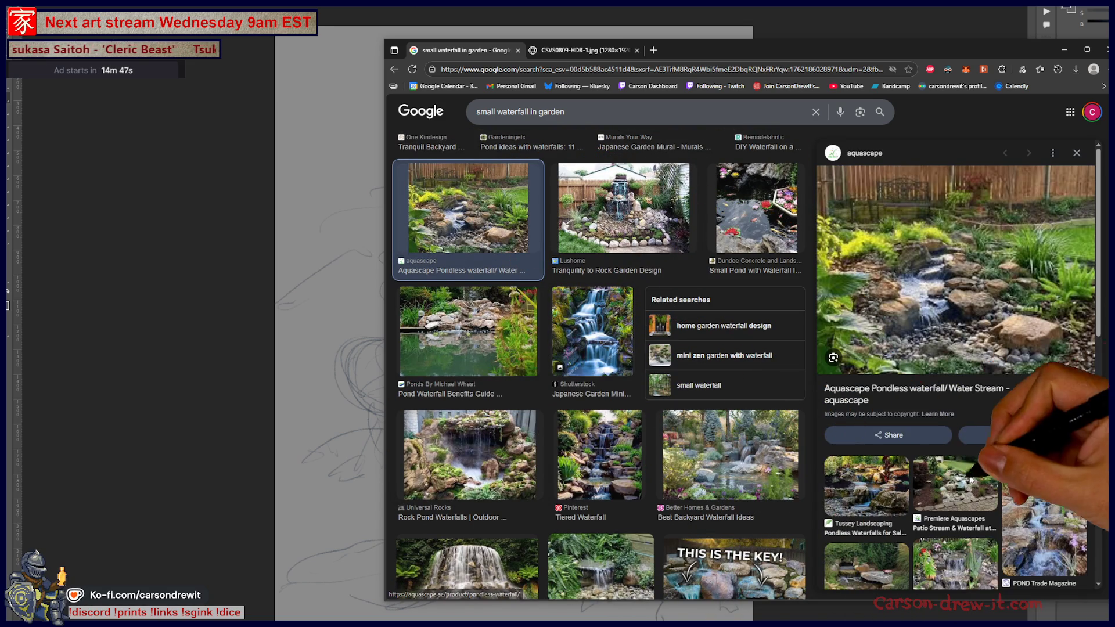
Open the Wikimedia Commons rocky waterfall image in its own tab at full size.
scroll(611, 490, "down", 10)
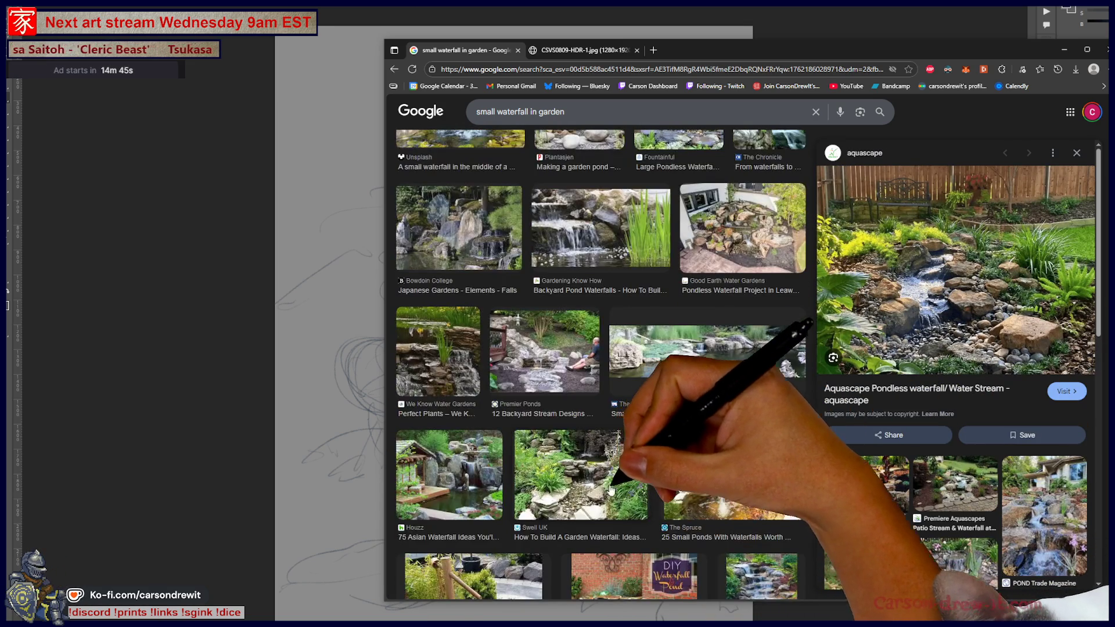
scroll(626, 475, "down", 4)
scroll(647, 455, "down", 4)
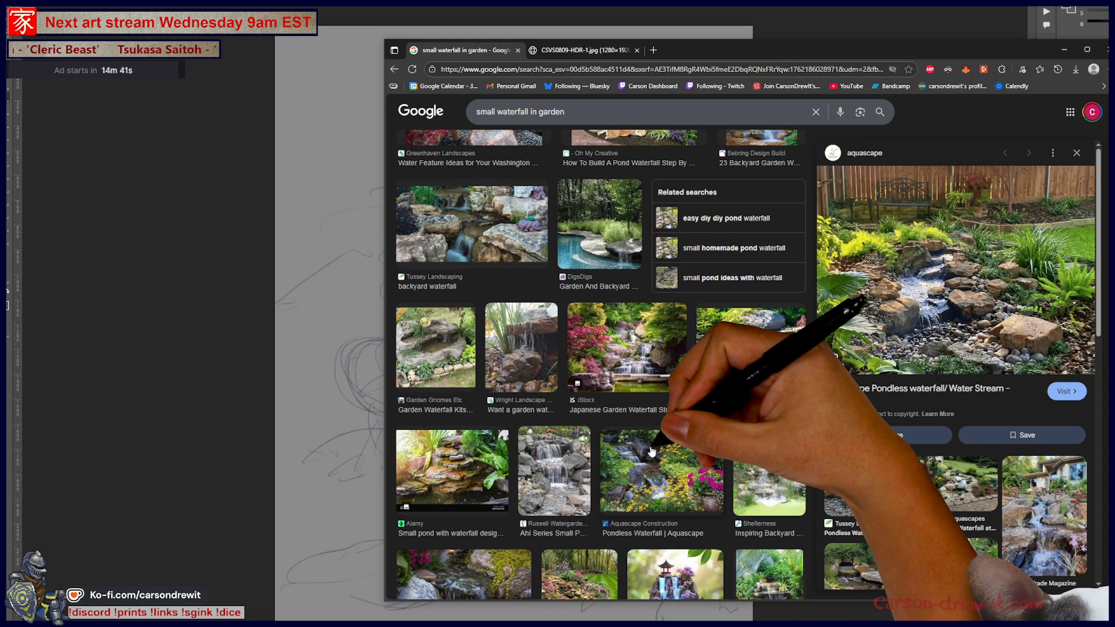
scroll(649, 455, "down", 6)
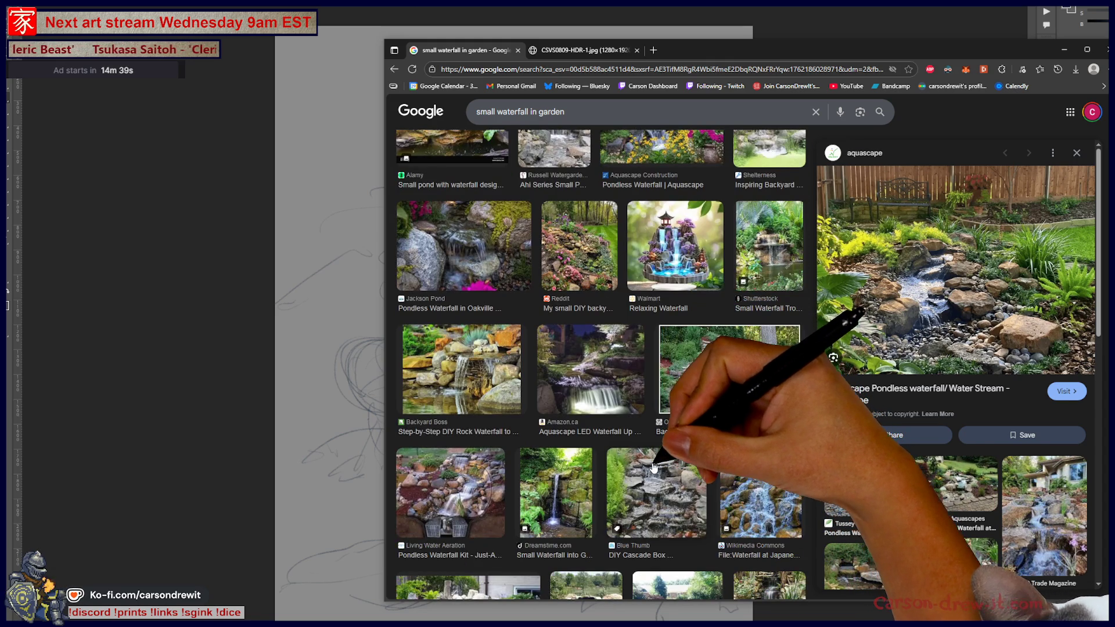
left_click(779, 514)
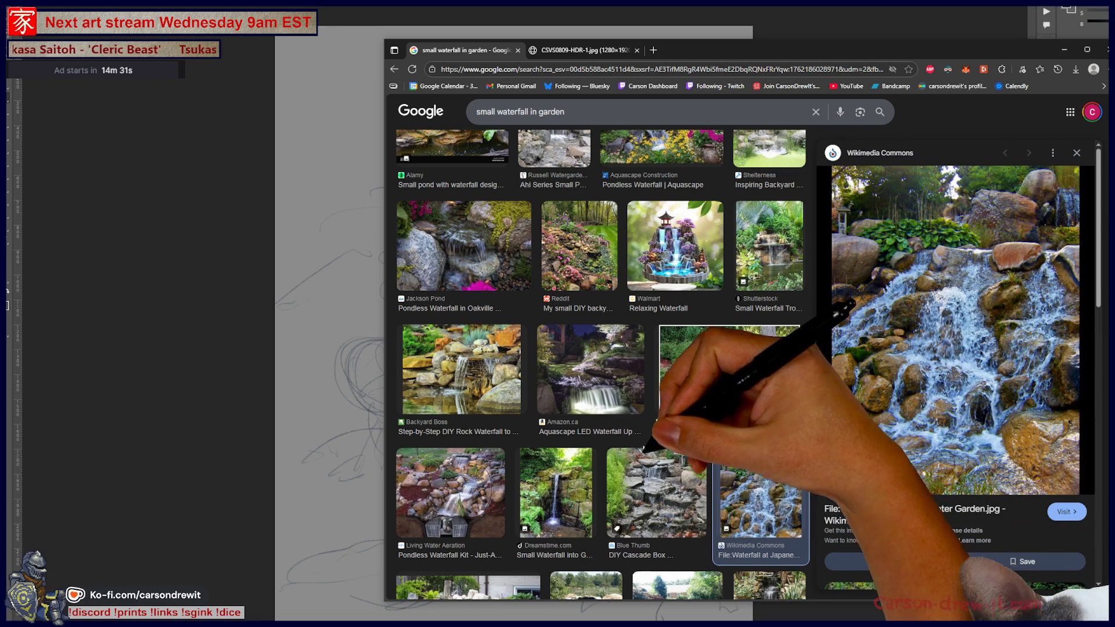
scroll(643, 475, "down", 5)
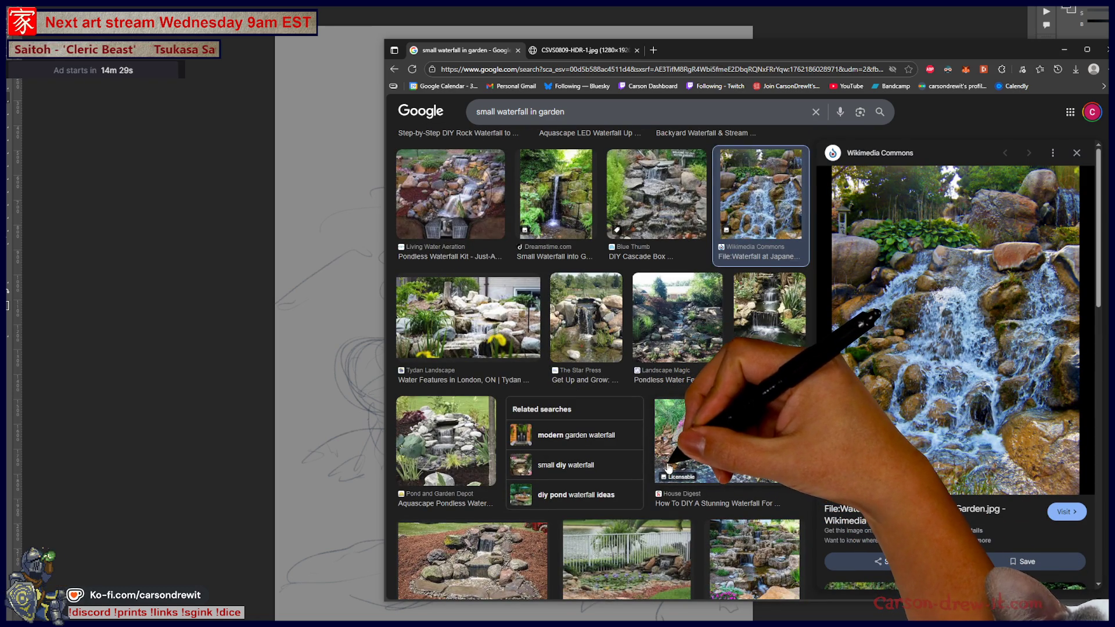
scroll(675, 457, "down", 4)
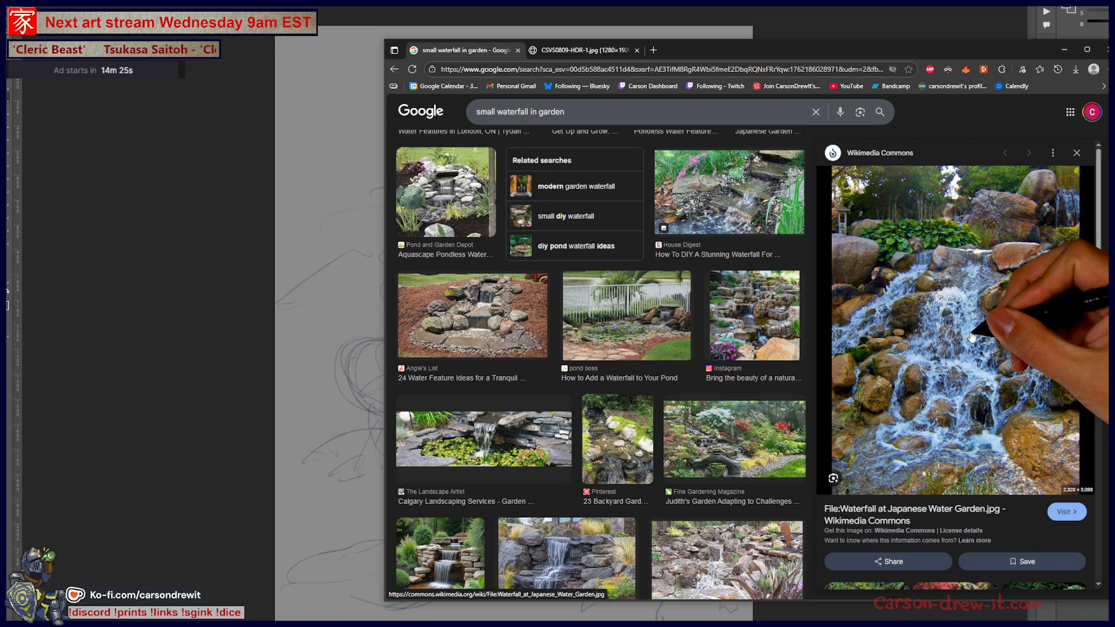
right_click(972, 336)
left_click(1011, 441)
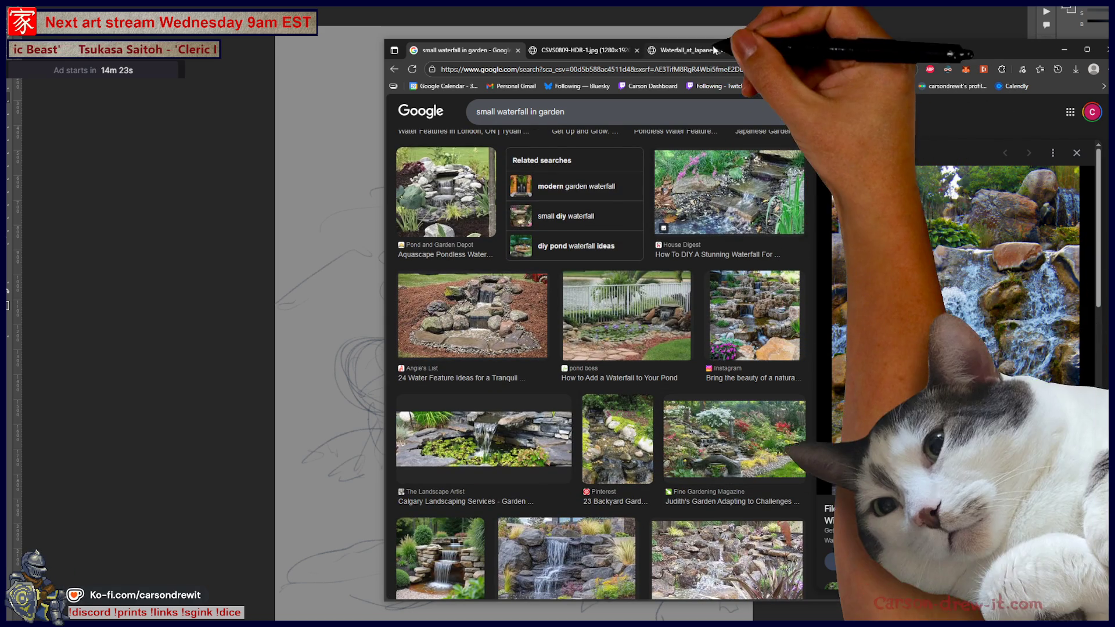
left_click(714, 50)
left_click(738, 288)
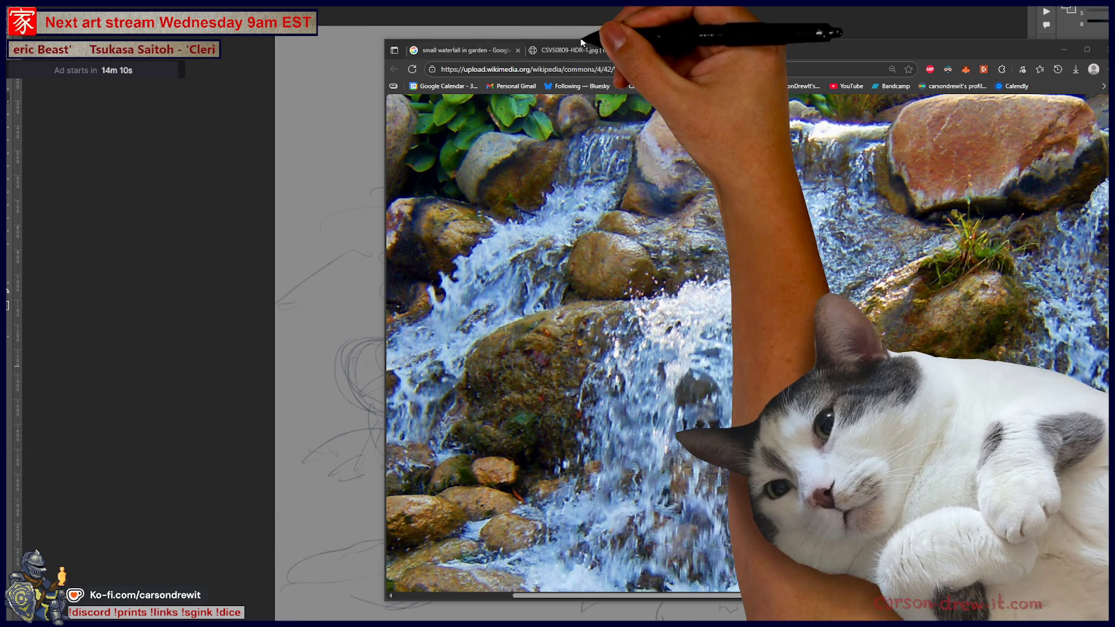
Return to the waterfall results and preview the Family Handyman water feature image.
left_click(580, 49)
left_click(472, 51)
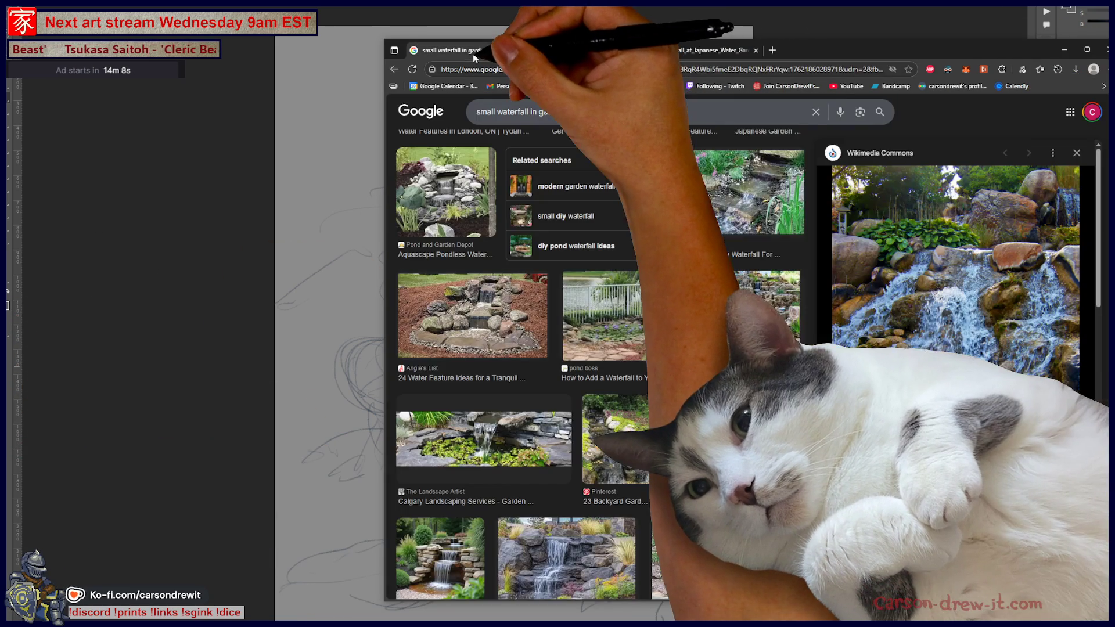
scroll(668, 406, "down", 5)
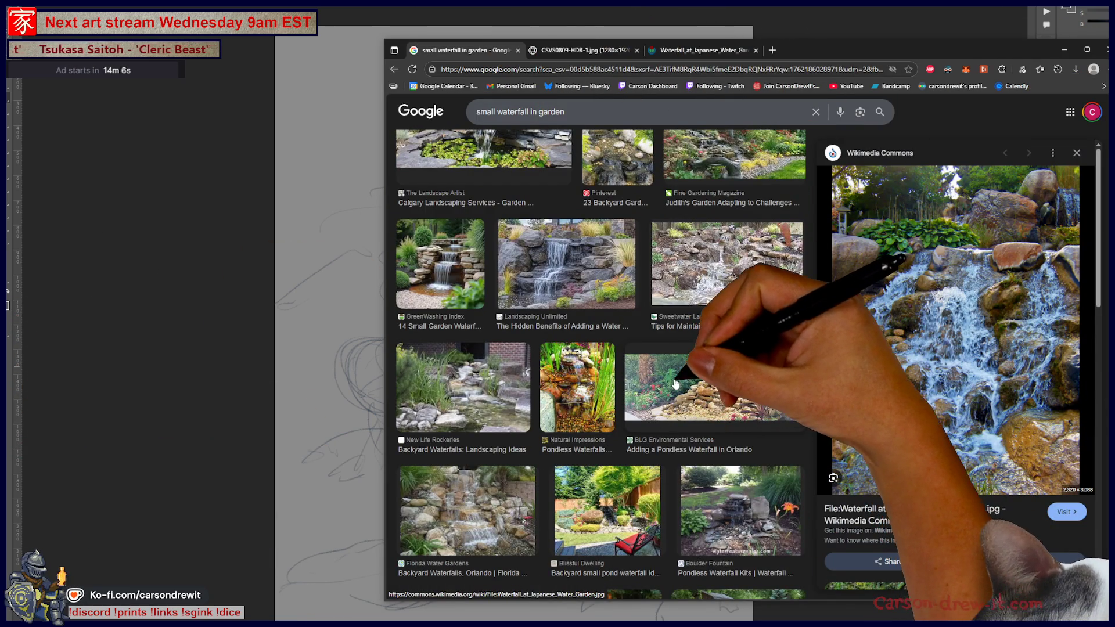
scroll(697, 395, "down", 3)
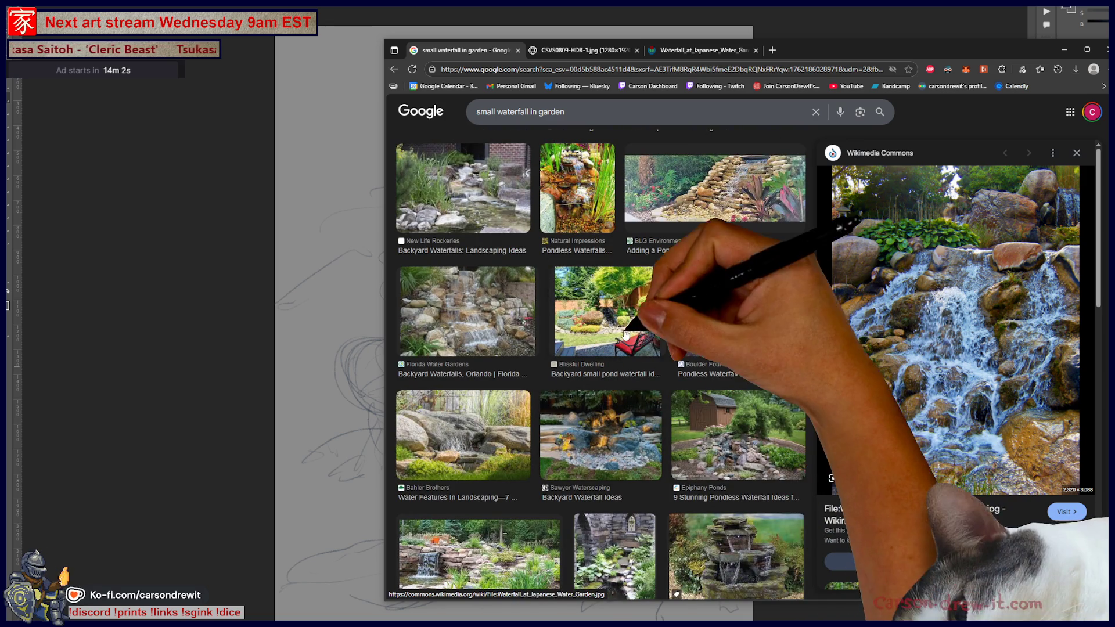
scroll(714, 441, "down", 4)
left_click(680, 434)
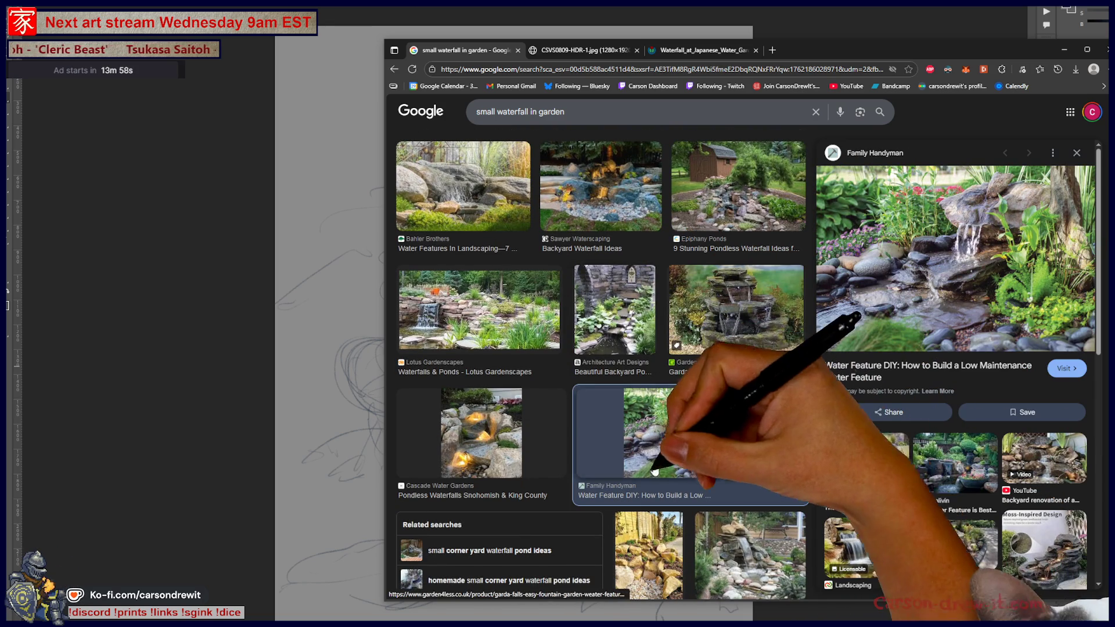
Open the Adobe Stock miniature mossy waterfall image in a new tab.
scroll(679, 460, "down", 5)
scroll(691, 429, "down", 5)
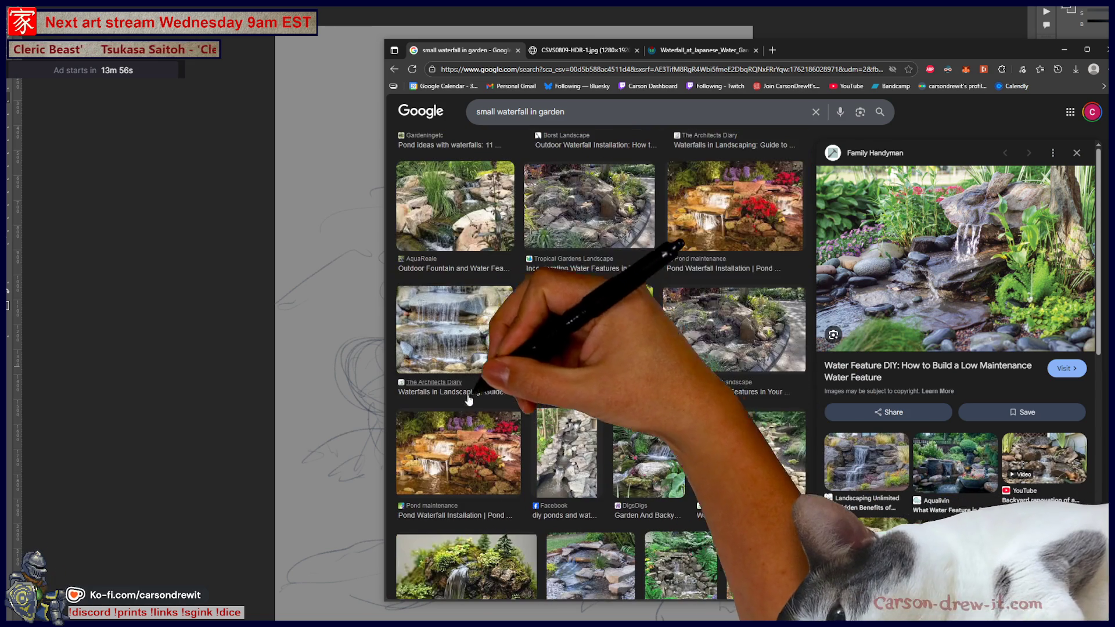
scroll(725, 395, "down", 3)
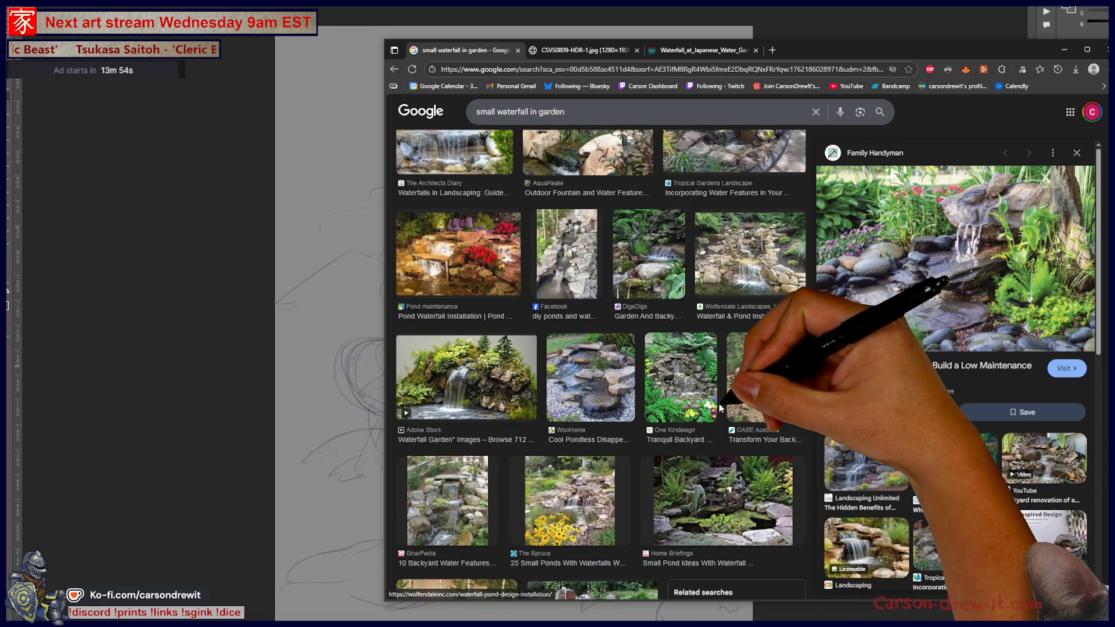
left_click(467, 378)
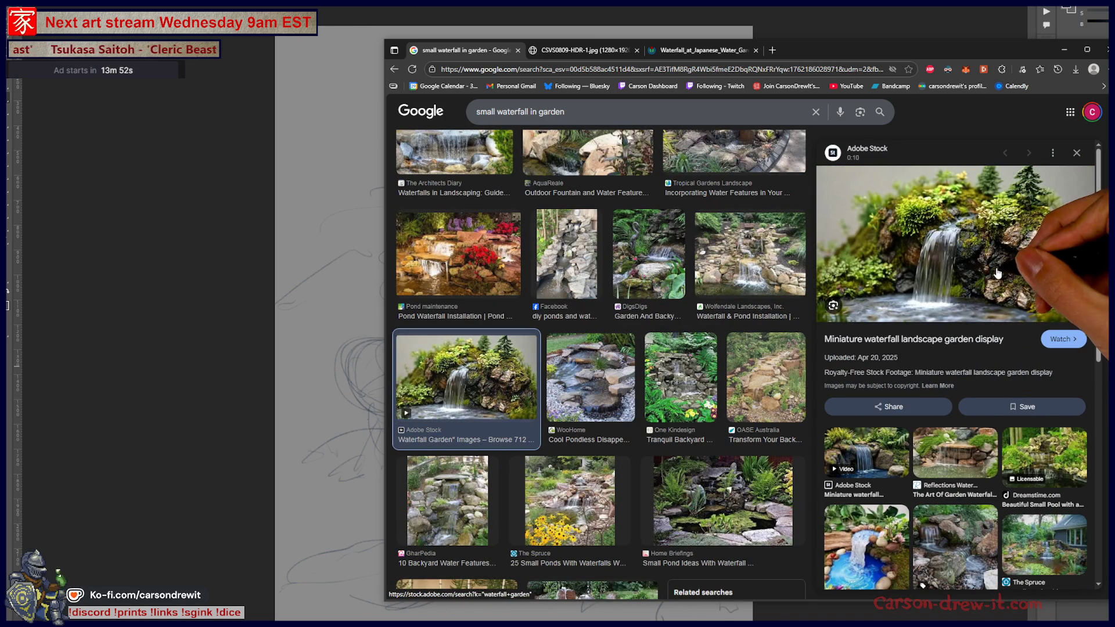
right_click(998, 271)
left_click(1047, 382)
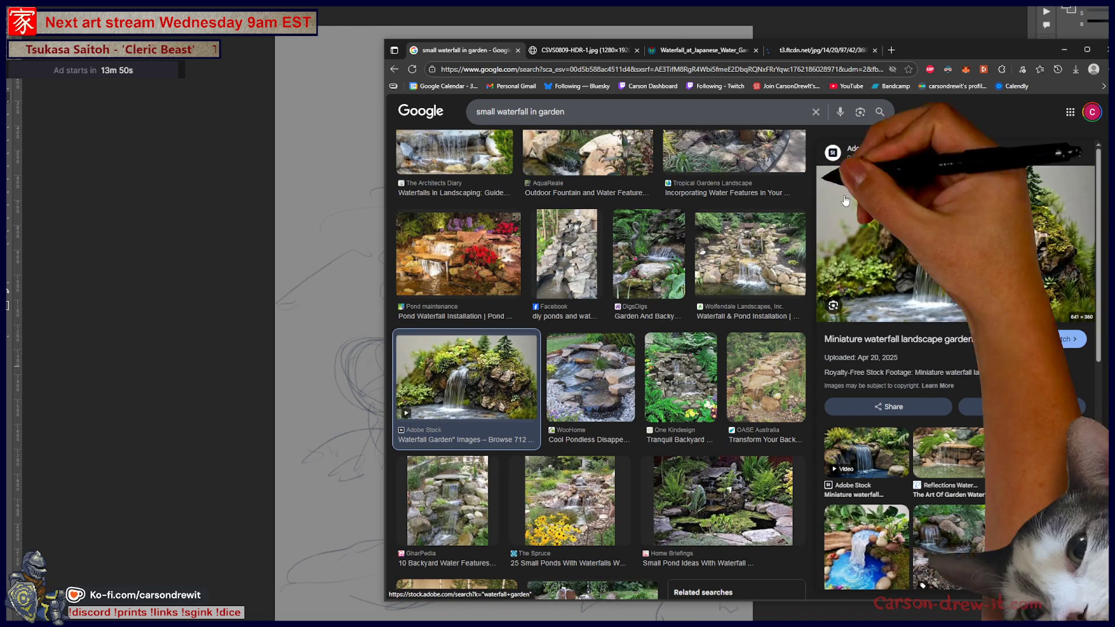
left_click(822, 50)
Go back through the garden flower photo tab to the waterfall search results.
scroll(893, 391, "right", 4)
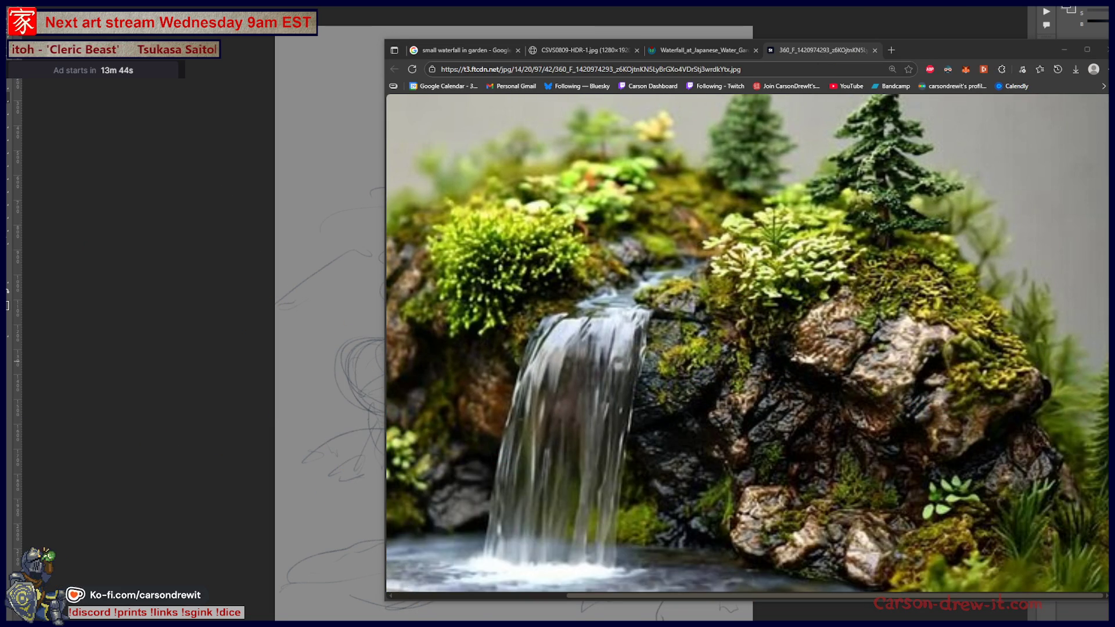
left_click(666, 49)
left_click(578, 51)
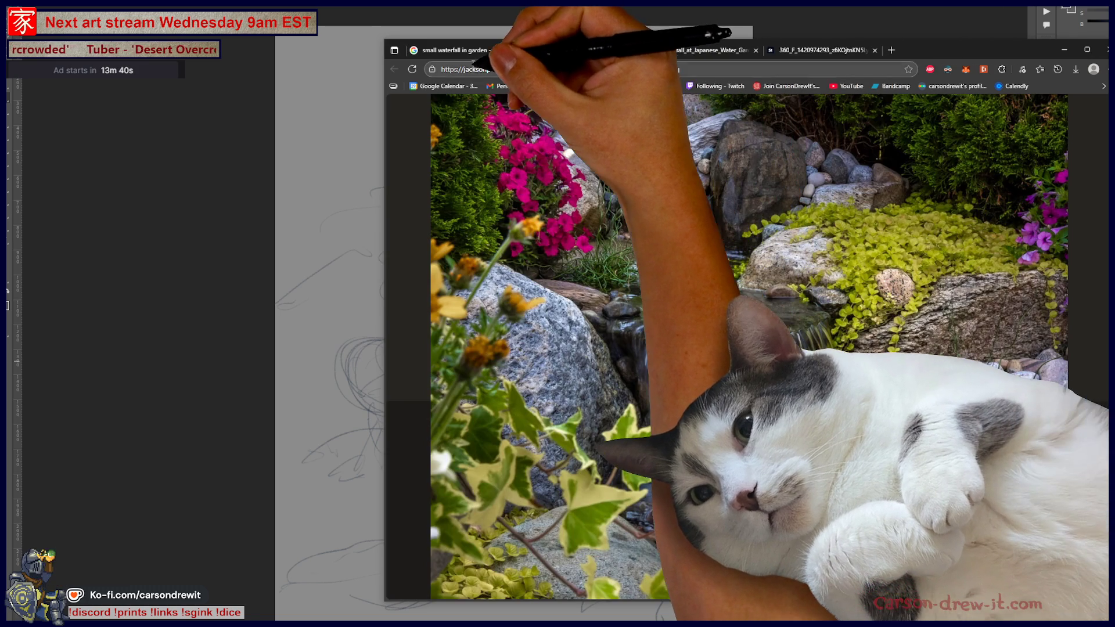
left_click(473, 56)
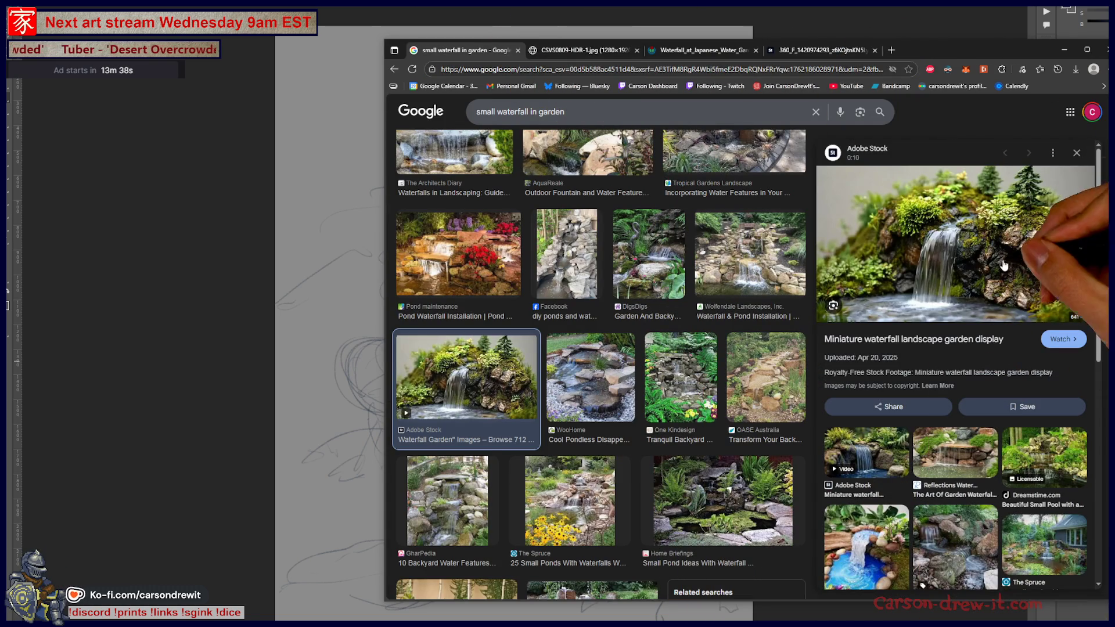
Extend the sketch with a long curving stroke, lower-right lines and a tall curve along the right edge.
key("alt+Tab")
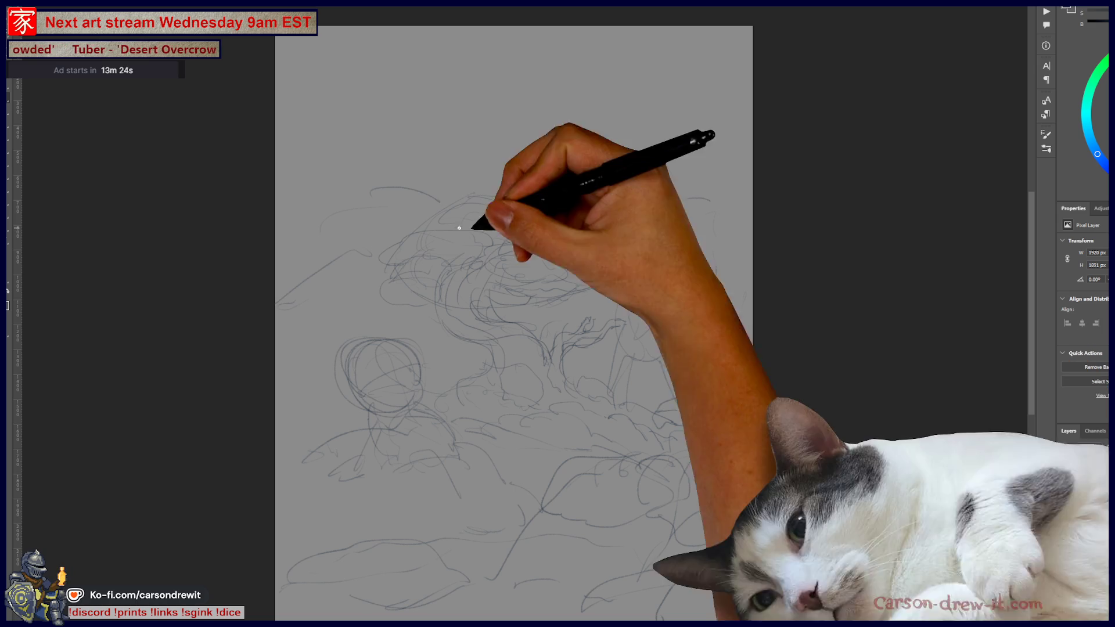
left_click_drag(499, 372, 608, 573)
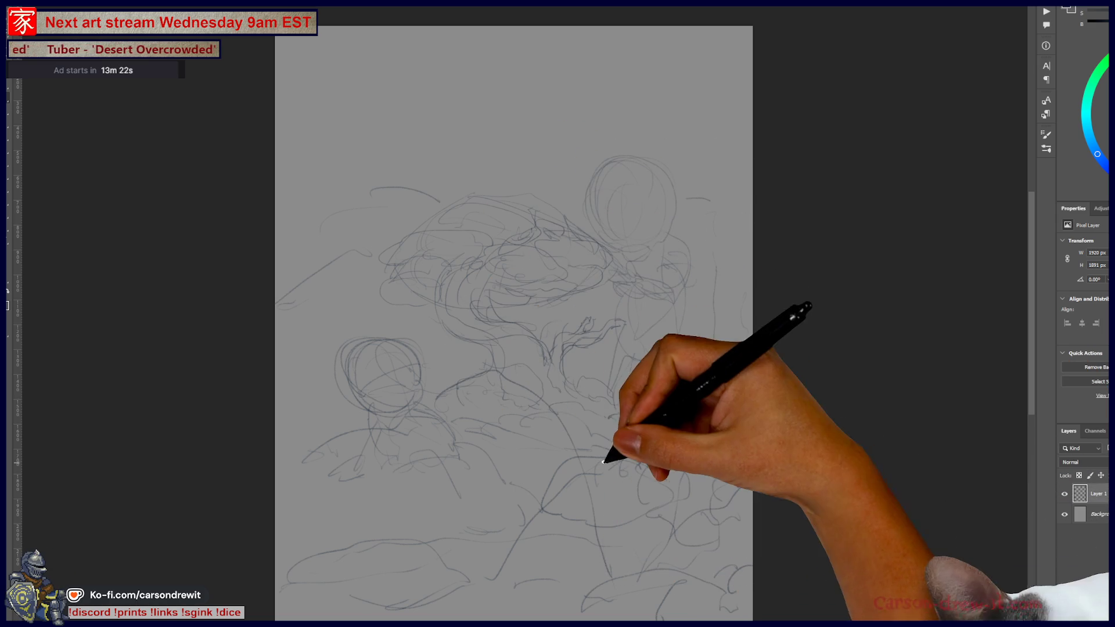
left_click_drag(749, 511, 708, 454)
mouse_move(688, 372)
left_mouse_down()
mouse_move(704, 311)
mouse_move(777, 219)
left_mouse_up()
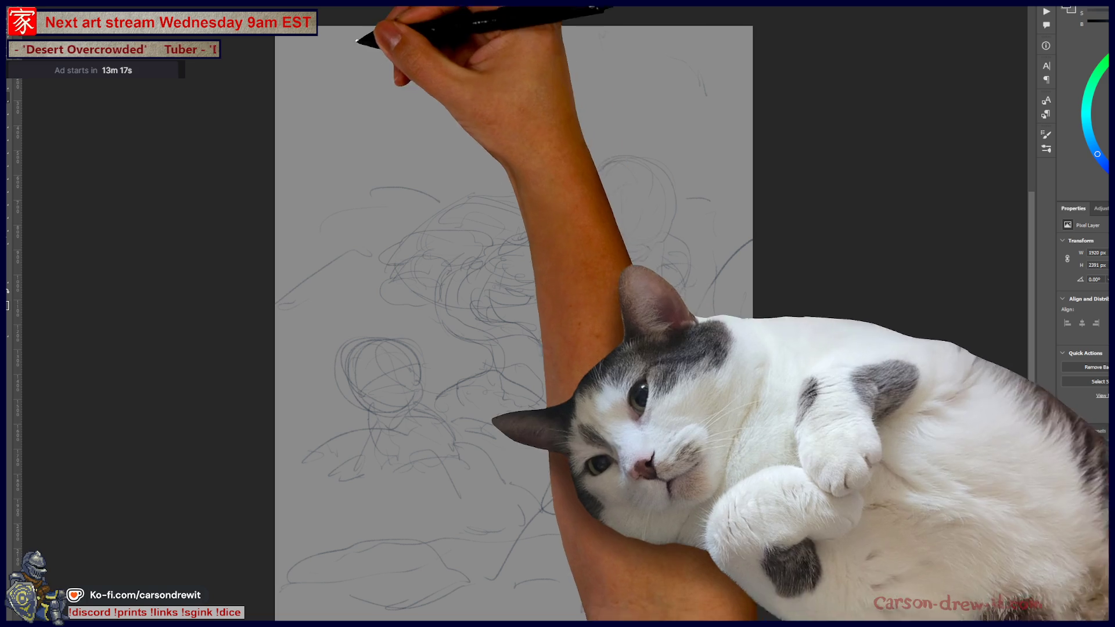
Sketch long sweeping sky curves across the top of the canvas.
left_click_drag(357, 41, 441, 96)
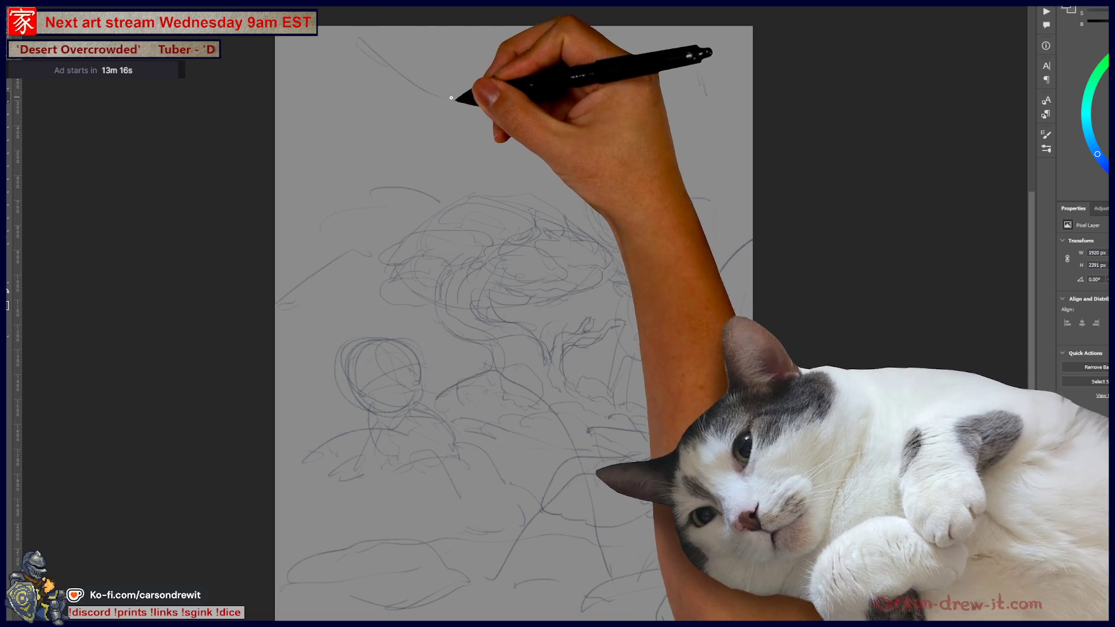
left_click_drag(514, 116, 603, 141)
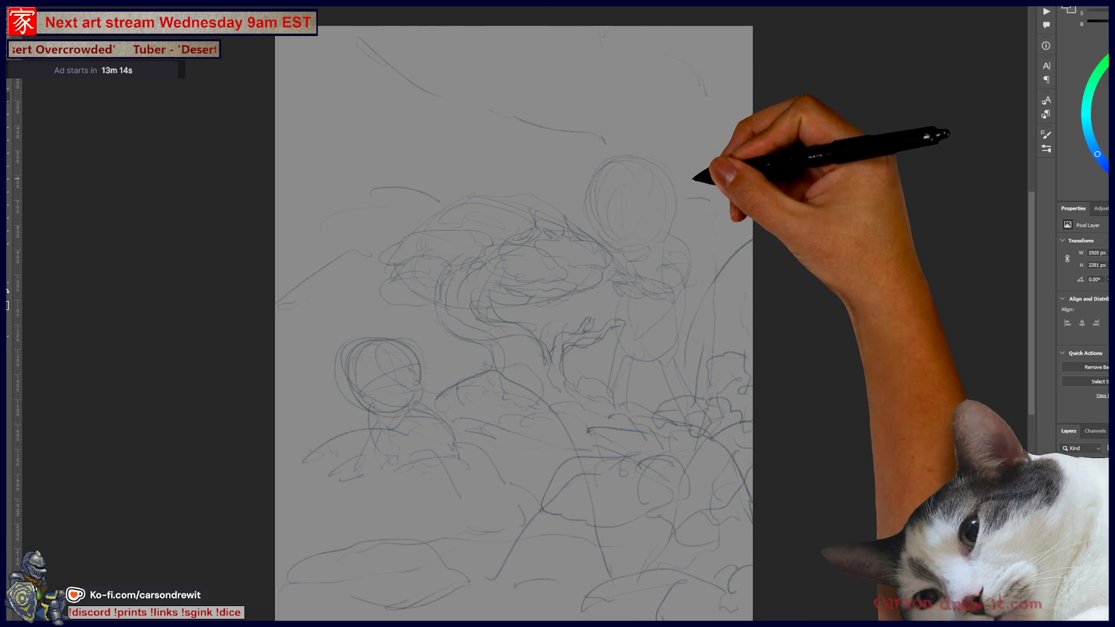
left_click_drag(540, 32, 696, 43)
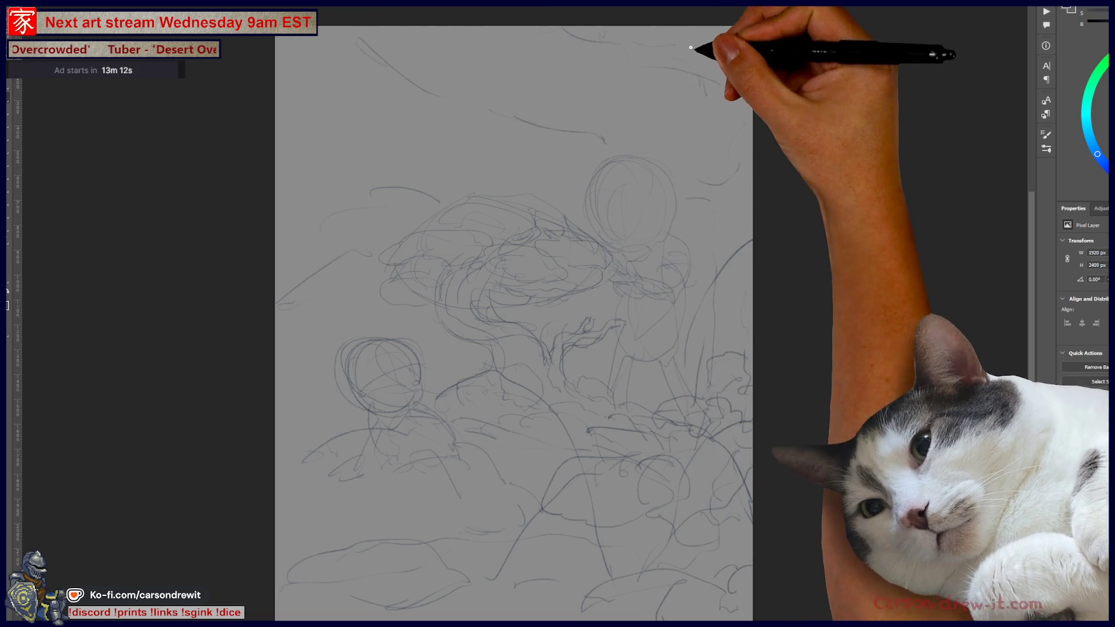
mouse_move(296, 71)
left_mouse_down()
mouse_move(415, 99)
mouse_move(515, 99)
mouse_move(617, 146)
left_mouse_up()
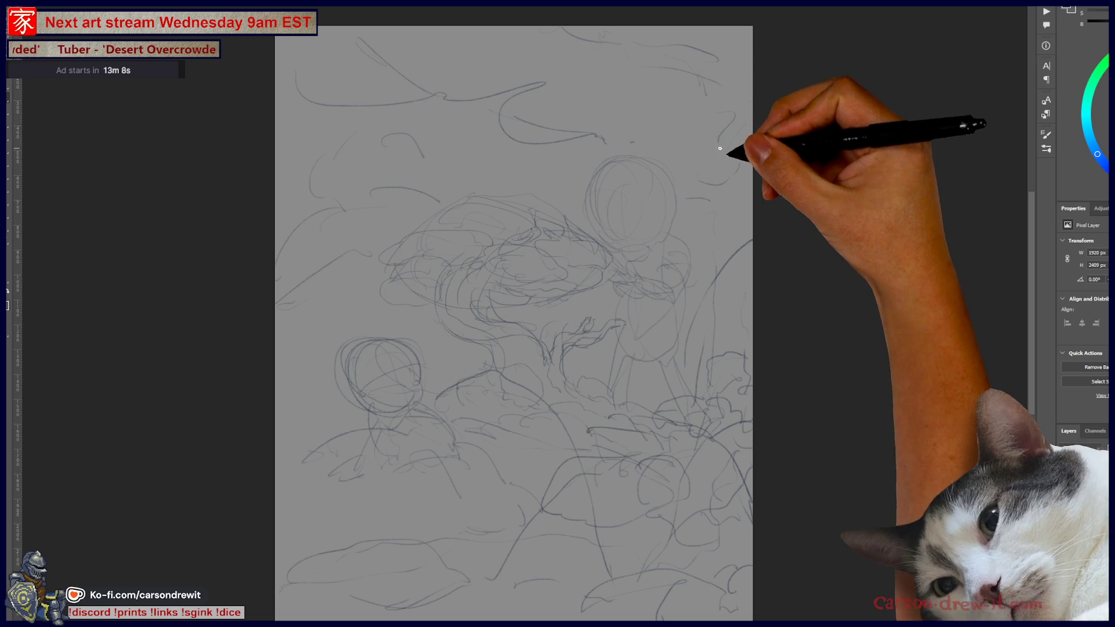
Scribble foreground shapes in the lower right and draw a hood band and arc over the right figure's head.
left_click_drag(688, 345, 717, 237)
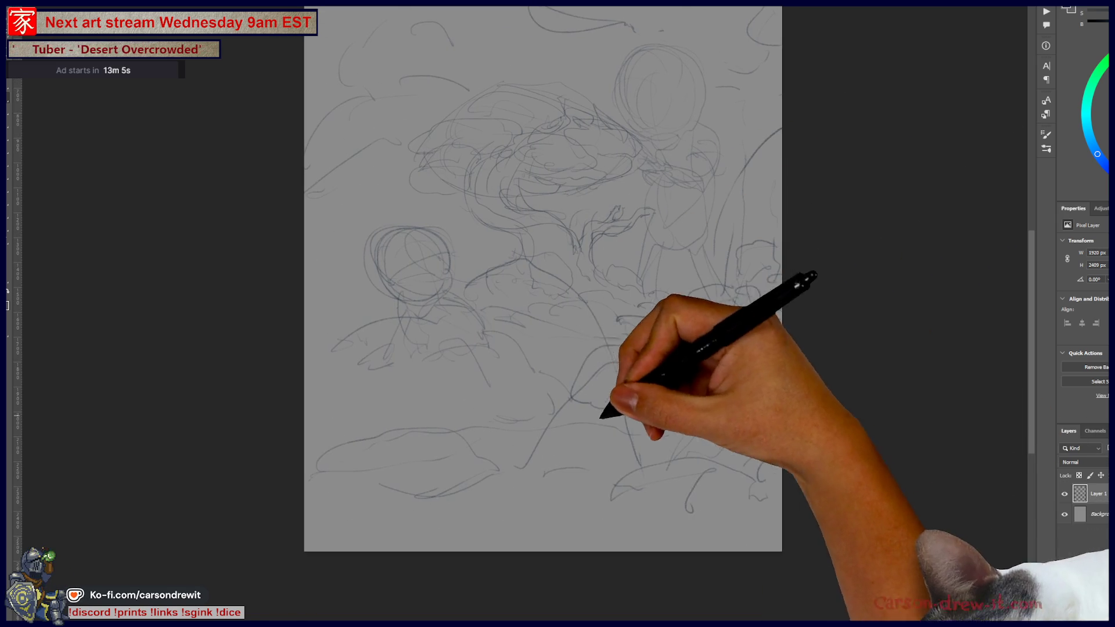
mouse_move(588, 463)
left_mouse_down()
mouse_move(535, 530)
mouse_move(348, 493)
mouse_move(522, 510)
mouse_move(469, 466)
mouse_move(319, 418)
mouse_move(373, 418)
mouse_move(316, 472)
mouse_move(350, 467)
mouse_move(393, 497)
mouse_move(480, 443)
mouse_move(463, 504)
mouse_move(612, 460)
mouse_move(598, 480)
mouse_move(729, 356)
mouse_move(745, 433)
left_mouse_up()
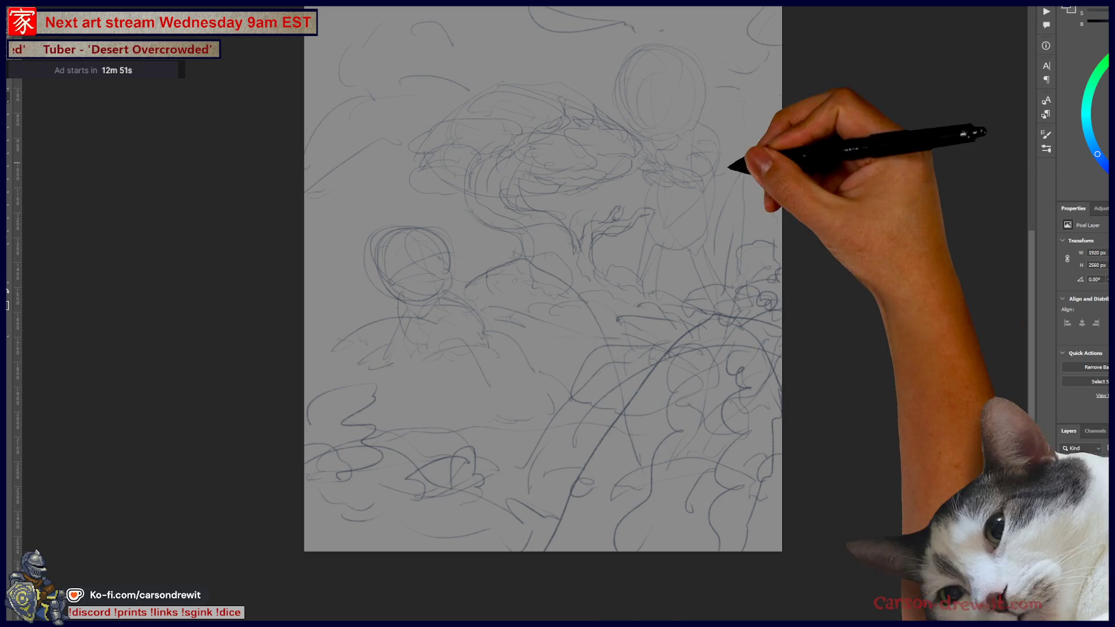
left_click_drag(730, 164, 745, 213)
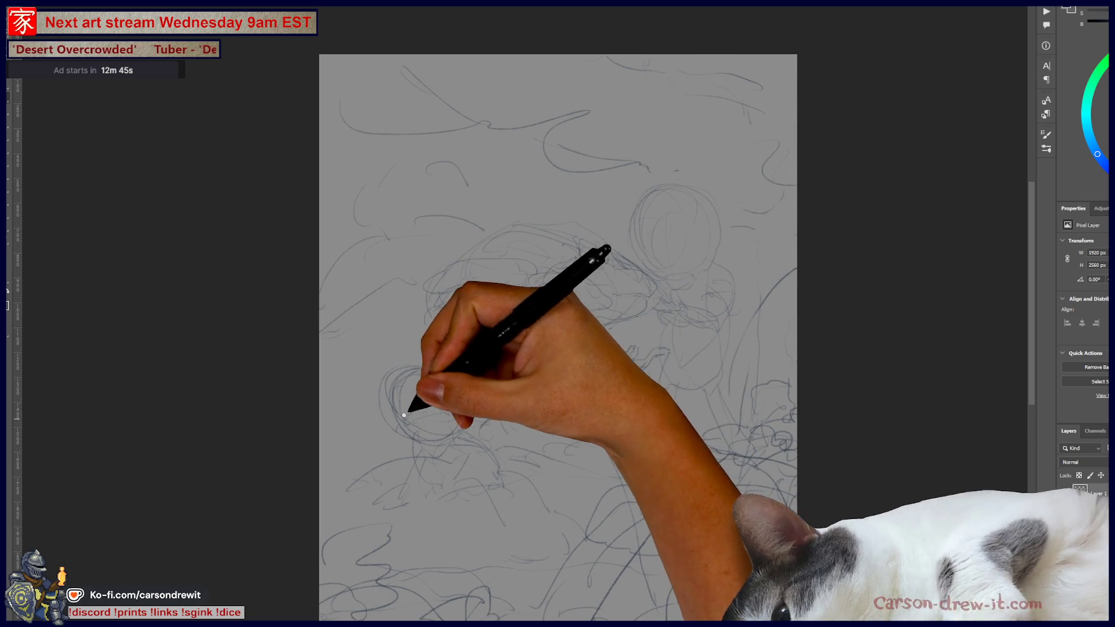
mouse_move(631, 228)
left_mouse_down()
mouse_move(691, 231)
mouse_move(717, 215)
left_mouse_up()
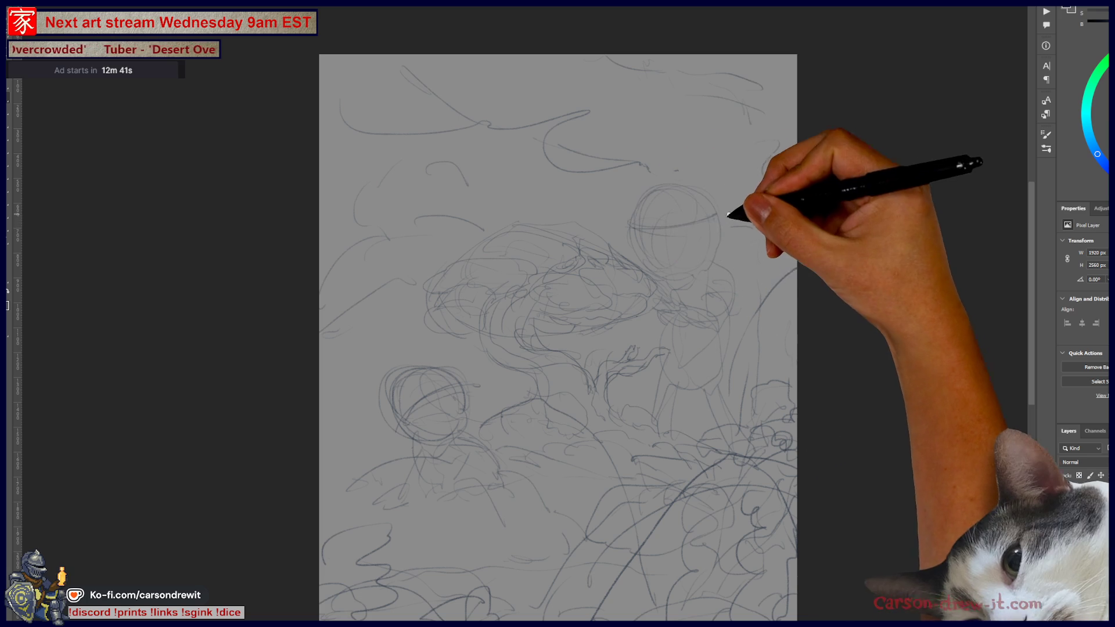
key("ctrl")
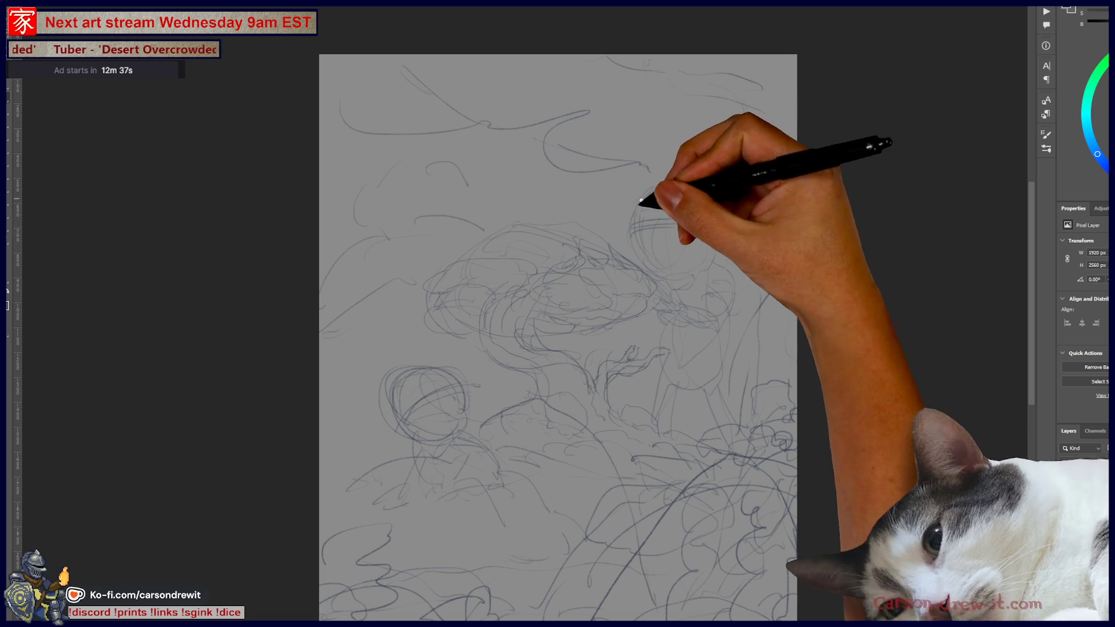
mouse_move(627, 219)
left_mouse_down()
mouse_move(722, 199)
mouse_move(729, 228)
left_mouse_up()
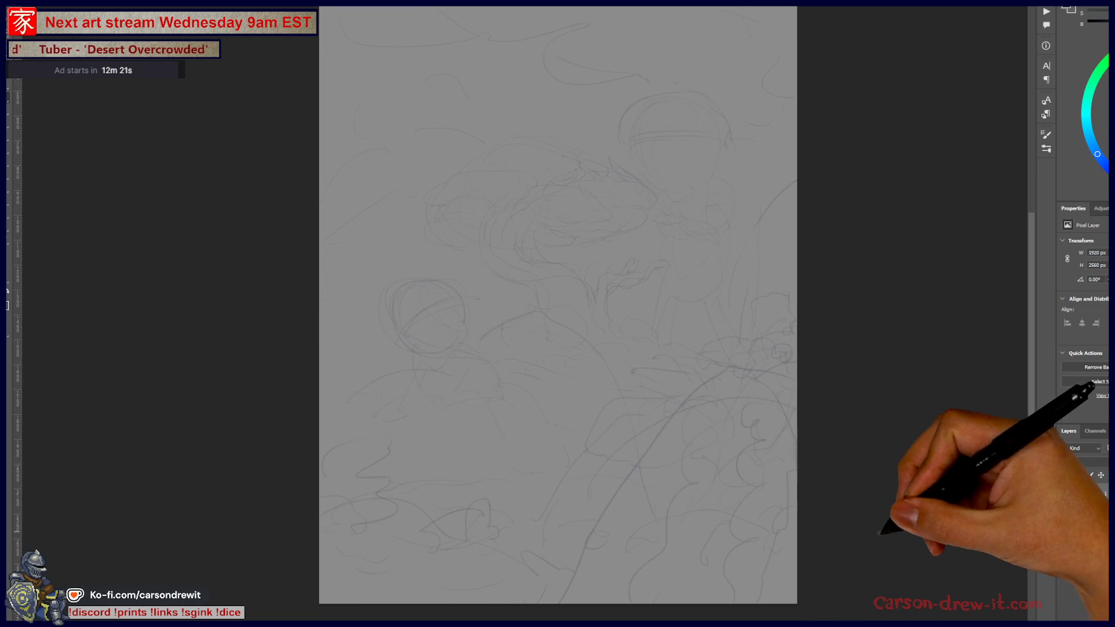
Zoom in on the left figure's head and start a darker outline on the new layer.
scroll(557, 337, "up", 2)
scroll(730, 557, "up", 4)
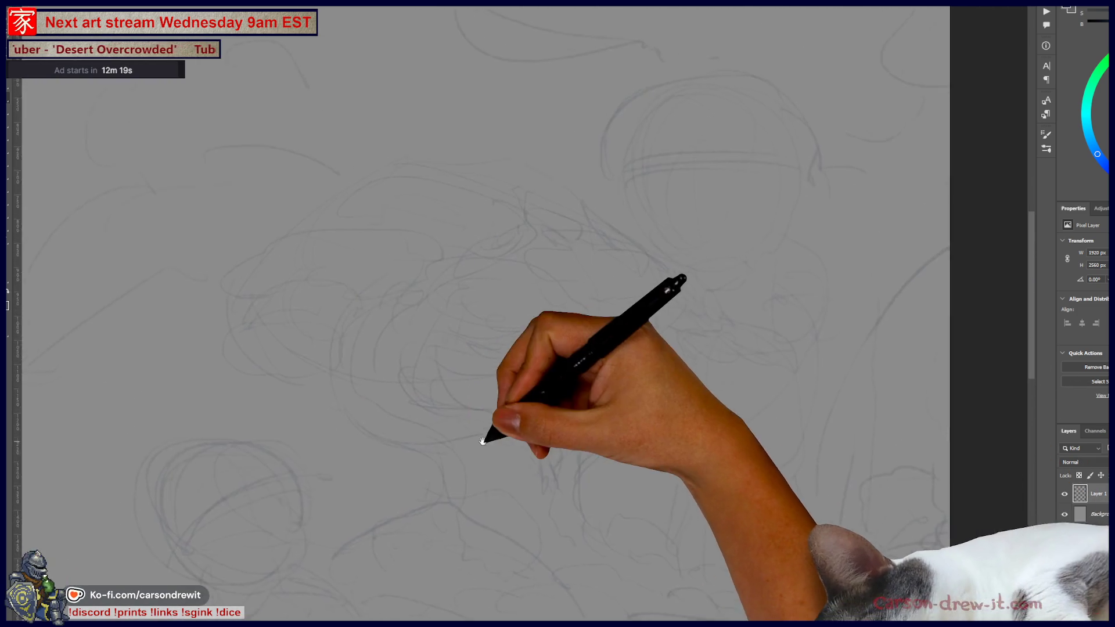
mouse_move(482, 441)
left_mouse_down()
mouse_move(811, 227)
mouse_move(603, 400)
mouse_move(685, 357)
mouse_move(771, 259)
left_mouse_up()
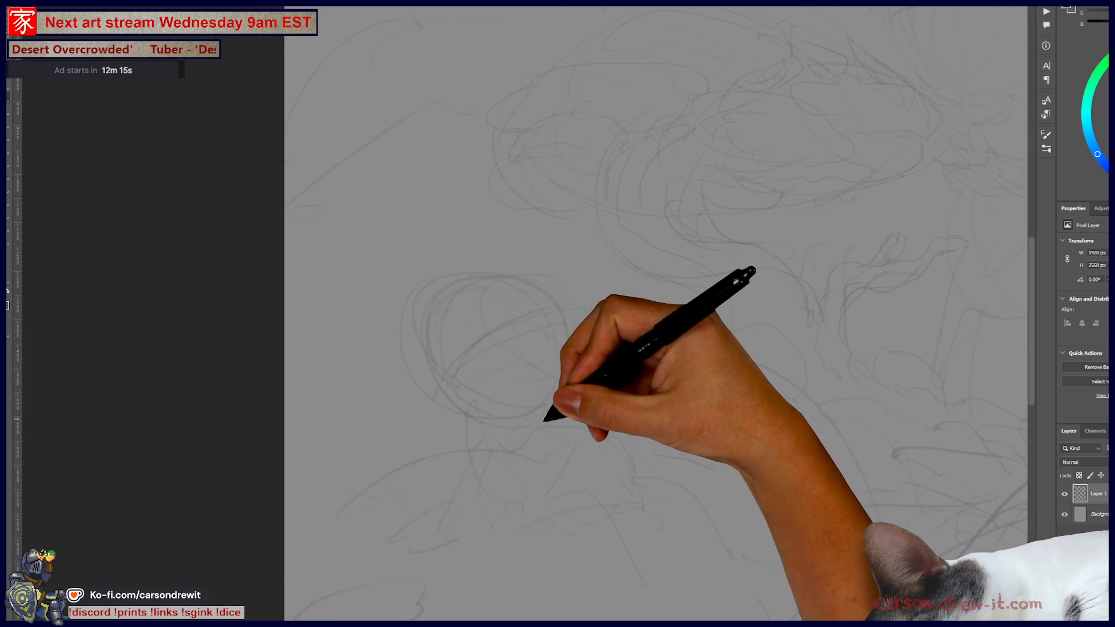
mouse_move(639, 472)
left_mouse_down()
mouse_move(676, 438)
mouse_move(618, 450)
mouse_move(723, 459)
left_mouse_up()
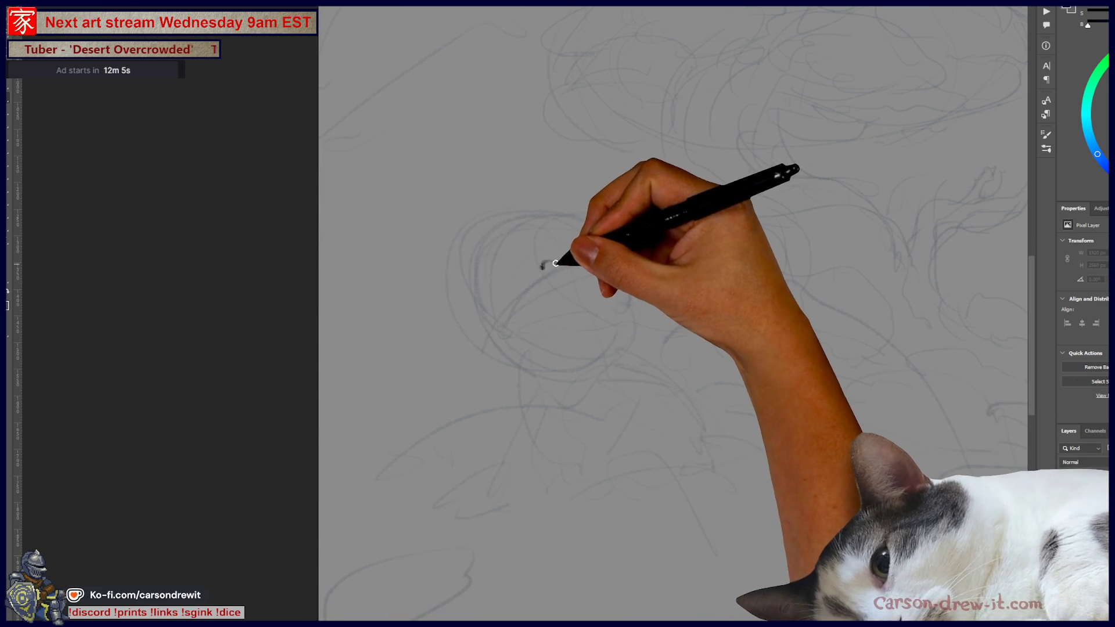
mouse_move(547, 266)
left_mouse_down()
mouse_move(598, 331)
mouse_move(575, 335)
mouse_move(577, 293)
left_mouse_up()
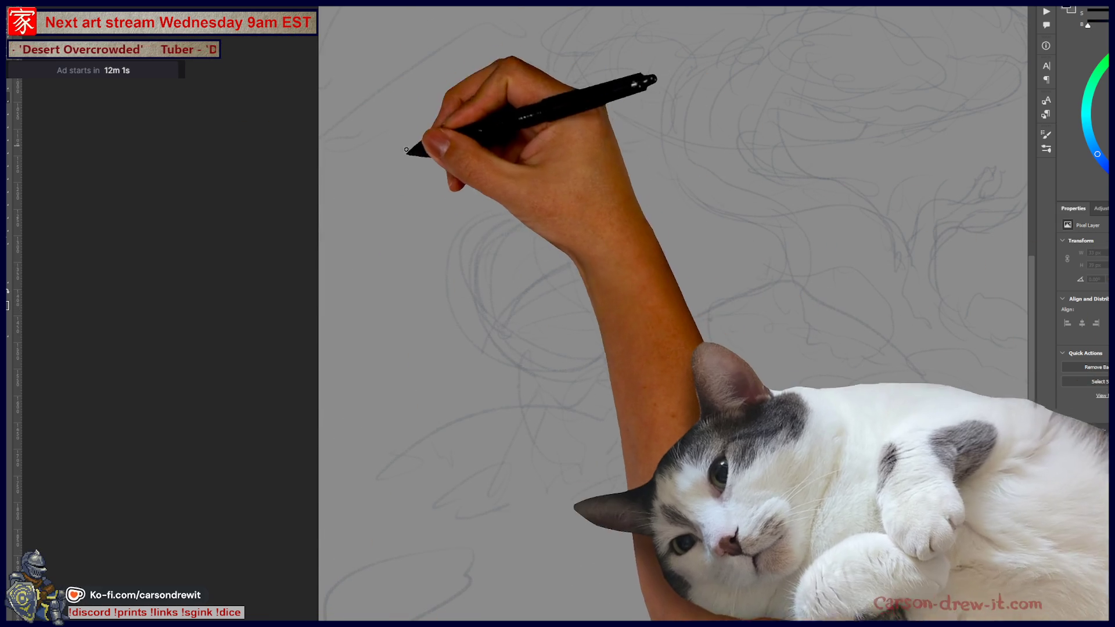
left_click_drag(544, 286, 550, 273)
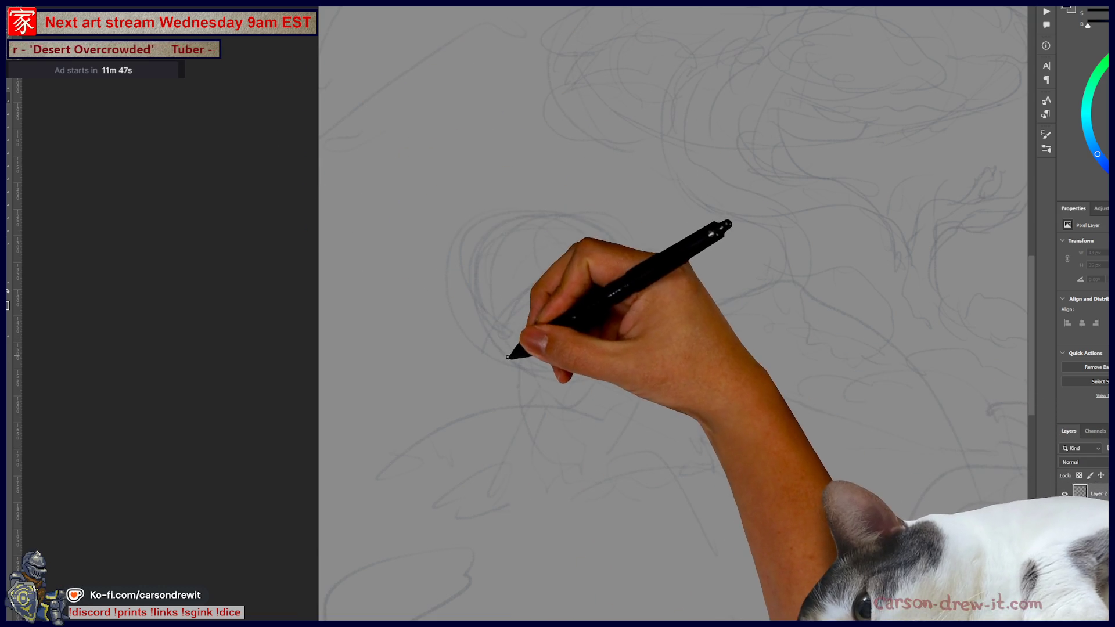
mouse_move(604, 273)
left_mouse_down()
mouse_move(522, 291)
mouse_move(505, 216)
left_mouse_up()
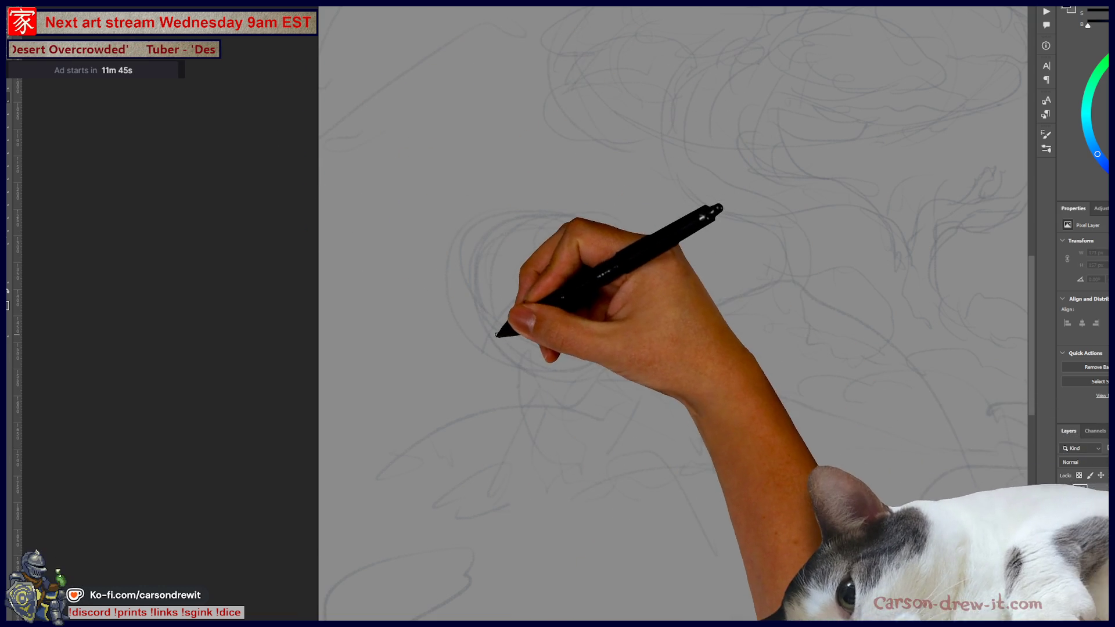
Outline the head's left side and top, then add scalloped teeth and a curl along the mouth.
mouse_move(498, 337)
left_mouse_down()
mouse_move(495, 347)
mouse_move(604, 262)
mouse_move(509, 174)
mouse_move(468, 343)
mouse_move(491, 353)
left_mouse_up()
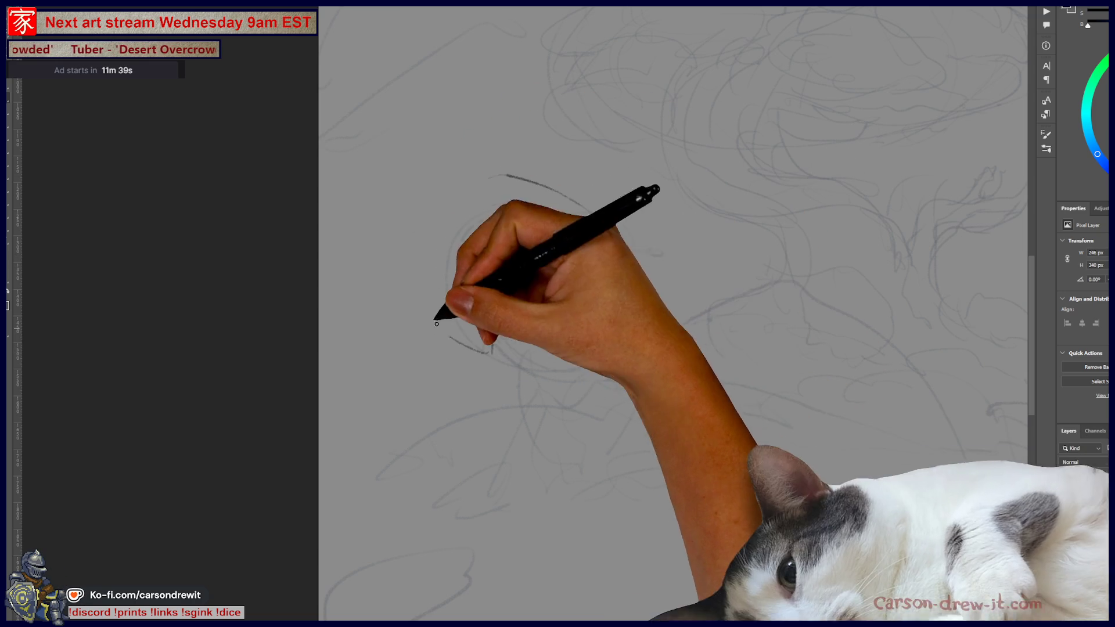
left_click_drag(443, 249, 485, 348)
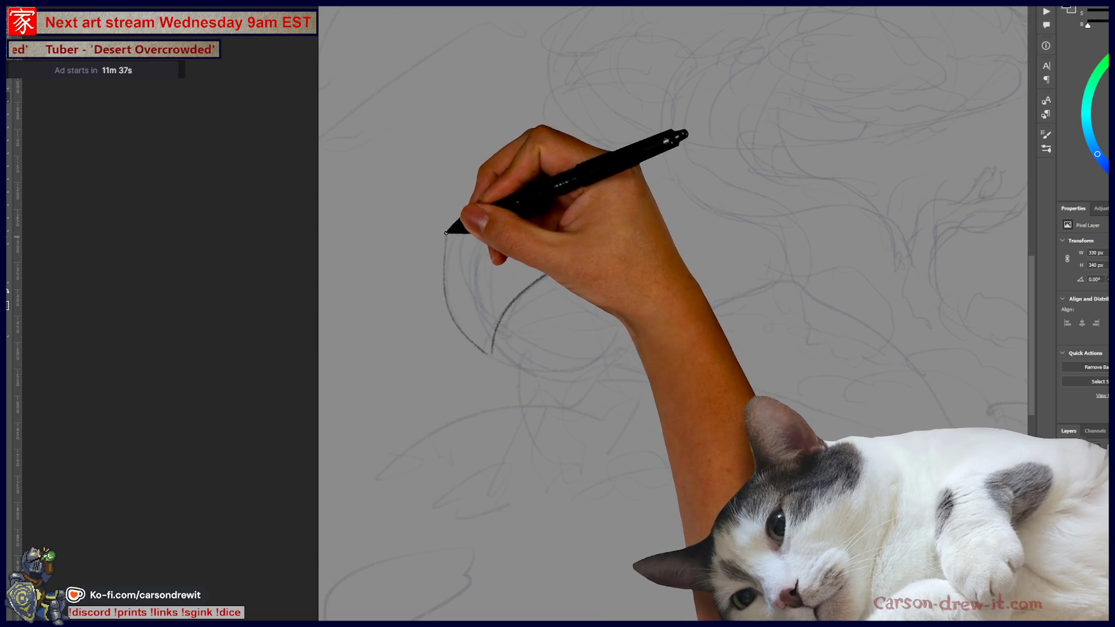
mouse_move(438, 219)
left_mouse_down()
mouse_move(396, 211)
mouse_move(410, 186)
mouse_move(505, 176)
mouse_move(606, 235)
left_mouse_up()
mouse_move(475, 350)
left_mouse_down()
mouse_move(497, 348)
mouse_move(493, 331)
left_mouse_up()
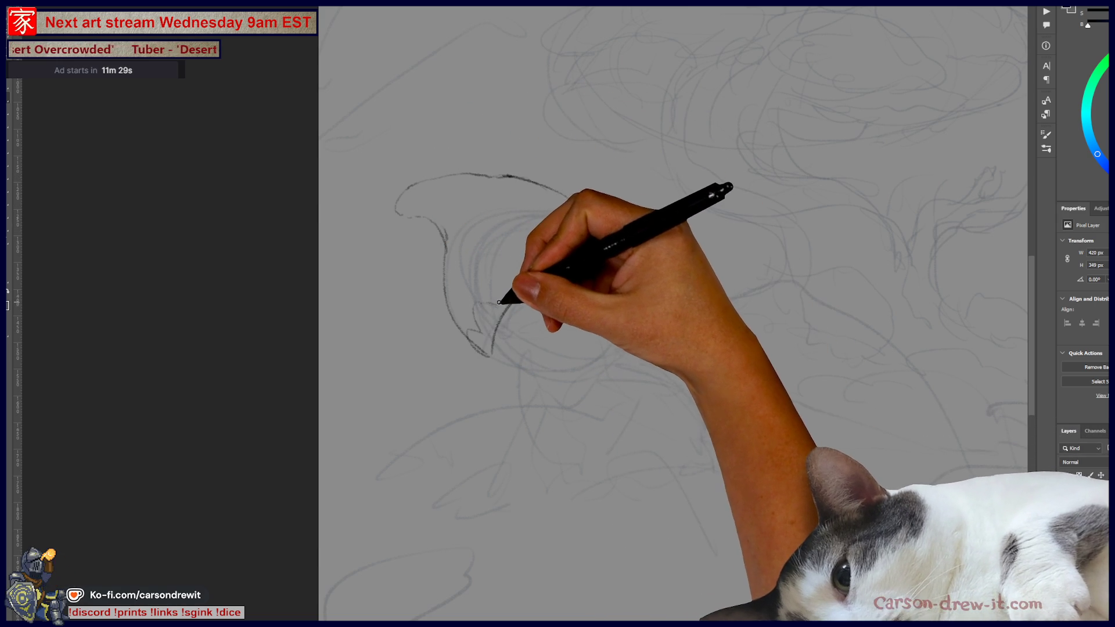
mouse_move(540, 258)
left_mouse_down()
mouse_move(566, 239)
mouse_move(601, 235)
mouse_move(622, 249)
left_mouse_up()
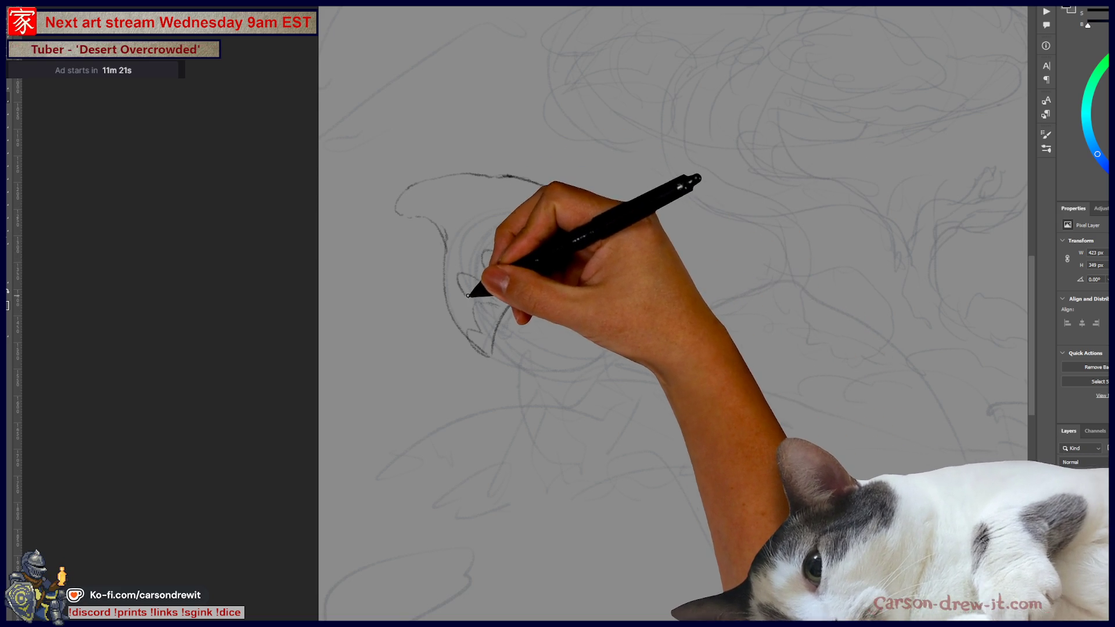
left_click_drag(473, 294, 487, 284)
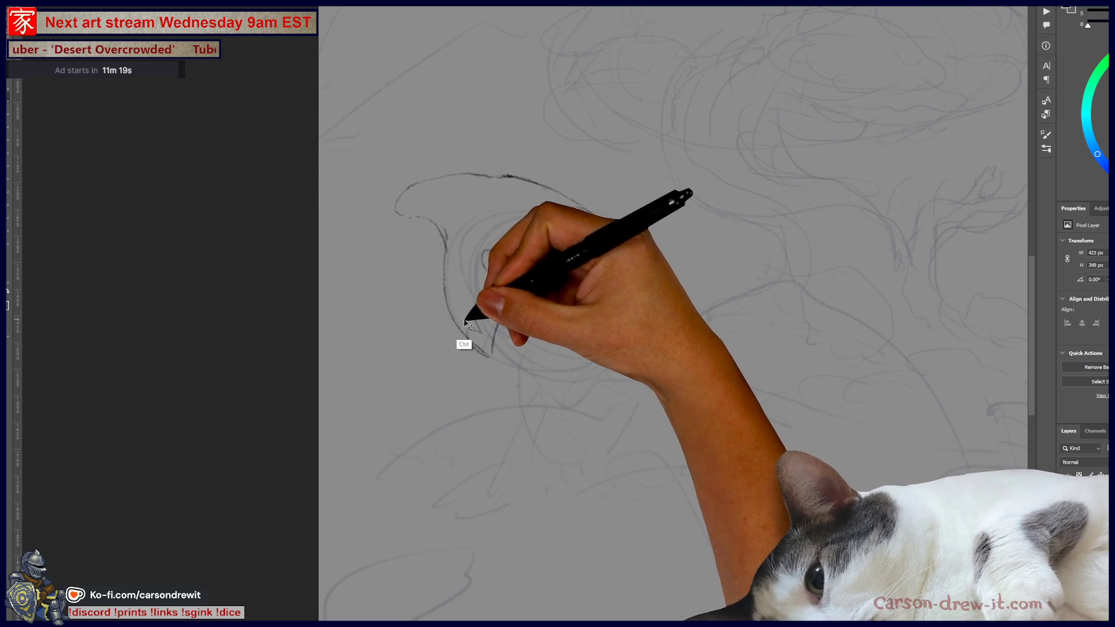
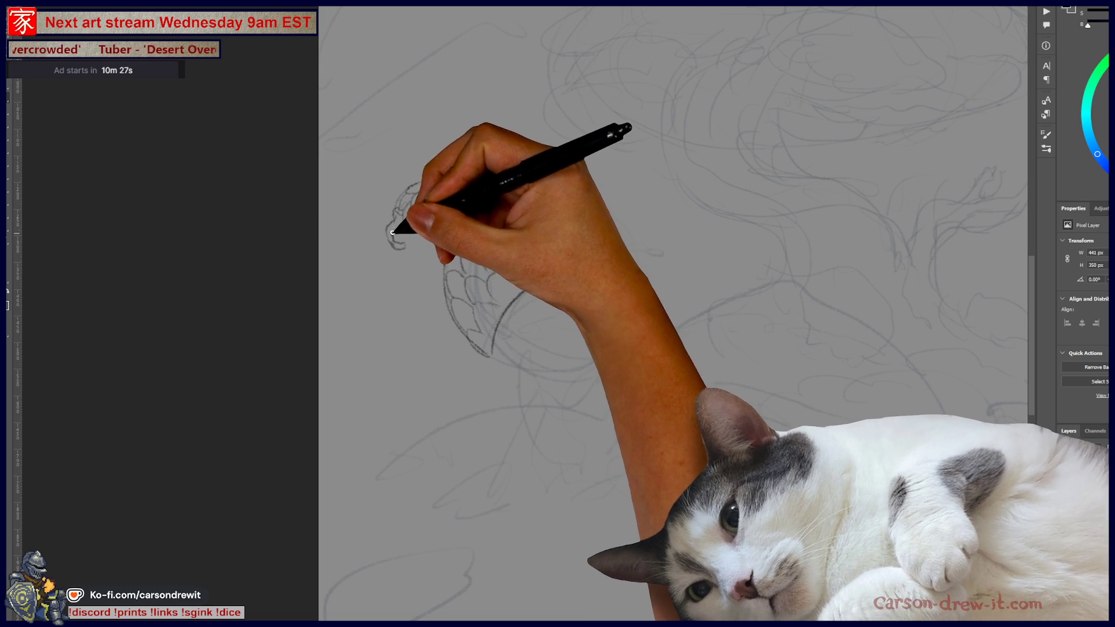
Add pencil strokes over the hooded head sketch, then widen the Twitch stream window.
mouse_move(399, 217)
left_mouse_down()
mouse_move(423, 249)
mouse_move(411, 241)
mouse_move(373, 281)
mouse_move(391, 249)
mouse_move(522, 428)
mouse_move(498, 35)
mouse_move(541, 223)
mouse_move(642, 268)
mouse_move(606, 271)
left_mouse_up()
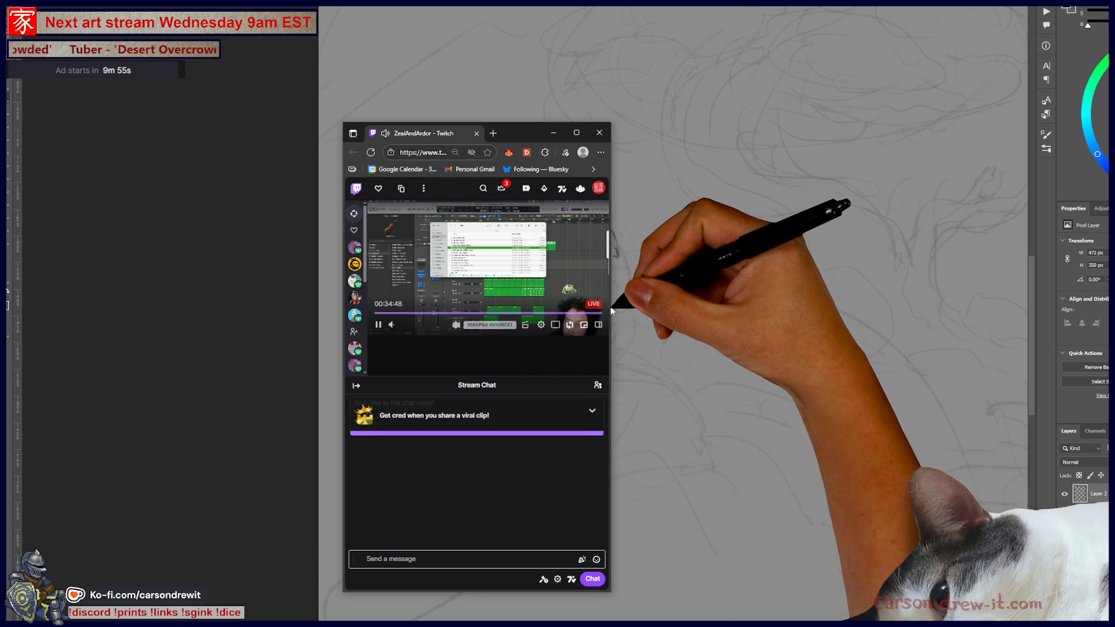
left_click_drag(610, 307, 1057, 355)
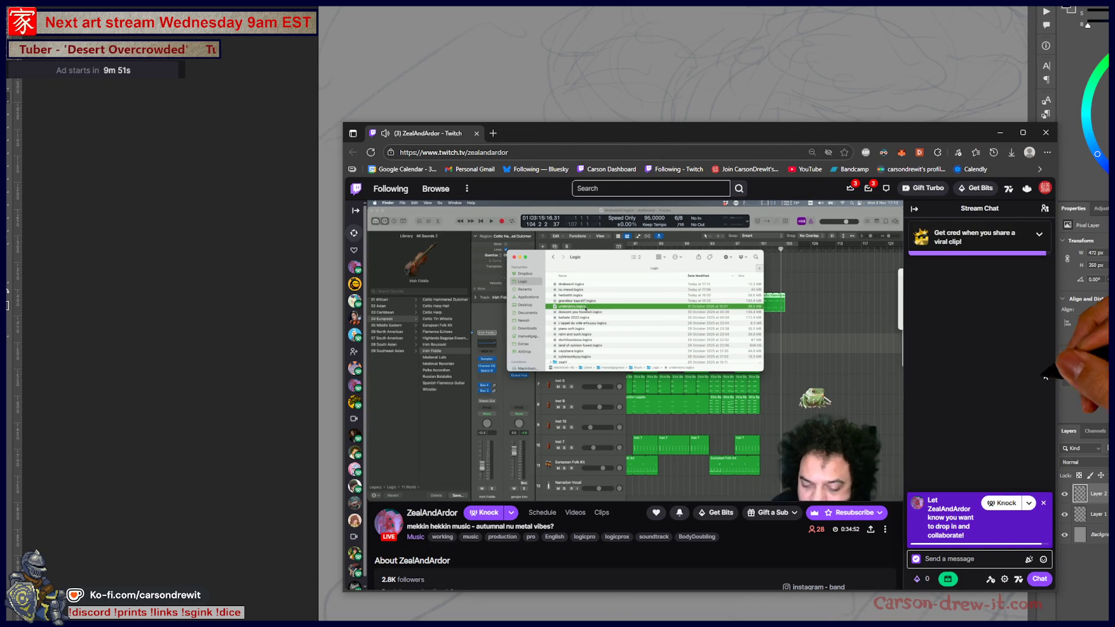
Shift the Twitch stream window further left to show the channel.
mouse_move(880, 399)
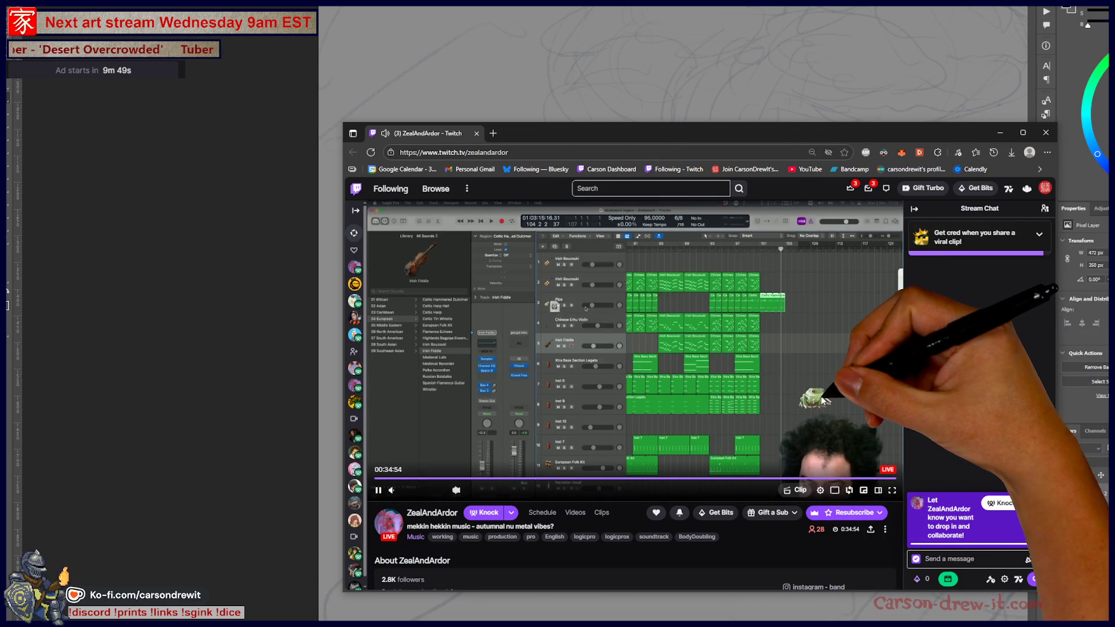
left_click_drag(940, 134, 861, 129)
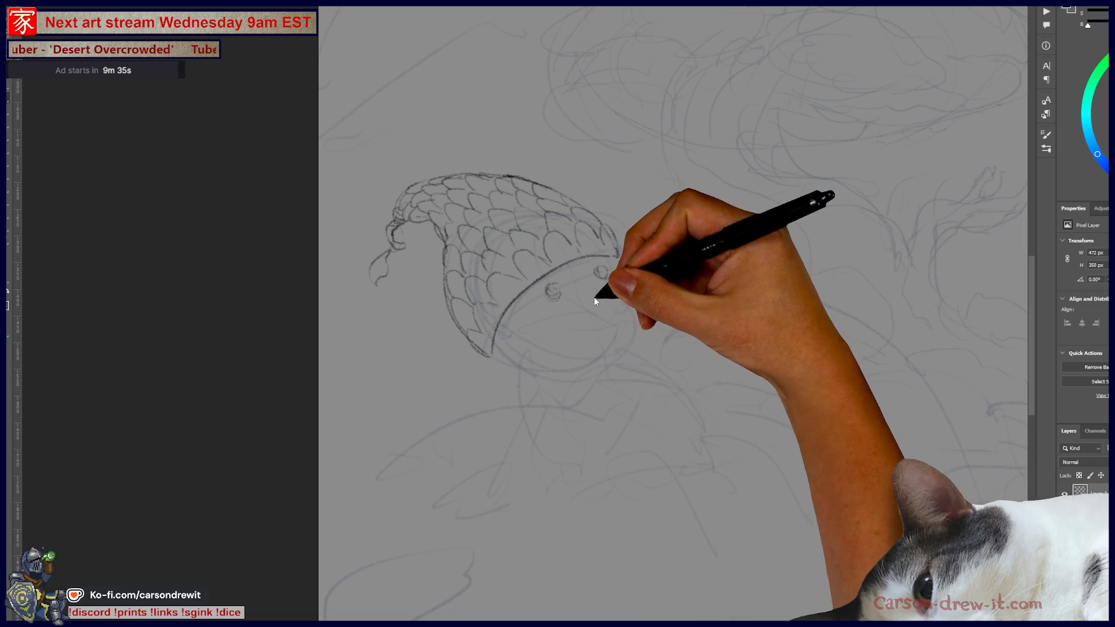
Add marks at the hood curve's end, redraw its lower edge, and sketch jaw curves and snout edge.
left_click_drag(593, 284, 583, 294)
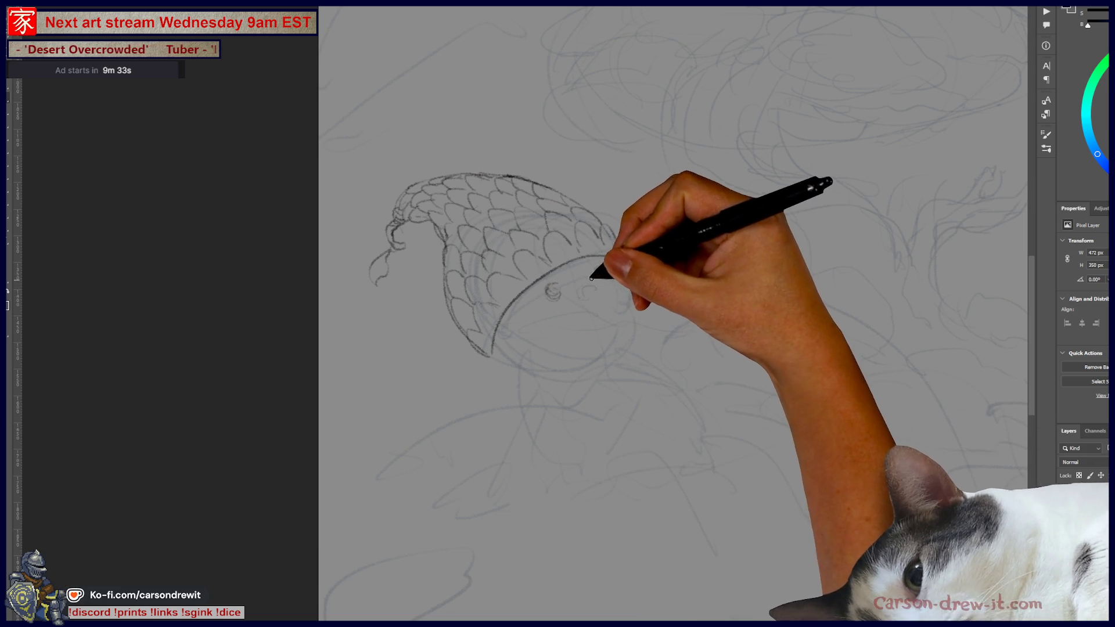
mouse_move(559, 288)
left_mouse_down()
mouse_move(594, 261)
mouse_move(611, 268)
mouse_move(597, 298)
mouse_move(609, 291)
mouse_move(591, 284)
mouse_move(611, 286)
mouse_move(598, 276)
mouse_move(654, 273)
mouse_move(635, 293)
mouse_move(654, 288)
left_mouse_up()
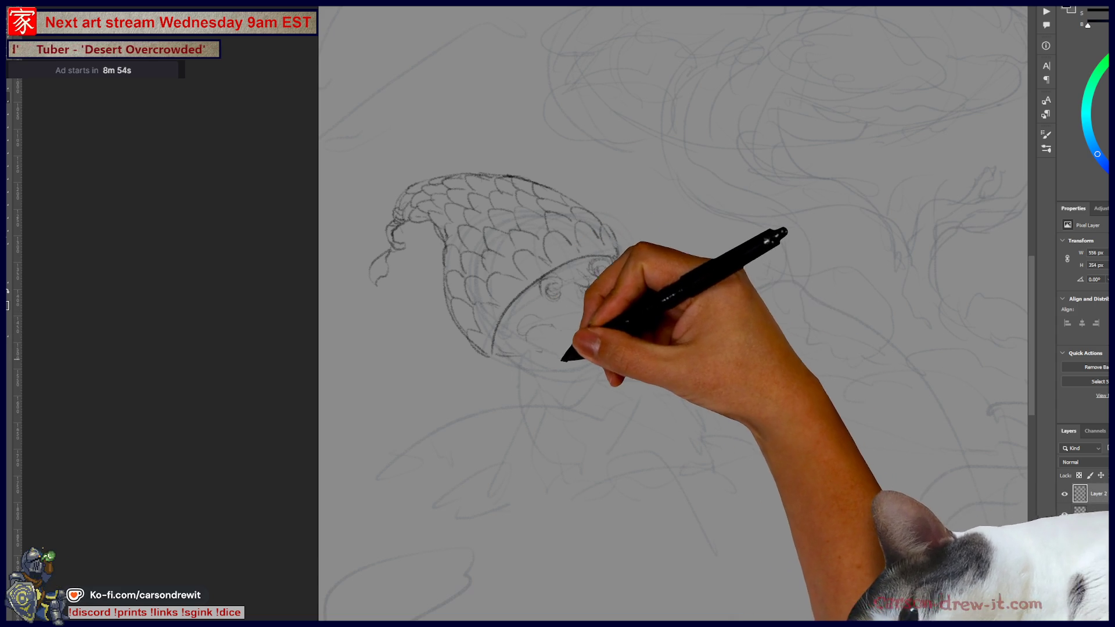
left_click_drag(510, 355, 566, 353)
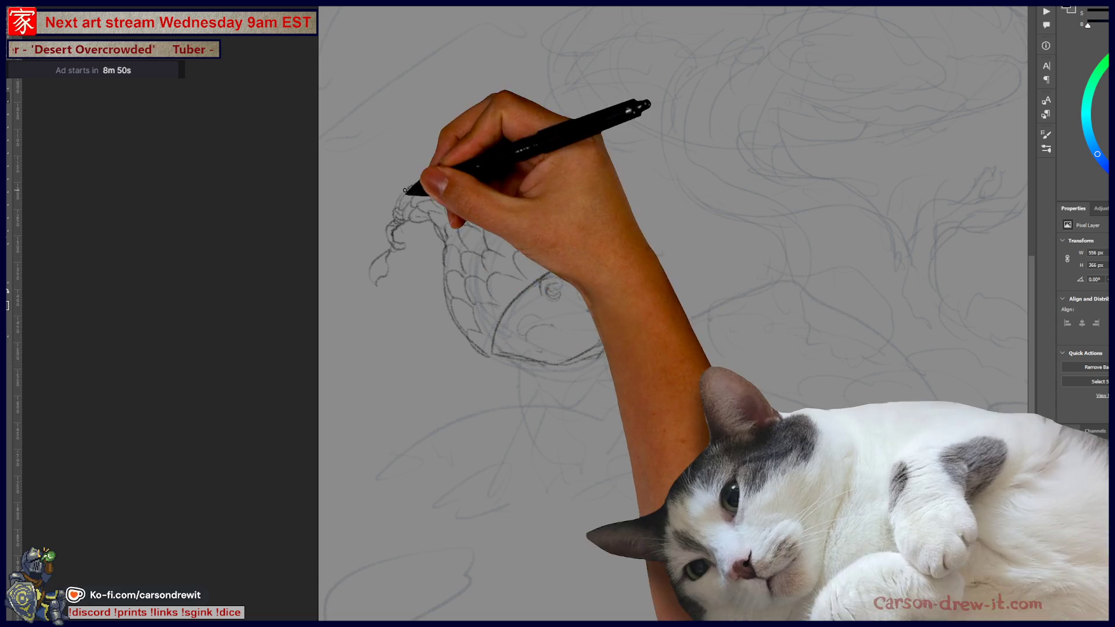
mouse_move(510, 355)
left_mouse_down()
mouse_move(497, 331)
mouse_move(549, 370)
left_mouse_up()
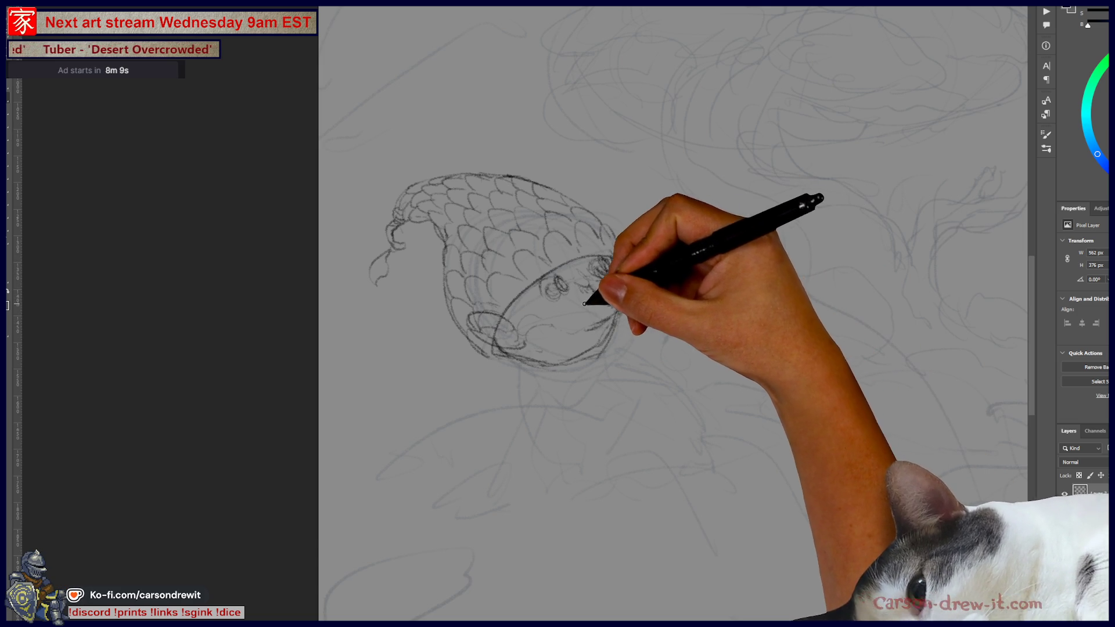
left_click_drag(635, 288, 655, 274)
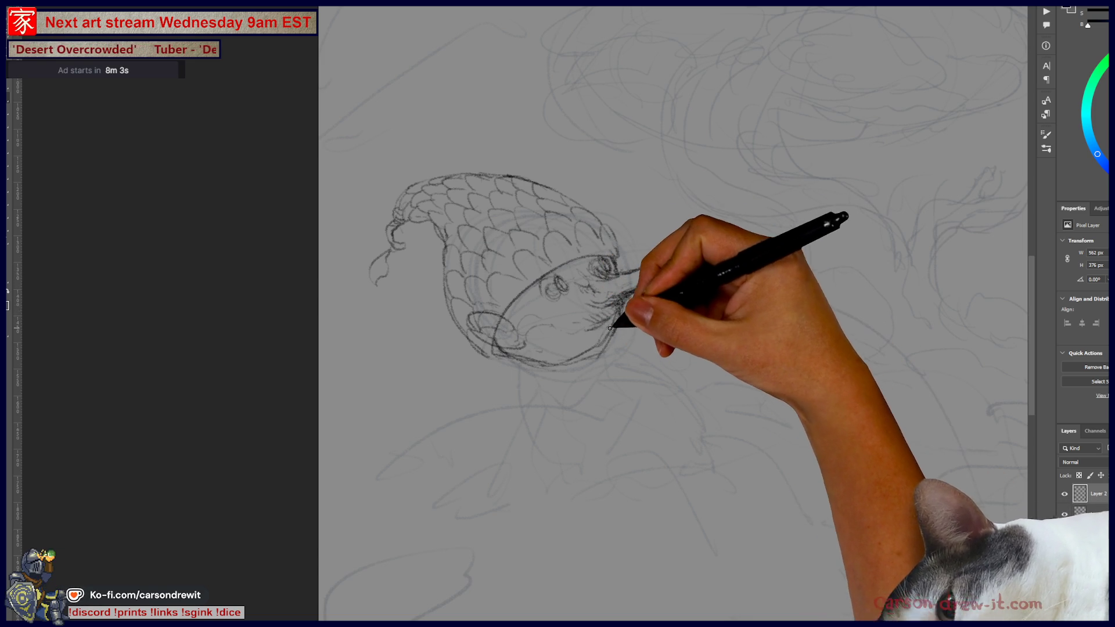
Define the eye and hatch the snout, extending the snout line.
mouse_move(557, 301)
left_mouse_down()
mouse_move(552, 281)
mouse_move(593, 263)
left_mouse_up()
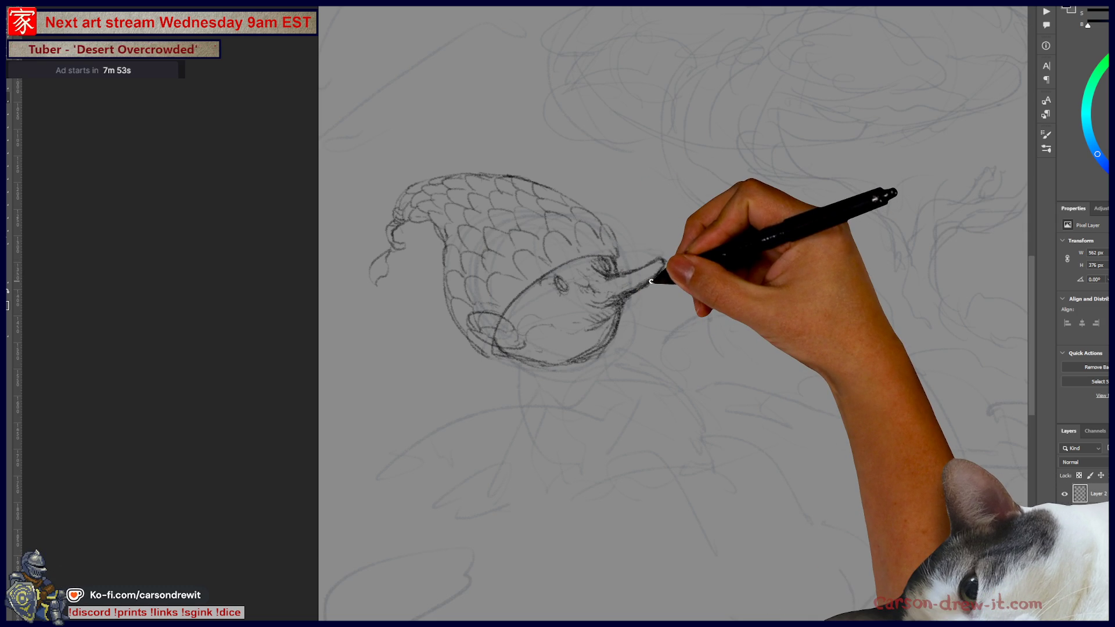
left_click_drag(604, 268, 596, 281)
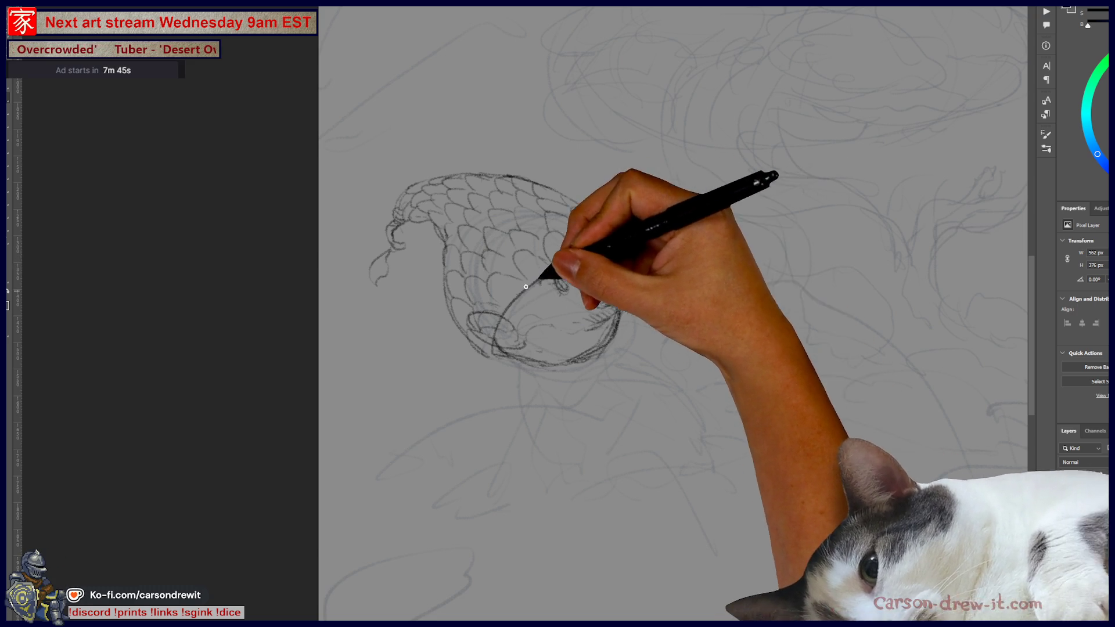
left_click_drag(604, 267, 656, 270)
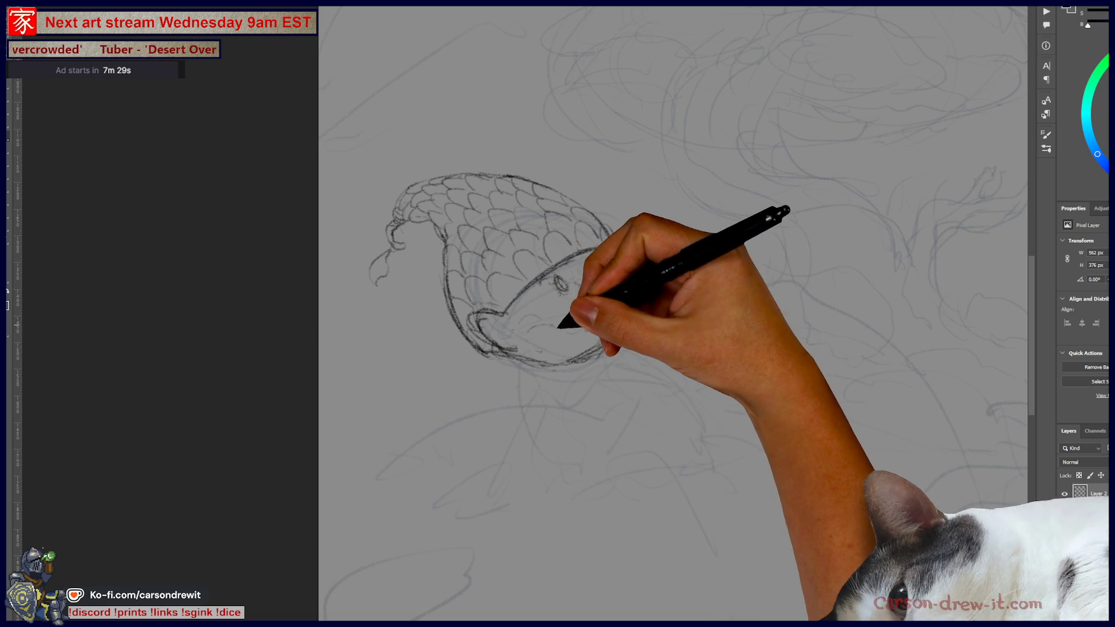
Sketch mouth lines, hatch under the jaw, and outline the body beneath the head.
mouse_move(583, 321)
left_mouse_down()
mouse_move(615, 313)
mouse_move(586, 318)
mouse_move(622, 323)
mouse_move(601, 328)
left_mouse_up()
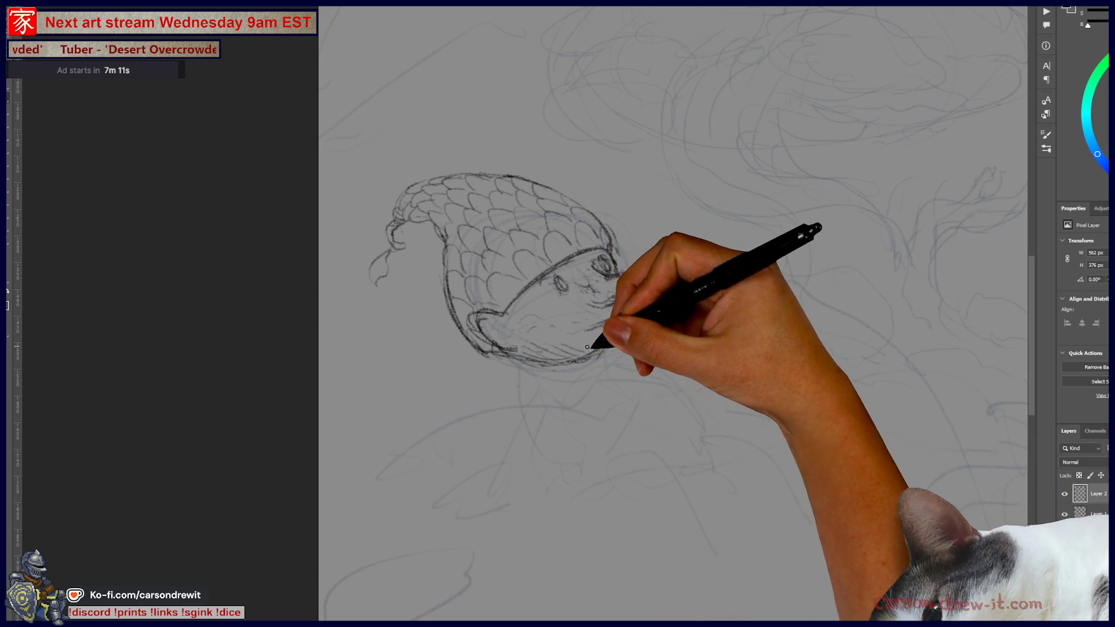
left_click_drag(543, 328, 559, 331)
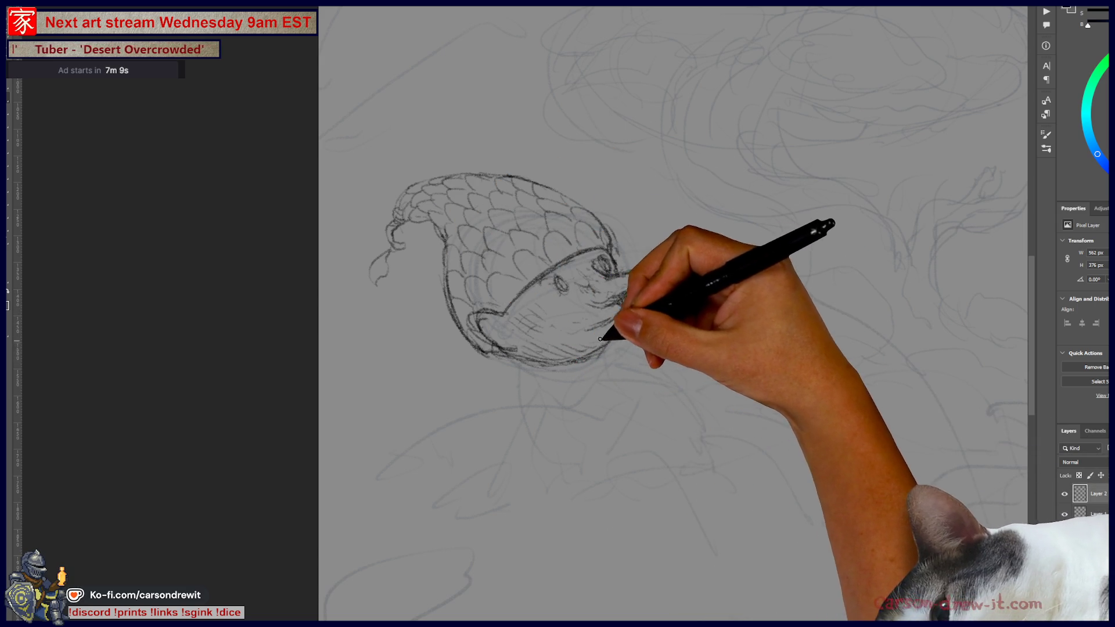
mouse_move(489, 351)
left_mouse_down()
mouse_move(485, 317)
mouse_move(522, 319)
mouse_move(477, 324)
mouse_move(544, 361)
mouse_move(596, 357)
mouse_move(579, 383)
mouse_move(635, 447)
left_mouse_up()
left_click_drag(652, 368, 702, 402)
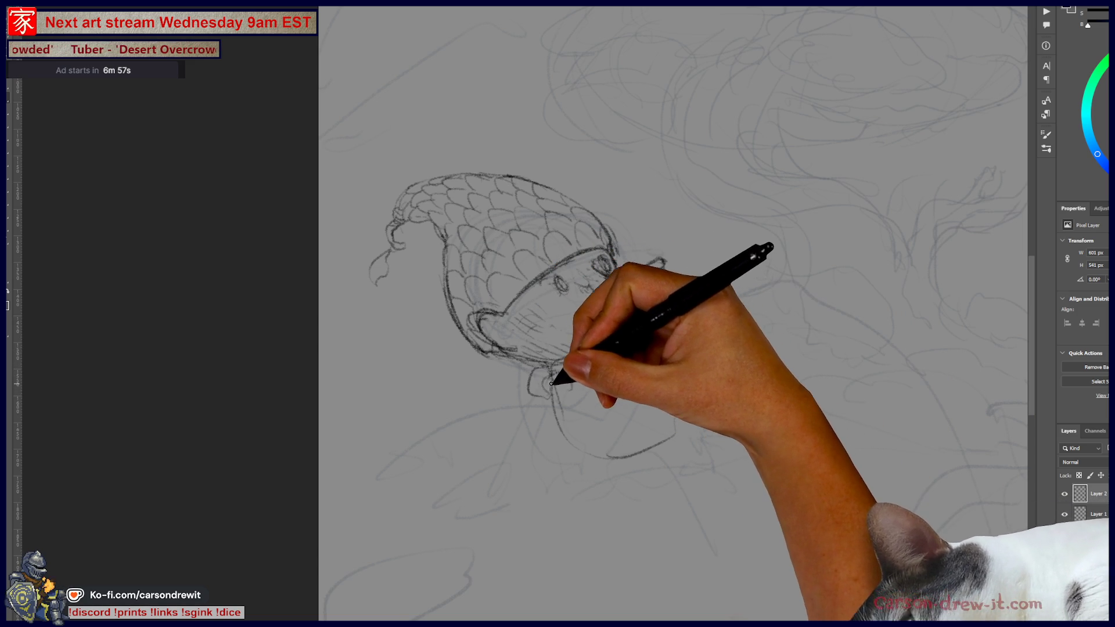
Draw a long pointed snout, strokes down from the neck tie, the body and an arm.
left_click_drag(614, 271, 621, 286)
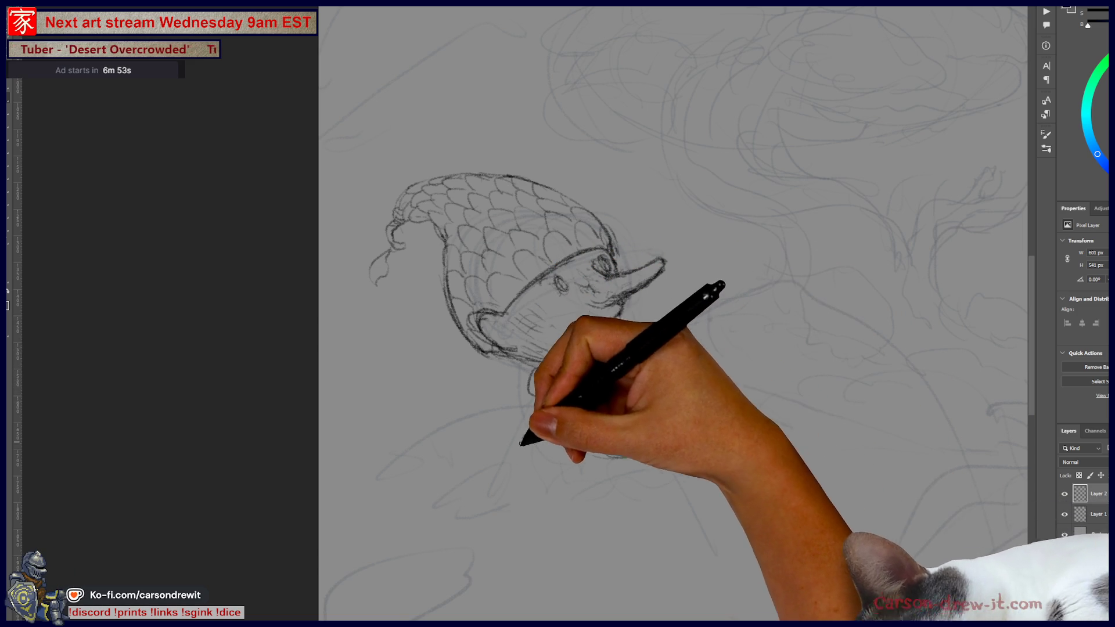
mouse_move(542, 423)
left_mouse_down()
mouse_move(517, 473)
mouse_move(534, 431)
mouse_move(520, 450)
mouse_move(513, 489)
mouse_move(497, 498)
mouse_move(544, 502)
mouse_move(552, 455)
left_mouse_up()
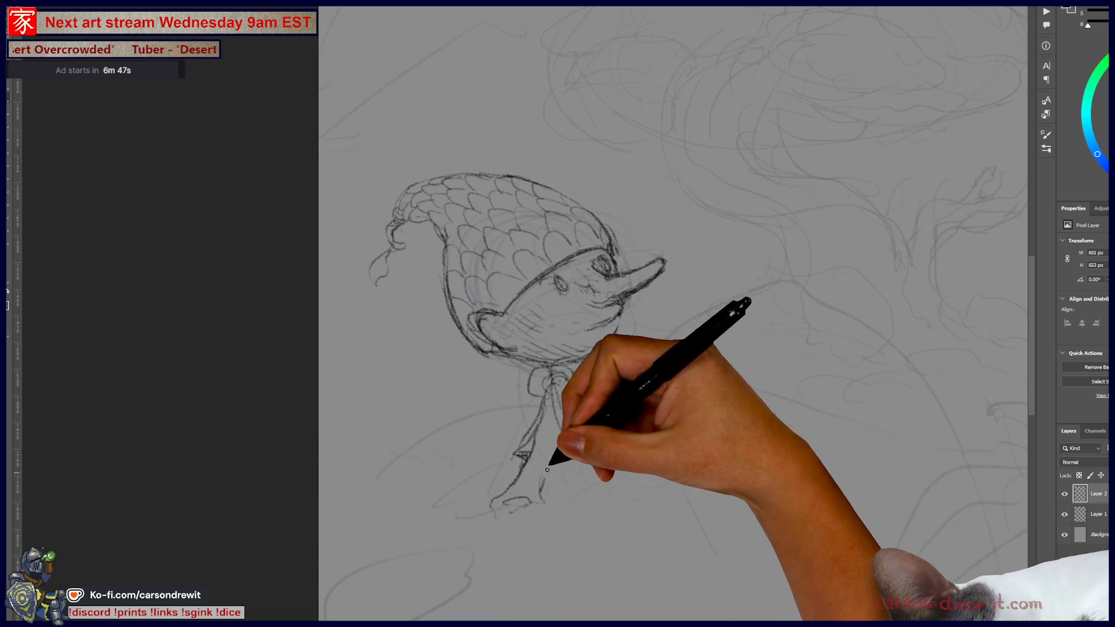
mouse_move(566, 388)
left_mouse_down()
mouse_move(612, 461)
mouse_move(672, 430)
mouse_move(654, 428)
mouse_move(645, 451)
mouse_move(691, 390)
mouse_move(729, 421)
mouse_move(748, 475)
left_mouse_up()
left_click_drag(659, 461, 734, 497)
mouse_move(667, 460)
left_mouse_down()
mouse_move(784, 517)
mouse_move(778, 498)
mouse_move(784, 530)
mouse_move(811, 554)
left_mouse_up()
mouse_move(747, 455)
left_mouse_down()
mouse_move(714, 430)
mouse_move(719, 418)
left_mouse_up()
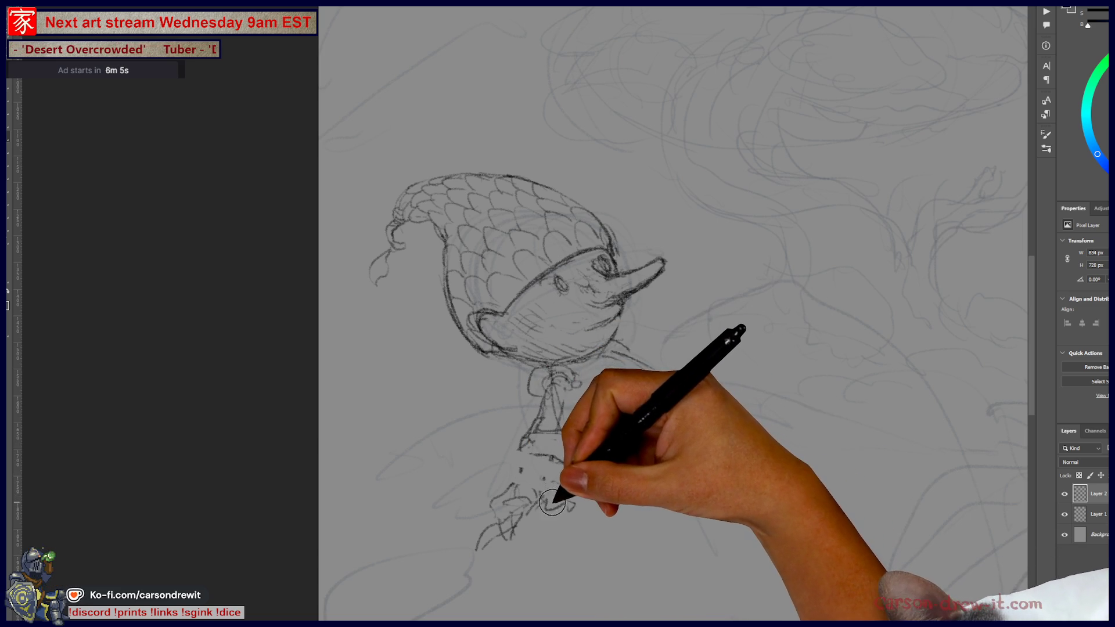
Erase the rough feet, add arm and lower-body strokes, then hide the creature sketch layer.
mouse_move(590, 511)
left_mouse_down()
mouse_move(530, 530)
mouse_move(515, 517)
left_mouse_up()
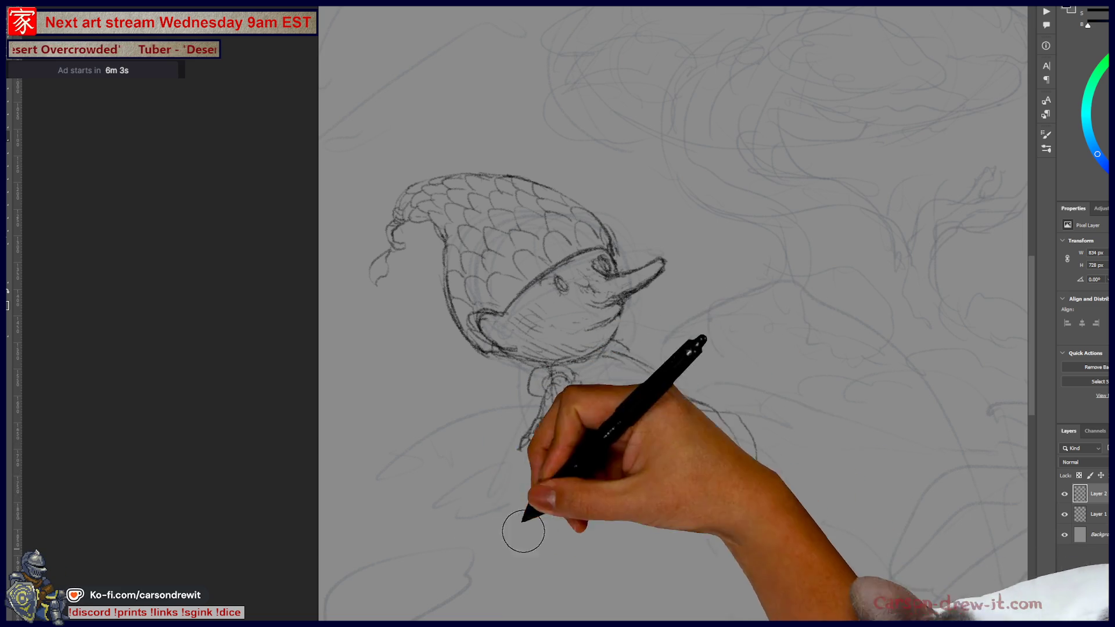
key("b")
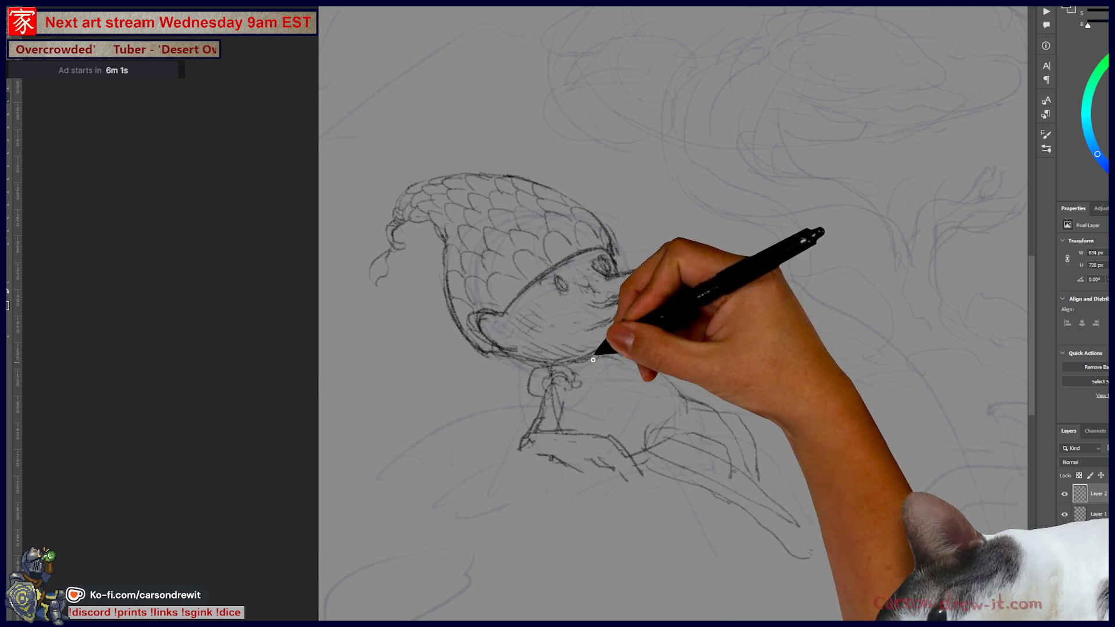
mouse_move(645, 367)
left_mouse_down()
mouse_move(704, 355)
mouse_move(726, 371)
mouse_move(573, 535)
mouse_move(473, 523)
mouse_move(677, 386)
mouse_move(716, 408)
left_mouse_up()
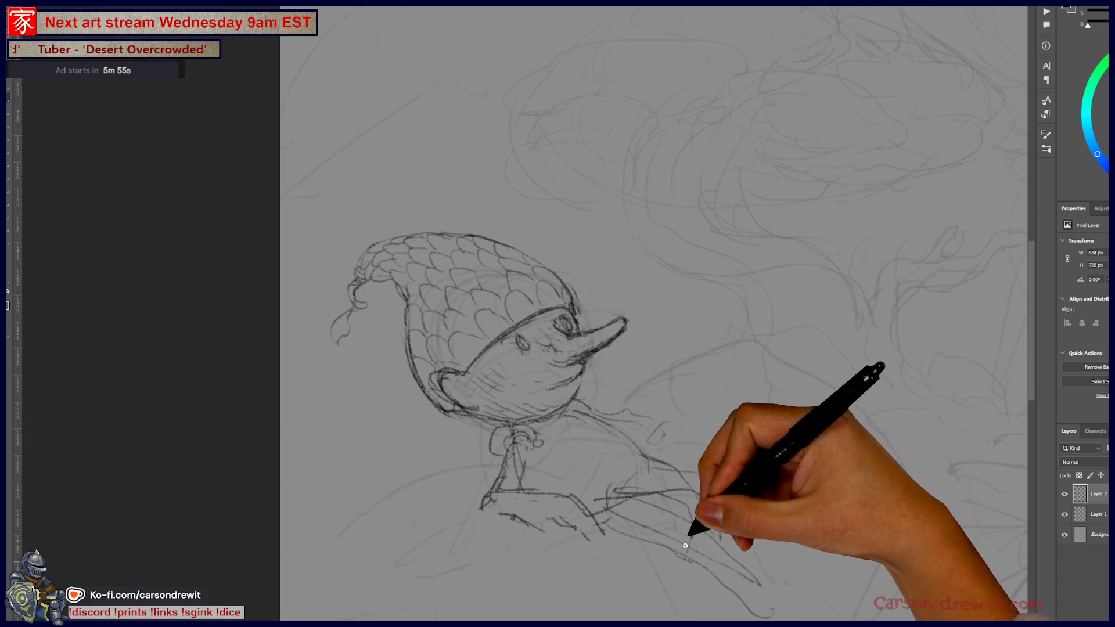
mouse_move(678, 557)
left_mouse_down()
mouse_move(664, 577)
mouse_move(672, 592)
mouse_move(680, 509)
left_mouse_up()
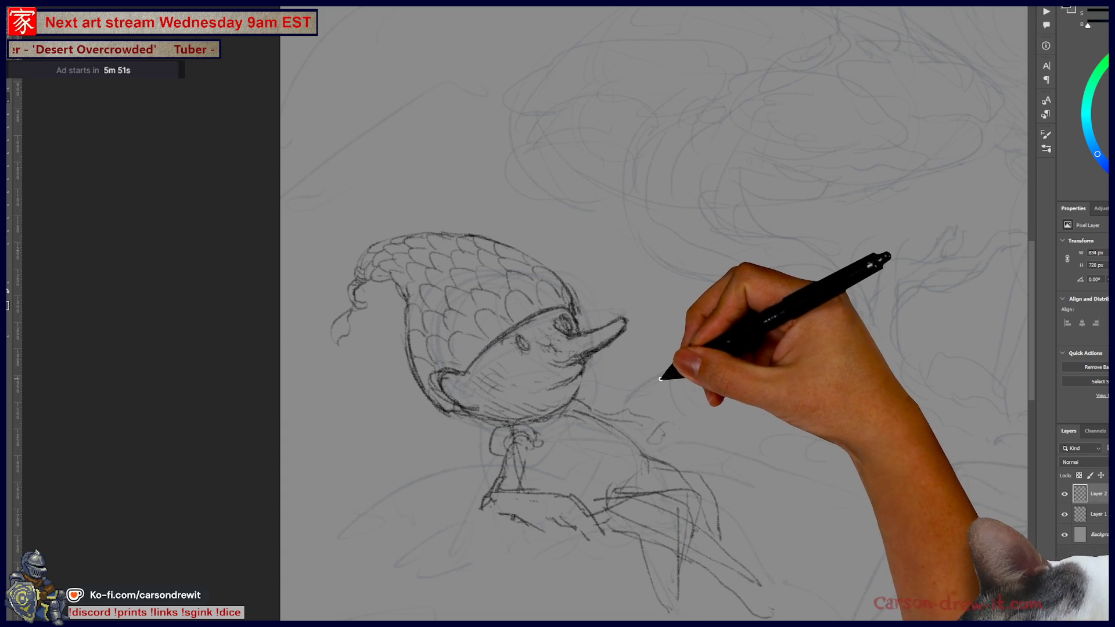
mouse_move(709, 427)
left_mouse_down()
mouse_move(410, 598)
mouse_move(672, 324)
left_mouse_up()
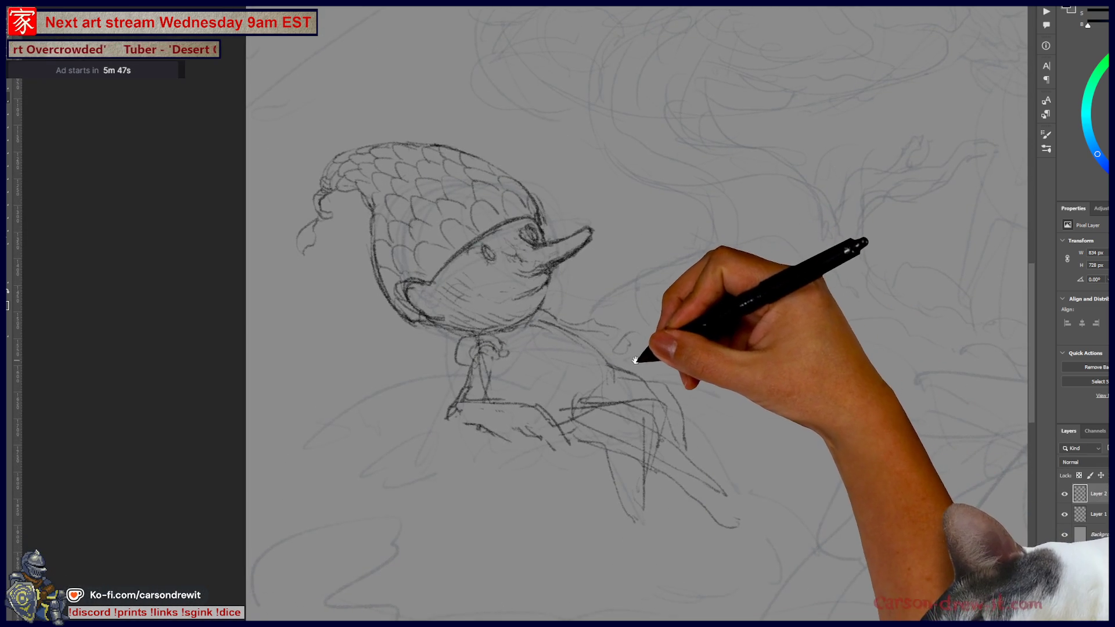
left_click_drag(635, 360, 683, 406)
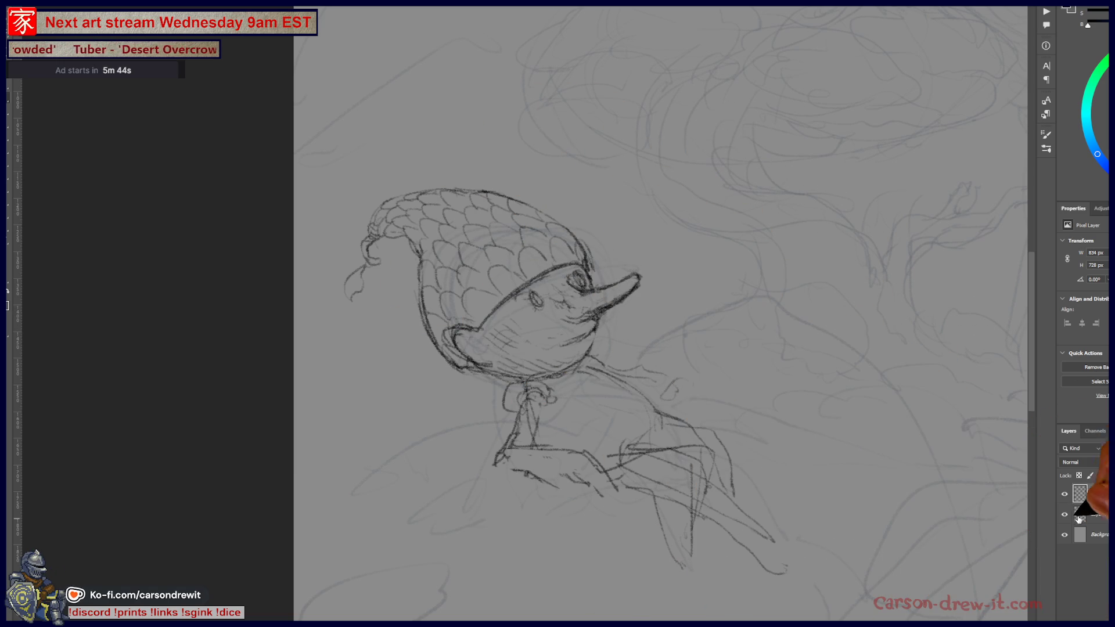
left_click(1066, 496)
On a new empty layer, draw a round head circle with a jaw curve and lead-in strokes.
key("ctrl+shift+alt+n")
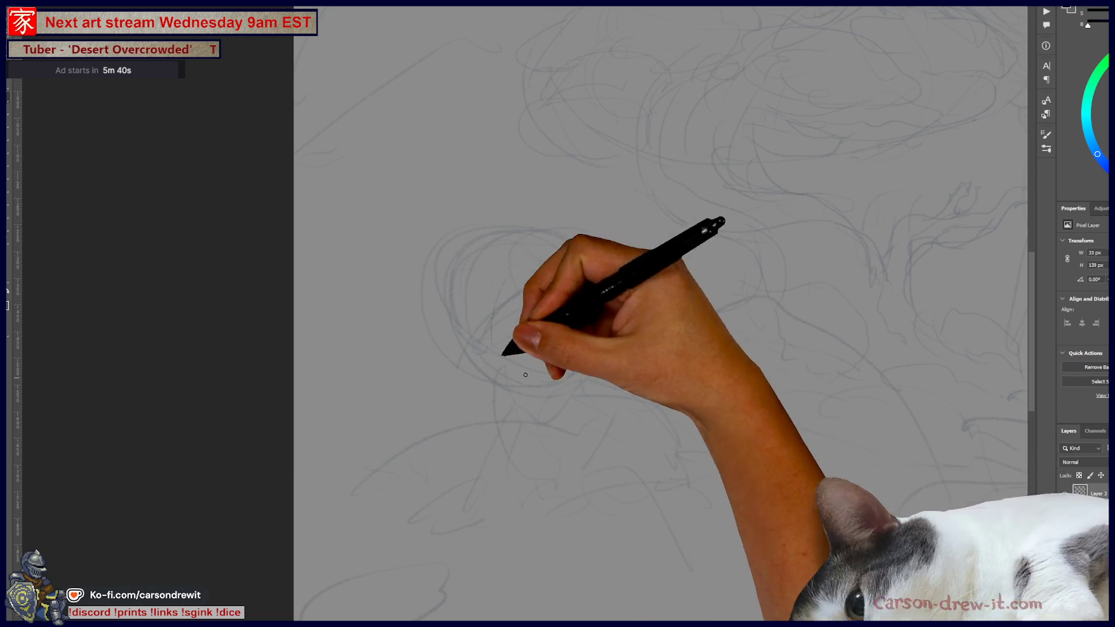
left_click_drag(527, 368, 627, 349)
mouse_move(538, 386)
left_mouse_down()
mouse_move(522, 374)
mouse_move(552, 436)
mouse_move(662, 438)
left_mouse_up()
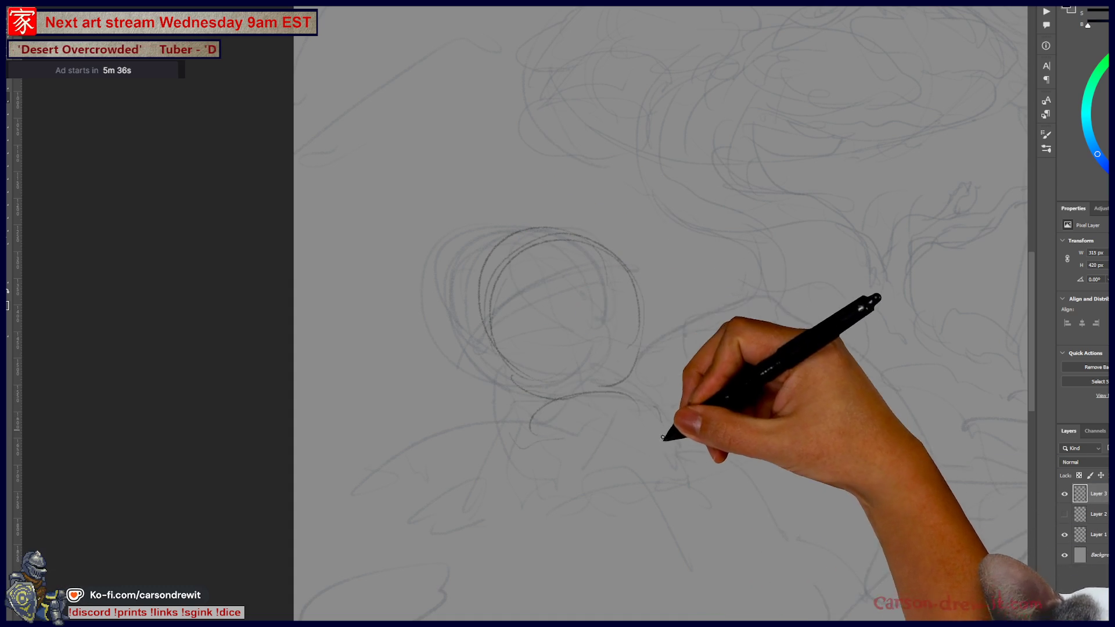
mouse_move(438, 398)
left_mouse_down()
mouse_move(325, 353)
mouse_move(435, 348)
mouse_move(528, 491)
mouse_move(585, 465)
mouse_move(660, 241)
mouse_move(659, 316)
left_mouse_up()
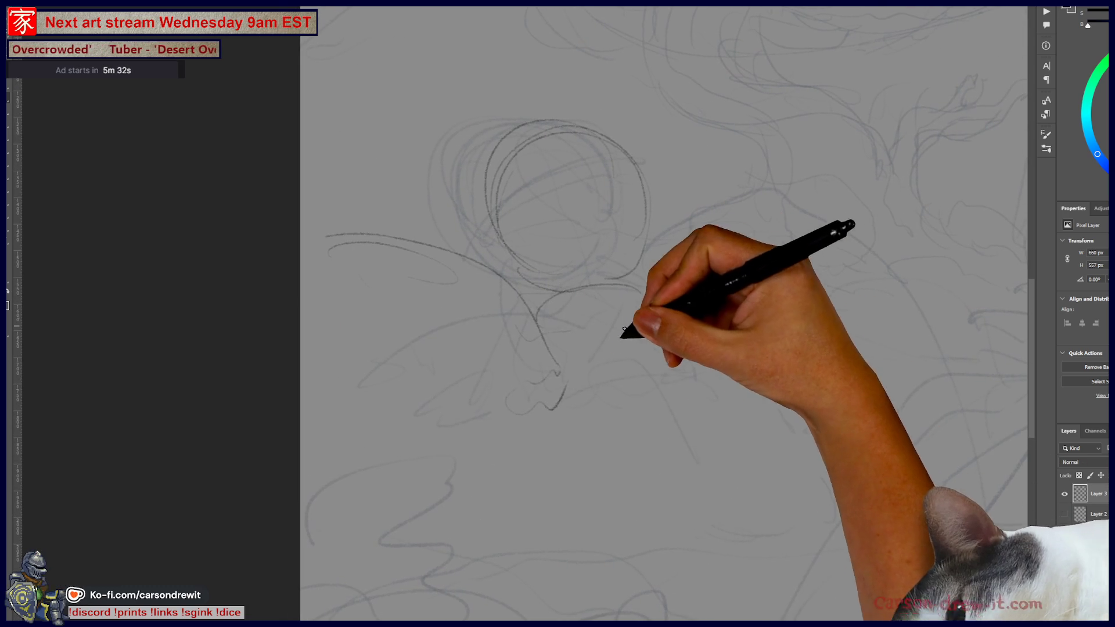
mouse_move(485, 403)
left_mouse_down()
mouse_move(455, 393)
mouse_move(480, 348)
mouse_move(418, 402)
mouse_move(497, 398)
mouse_move(655, 483)
left_mouse_up()
Close the head circle, extend lines out to its right, and sketch the creature's ears.
mouse_move(834, 465)
left_mouse_down()
mouse_move(410, 368)
mouse_move(627, 240)
mouse_move(784, 415)
left_mouse_up()
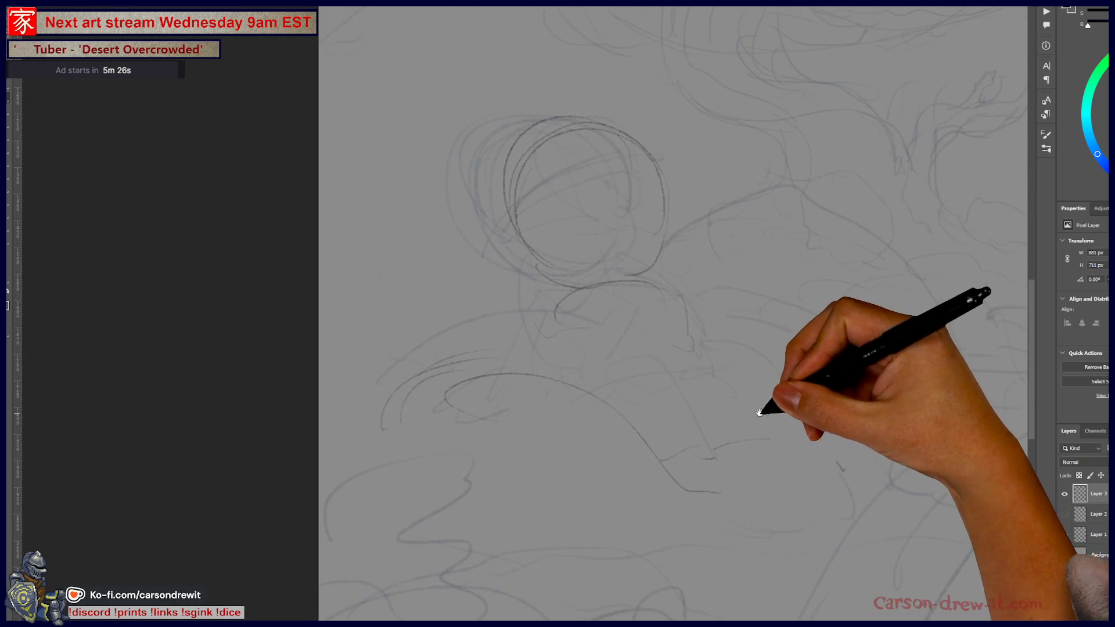
left_click_drag(479, 221, 342, 256)
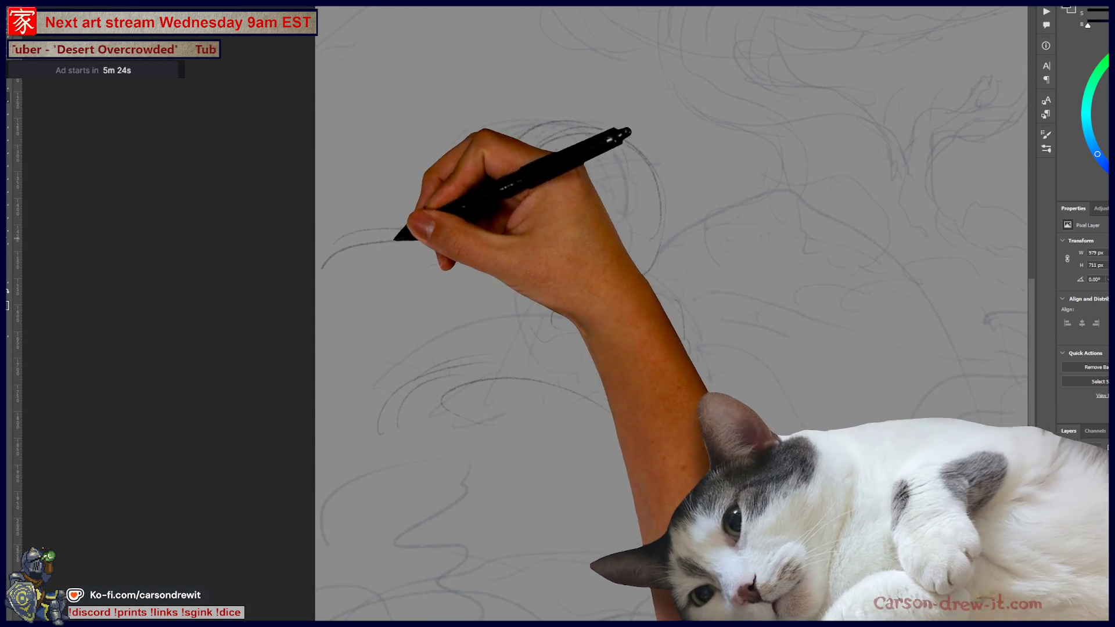
left_click_drag(610, 132, 630, 278)
left_click_drag(667, 235, 894, 293)
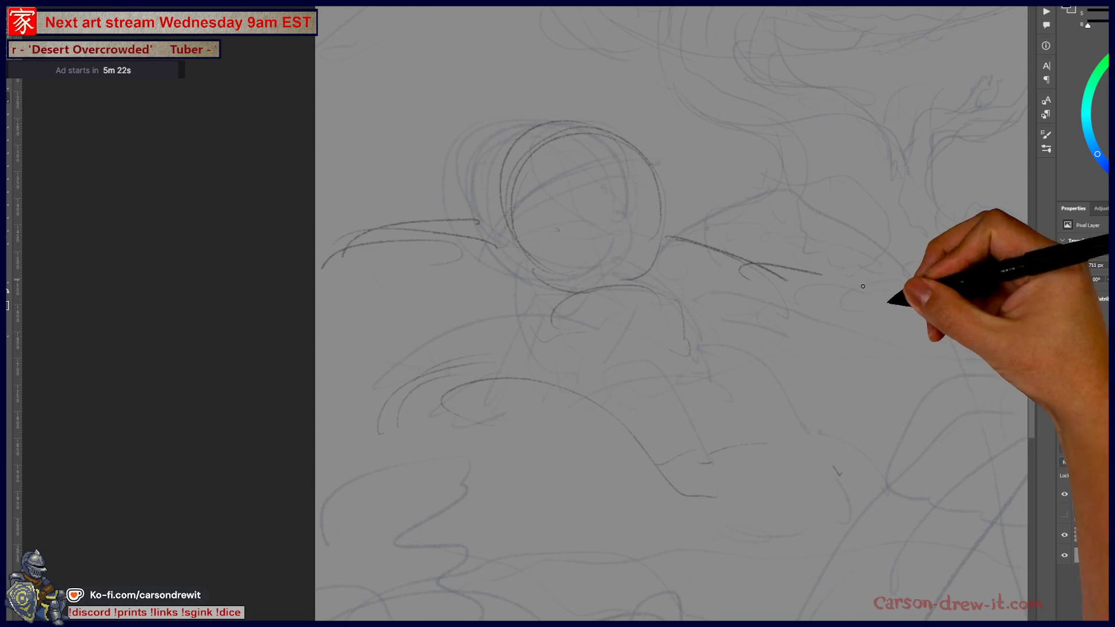
mouse_move(730, 345)
left_mouse_down()
mouse_move(747, 425)
mouse_move(726, 323)
mouse_move(908, 336)
mouse_move(845, 473)
mouse_move(759, 465)
left_mouse_up()
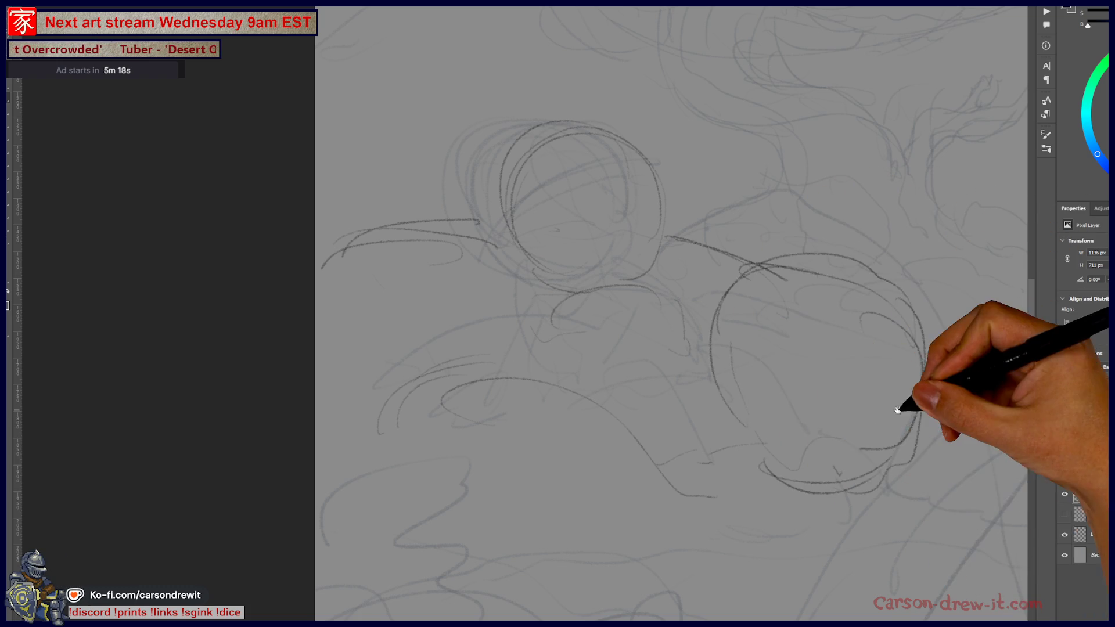
left_click_drag(885, 397, 868, 426)
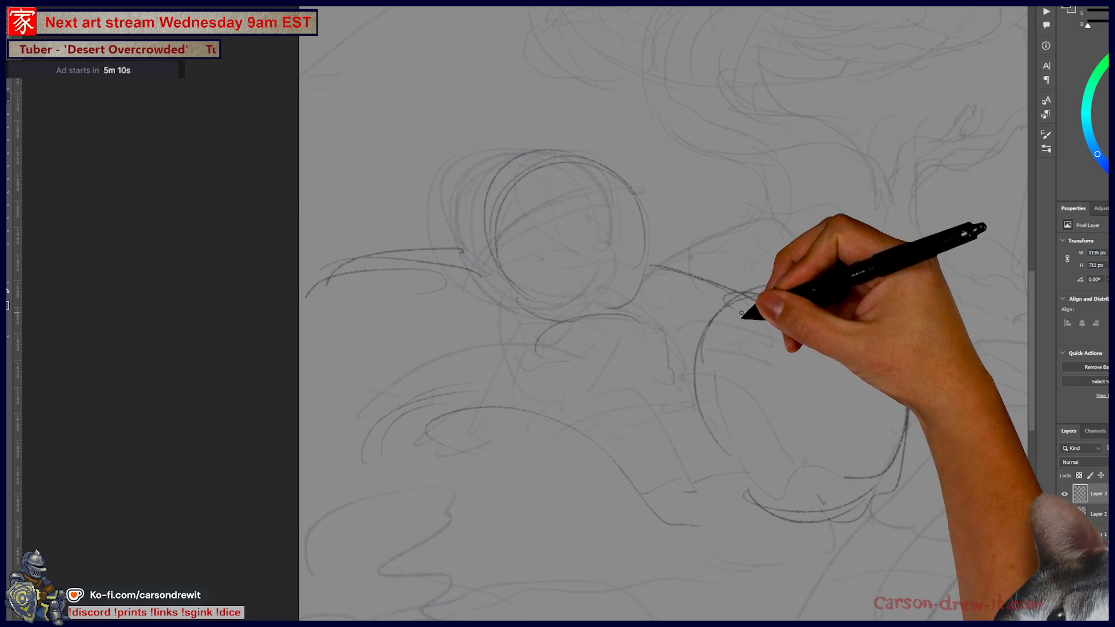
mouse_move(723, 316)
left_mouse_down()
mouse_move(716, 256)
mouse_move(759, 294)
mouse_move(725, 257)
mouse_move(846, 299)
mouse_move(842, 281)
mouse_move(883, 306)
mouse_move(864, 306)
mouse_move(932, 291)
mouse_move(903, 328)
mouse_move(923, 337)
mouse_move(871, 498)
left_mouse_up()
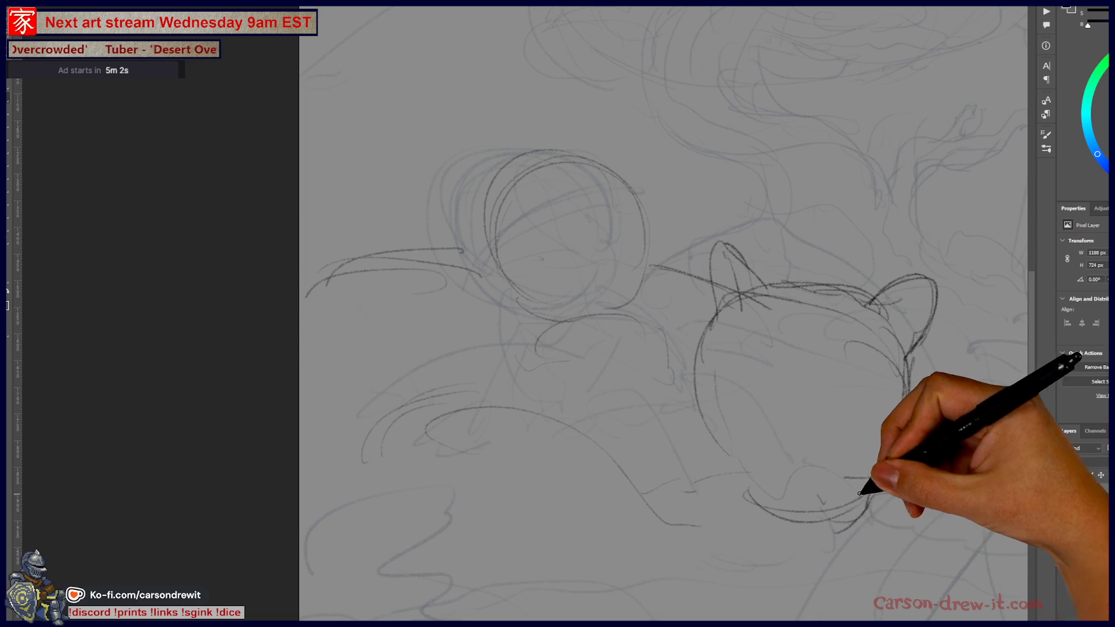
Draw the creature's lower jaw, spiral eye and muzzle, and darken the neighbouring circle.
mouse_move(757, 521)
left_mouse_down()
mouse_move(796, 528)
mouse_move(747, 488)
mouse_move(714, 343)
mouse_move(695, 377)
mouse_move(722, 435)
mouse_move(699, 399)
mouse_move(752, 473)
mouse_move(855, 465)
left_mouse_up()
mouse_move(746, 381)
left_mouse_down()
mouse_move(734, 391)
mouse_move(748, 411)
mouse_move(900, 385)
mouse_move(888, 403)
mouse_move(901, 410)
left_mouse_up()
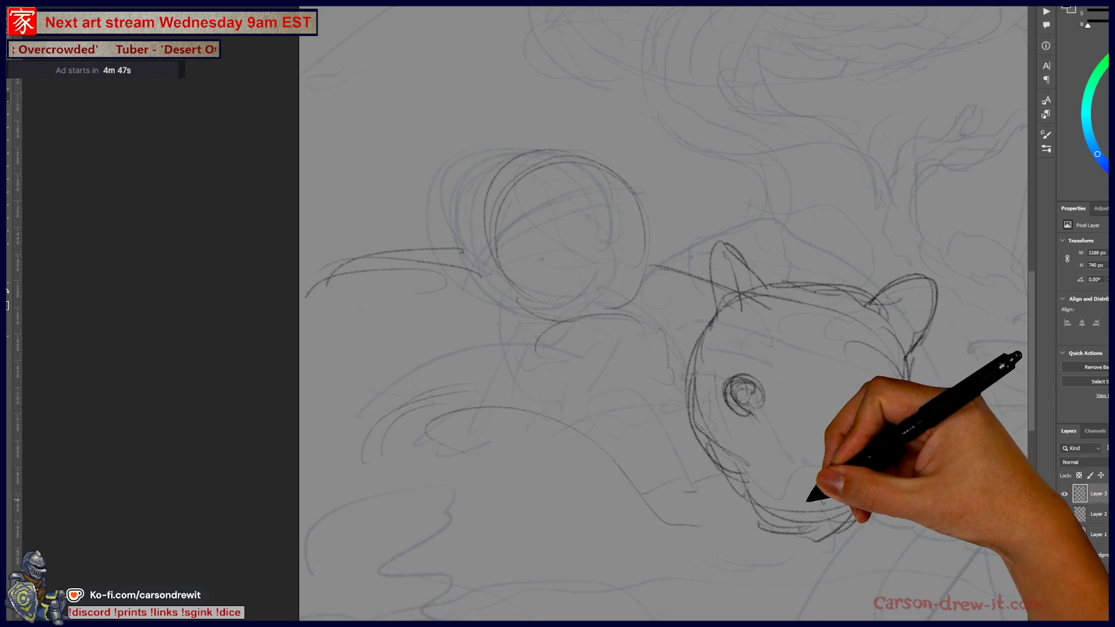
left_click_drag(821, 490, 839, 474)
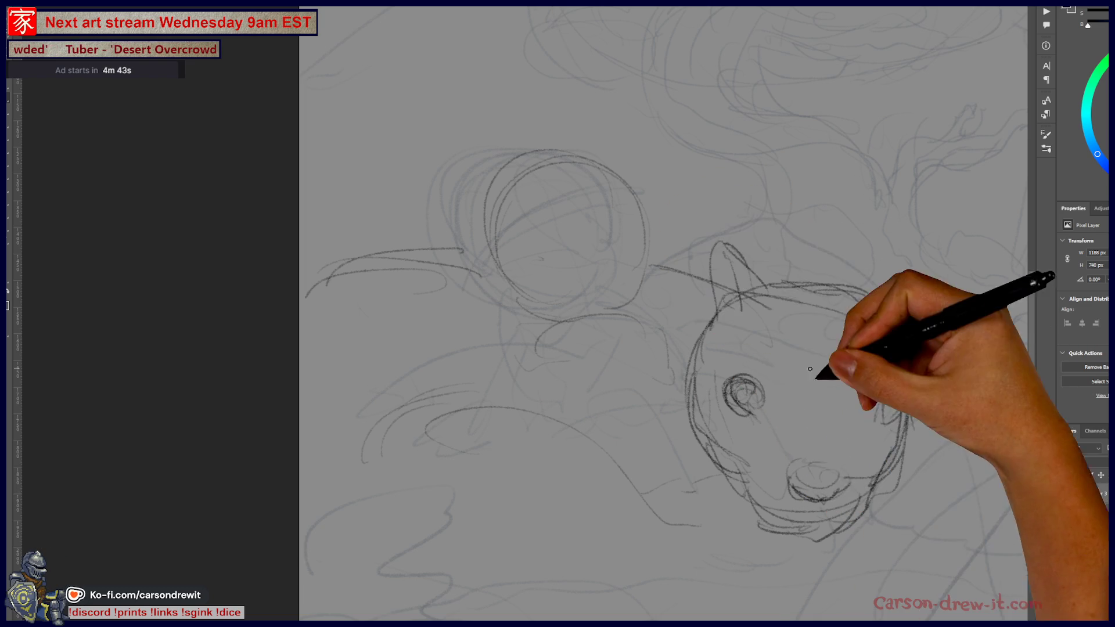
mouse_move(609, 293)
left_mouse_down()
mouse_move(577, 304)
mouse_move(652, 308)
mouse_move(633, 168)
mouse_move(590, 192)
mouse_move(617, 329)
mouse_move(667, 381)
mouse_move(546, 332)
mouse_move(642, 436)
mouse_move(642, 410)
mouse_move(677, 505)
mouse_move(670, 422)
left_mouse_up()
mouse_move(733, 386)
left_mouse_down()
mouse_move(684, 349)
mouse_move(684, 328)
left_mouse_up()
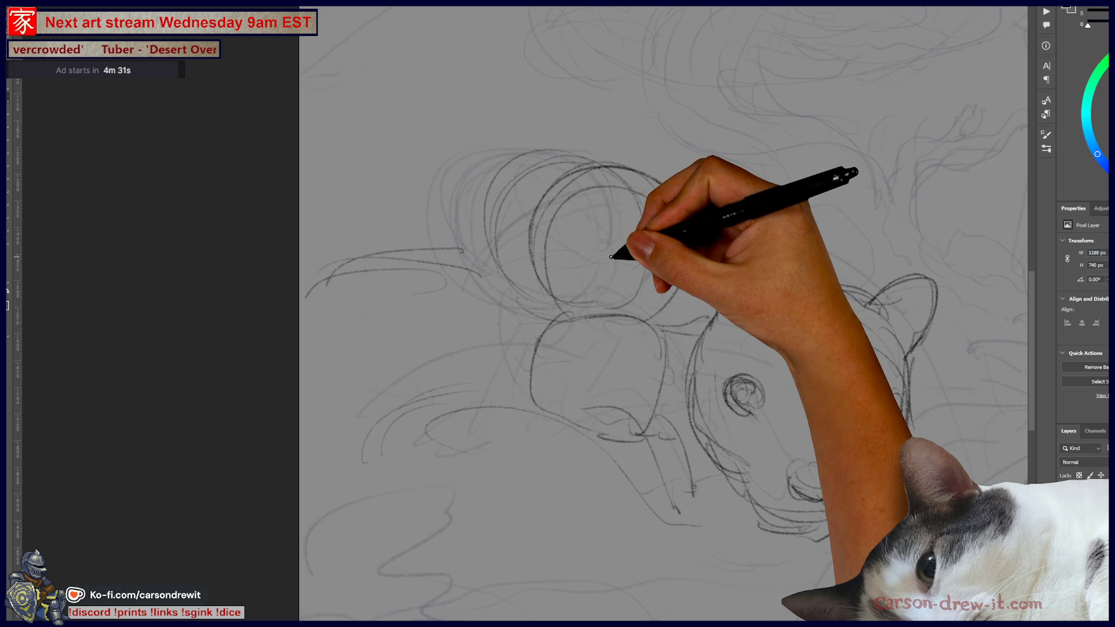
Add strokes and a small eye to the left circle, refine the creature's eye, and redraw the ears.
left_click_drag(542, 239, 619, 225)
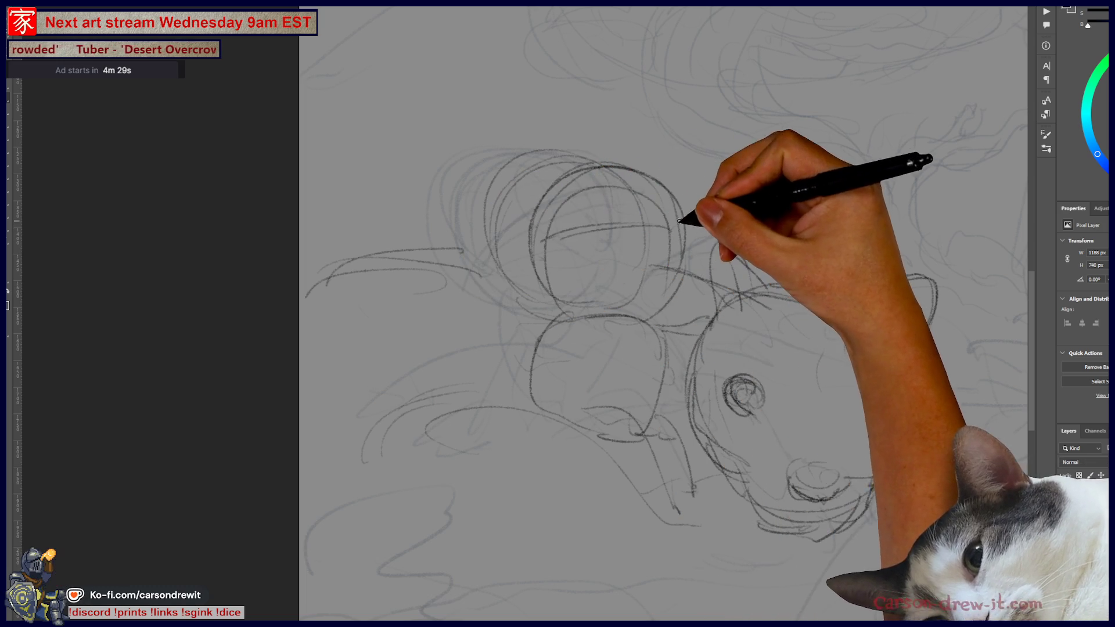
mouse_move(567, 120)
left_mouse_down()
mouse_move(511, 140)
mouse_move(510, 174)
mouse_move(535, 181)
mouse_move(534, 249)
mouse_move(615, 286)
mouse_move(562, 294)
mouse_move(684, 241)
mouse_move(659, 262)
mouse_move(689, 294)
mouse_move(681, 307)
left_mouse_up()
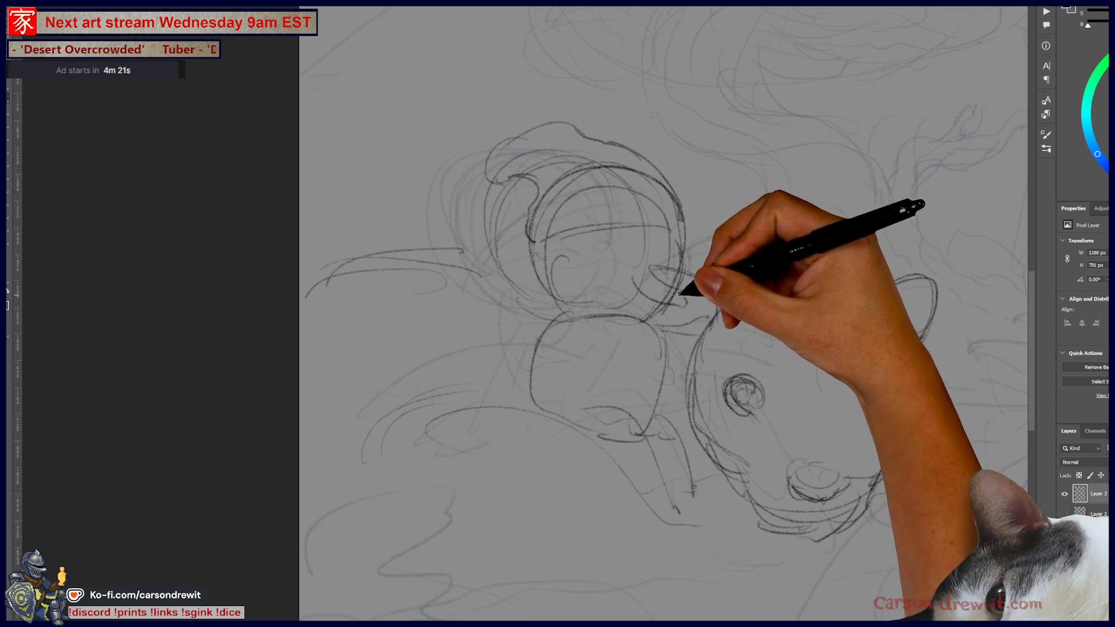
mouse_move(612, 266)
left_mouse_down()
mouse_move(622, 264)
mouse_move(622, 298)
mouse_move(642, 313)
mouse_move(632, 324)
mouse_move(694, 333)
left_mouse_up()
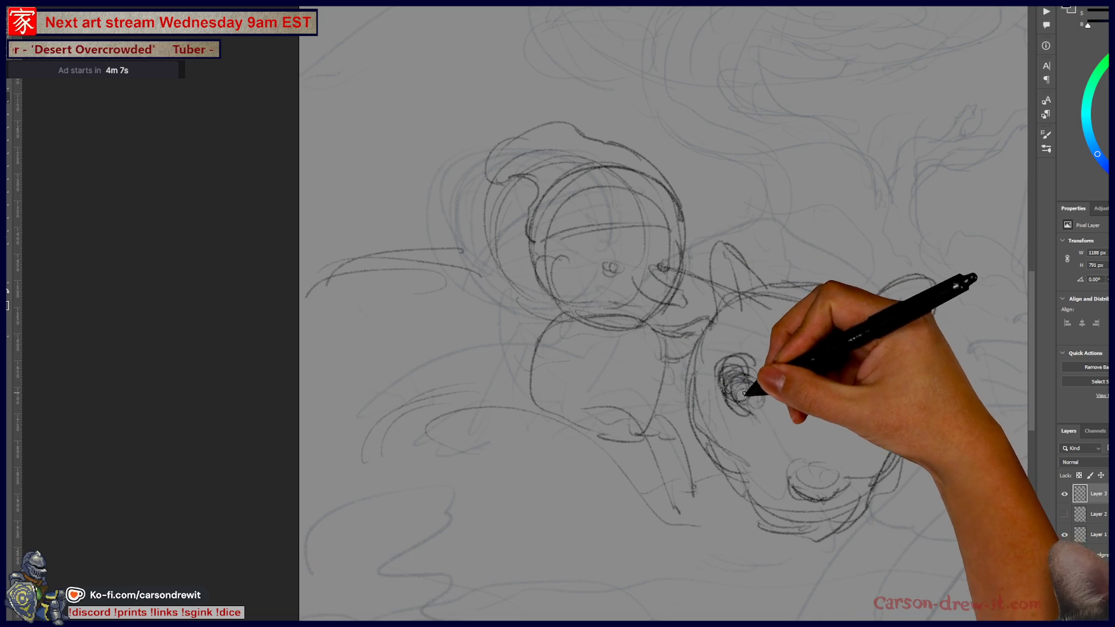
left_click_drag(876, 373, 900, 409)
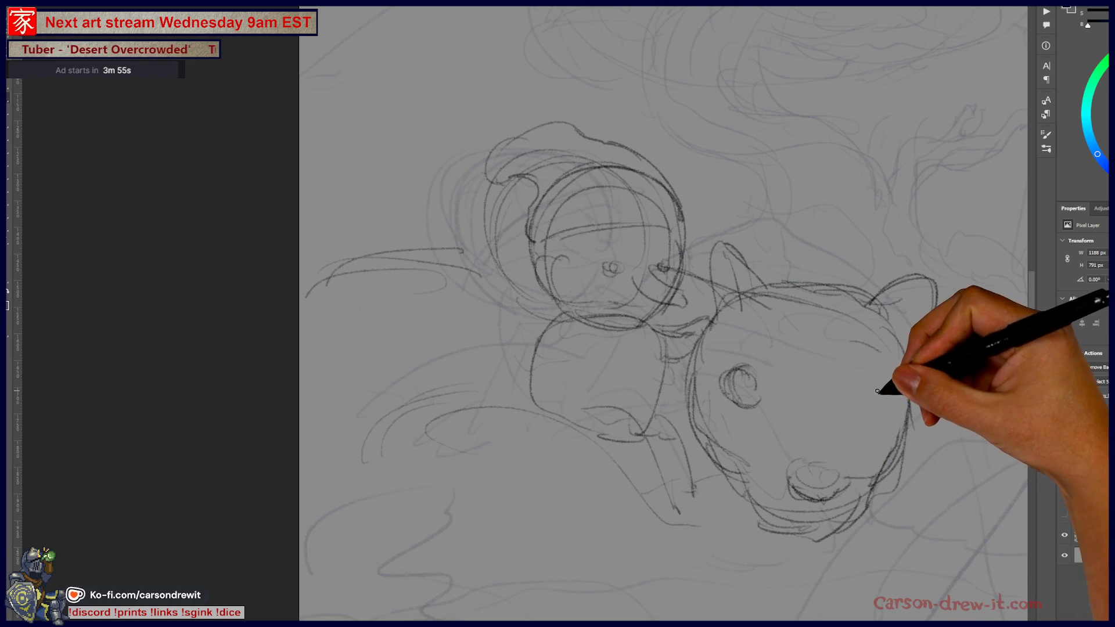
mouse_move(888, 387)
left_mouse_down()
mouse_move(891, 413)
mouse_move(778, 490)
mouse_move(821, 517)
mouse_move(828, 497)
mouse_move(861, 489)
left_mouse_up()
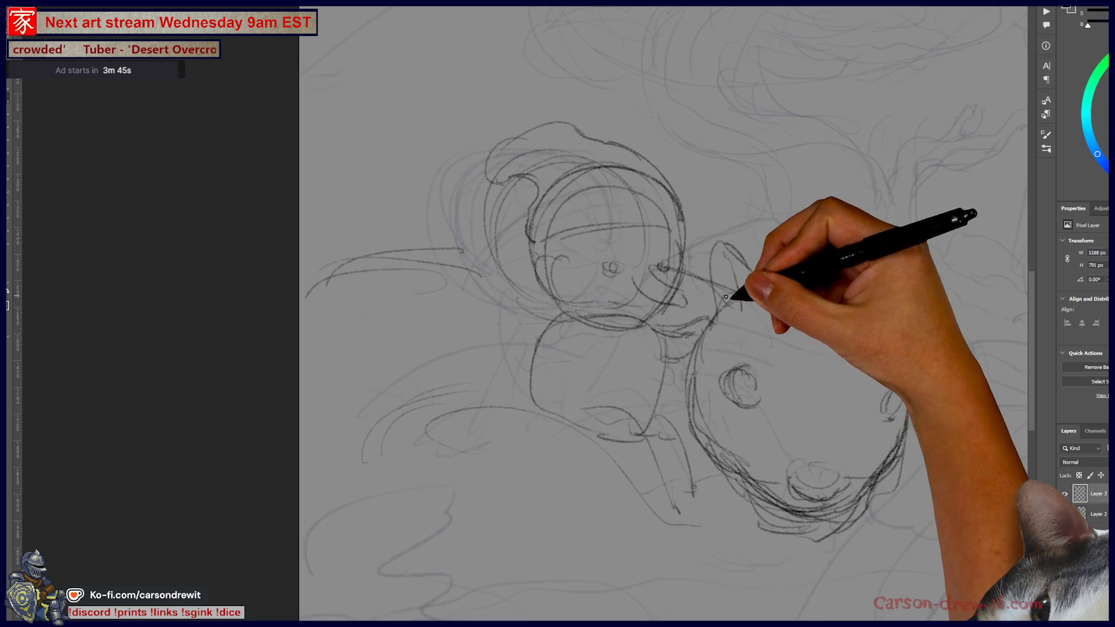
mouse_move(719, 246)
left_mouse_down()
mouse_move(791, 263)
mouse_move(804, 292)
mouse_move(909, 349)
left_mouse_up()
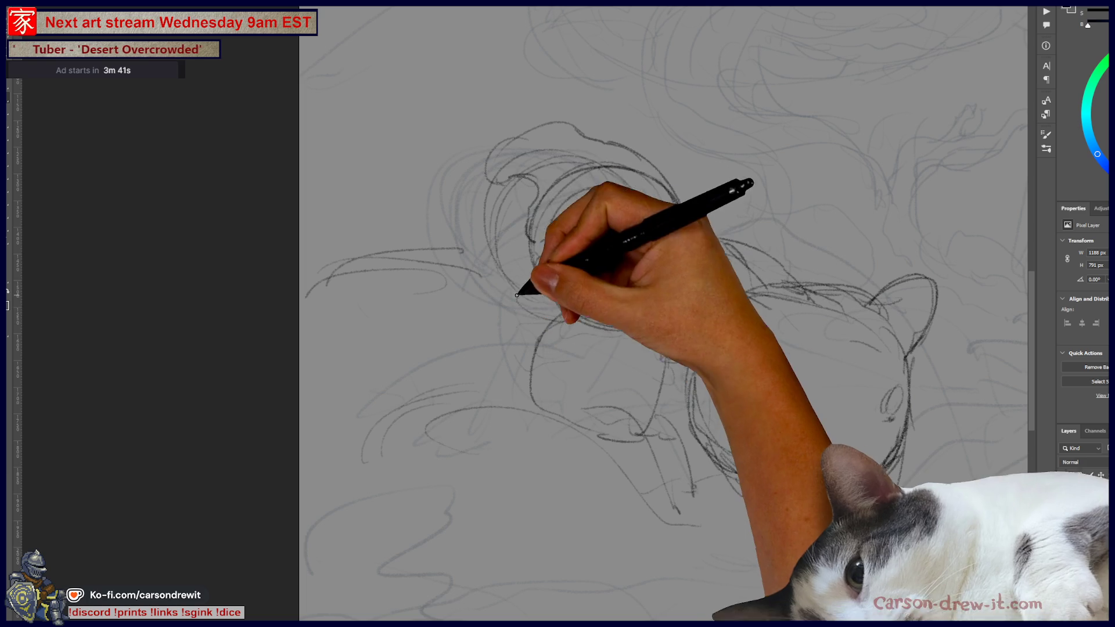
mouse_move(557, 258)
left_mouse_down()
mouse_move(378, 398)
mouse_move(394, 491)
left_mouse_up()
left_click_drag(580, 406, 597, 448)
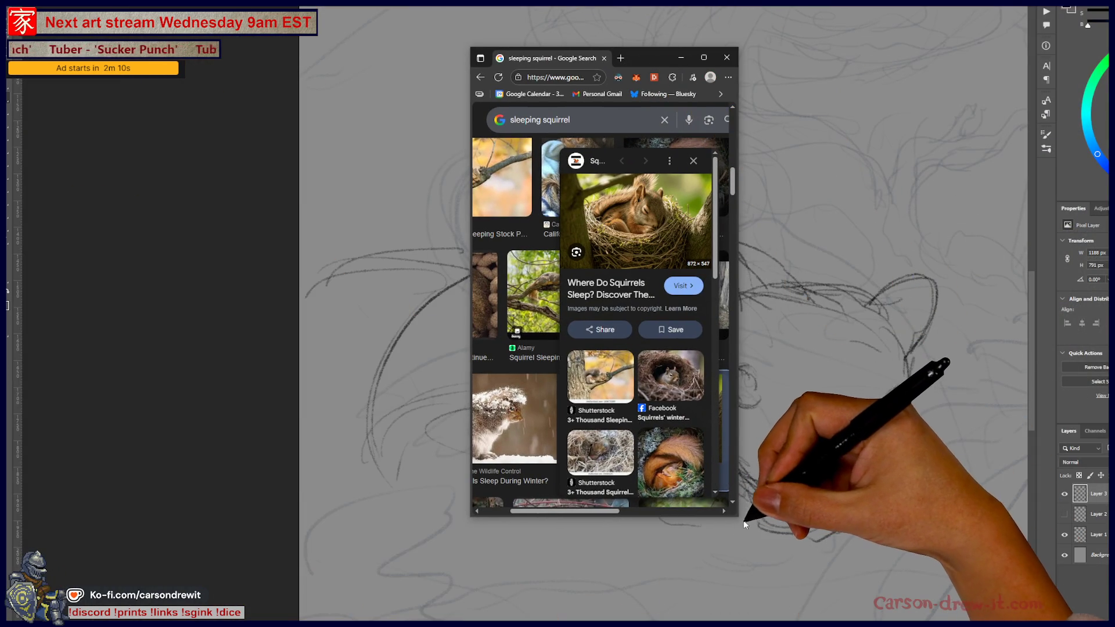
Widen the browser and preview the Flickr sleeping squirrel and the grey squirrel asleep on a log.
left_click_drag(745, 524, 1108, 589)
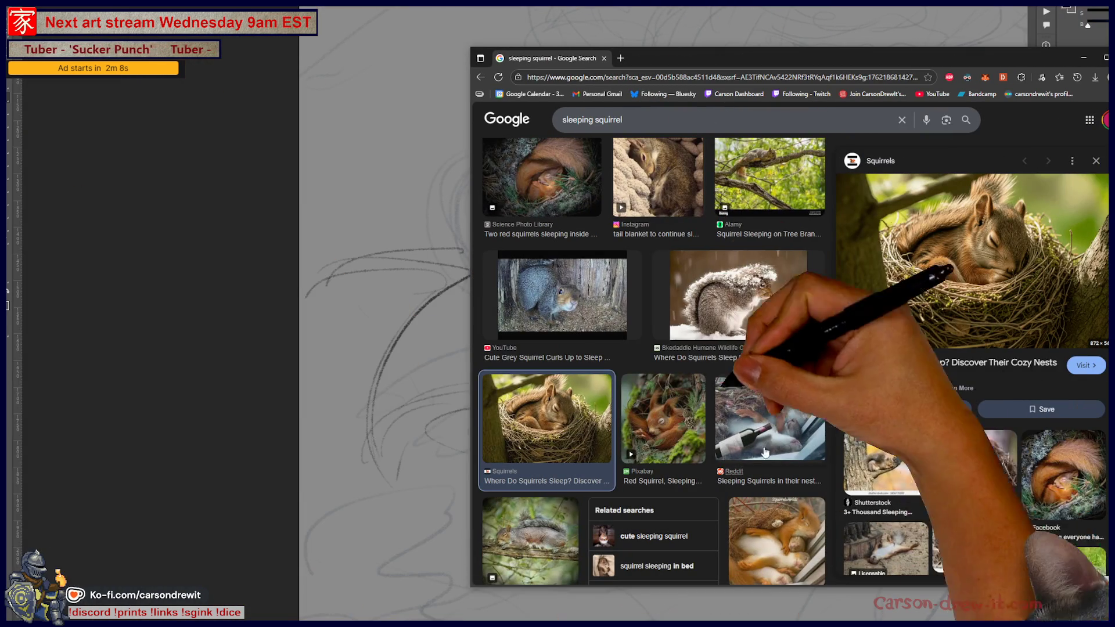
scroll(764, 452, "down", 3)
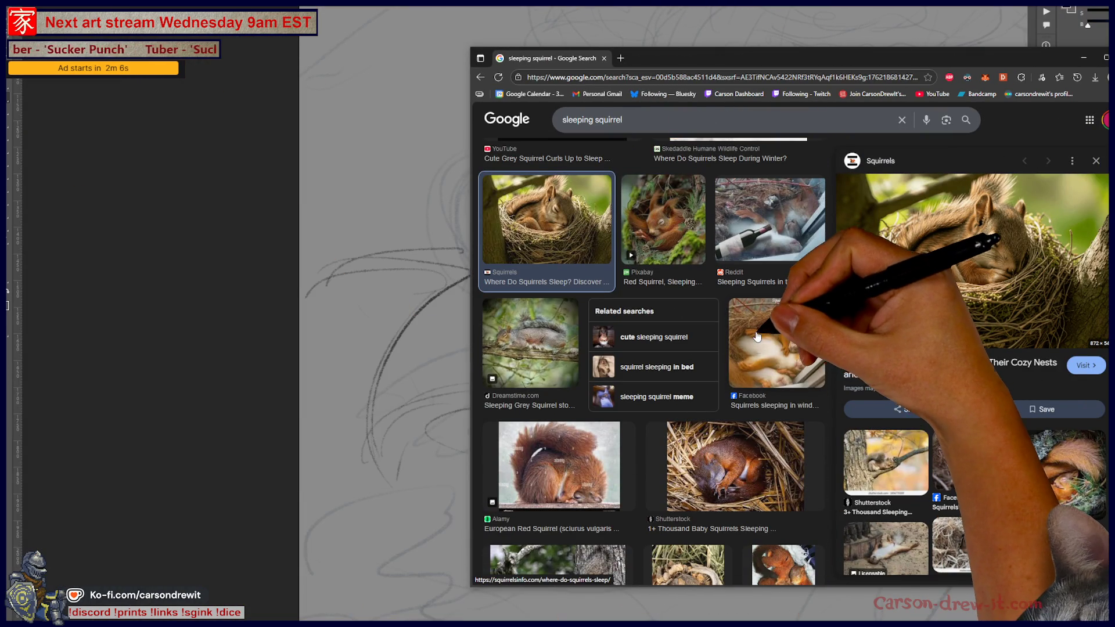
scroll(757, 336, "down", 1)
scroll(749, 372, "down", 3)
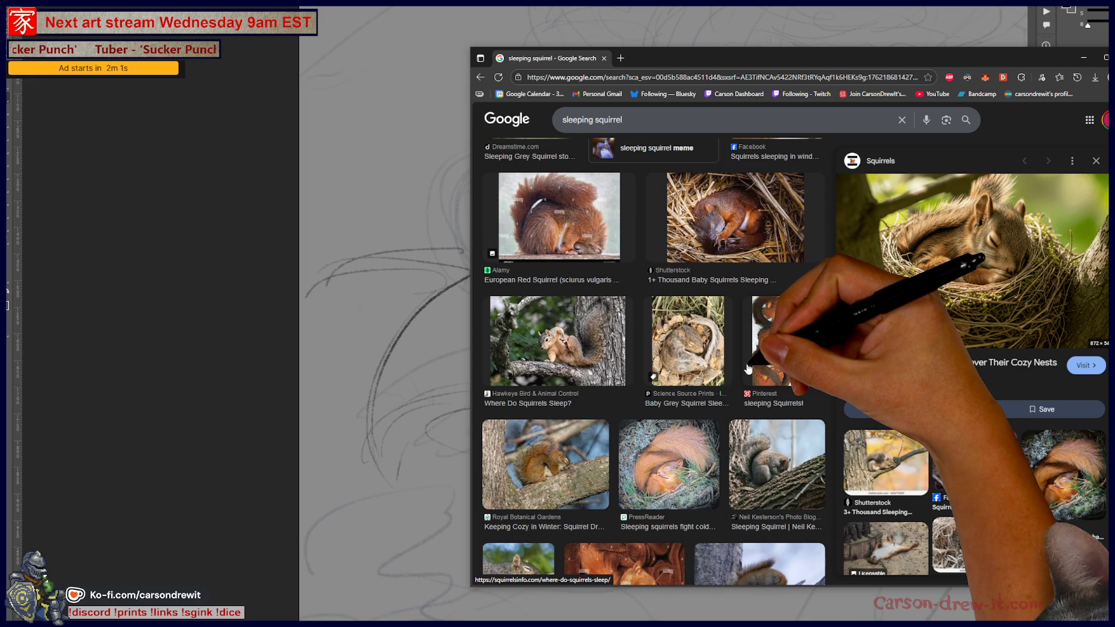
scroll(560, 341, "down", 3)
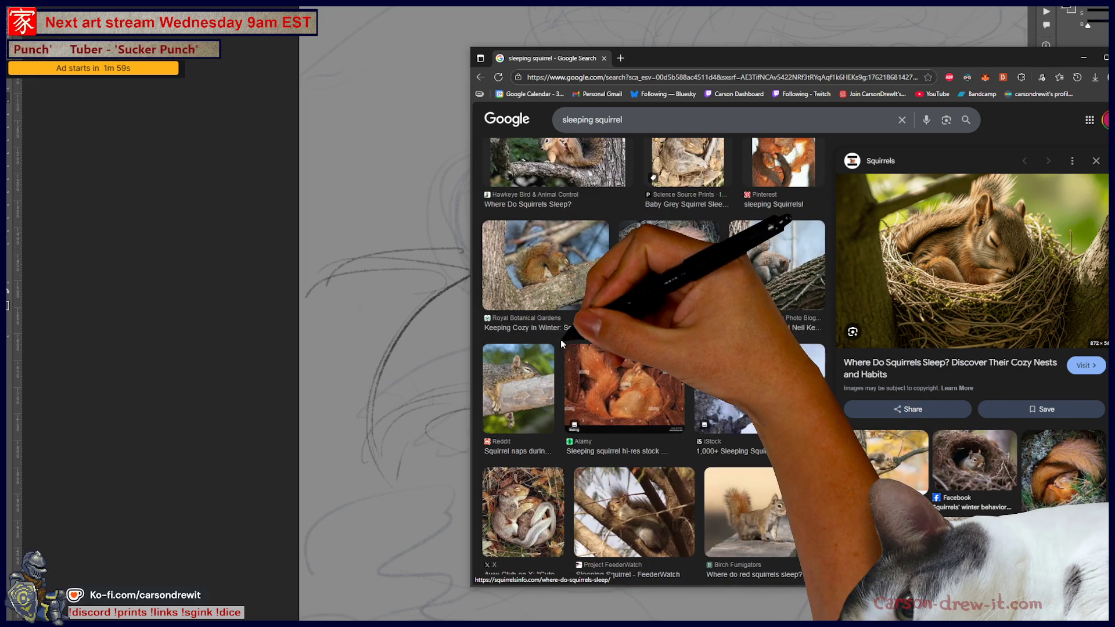
scroll(648, 395, "down", 1)
scroll(648, 394, "down", 5)
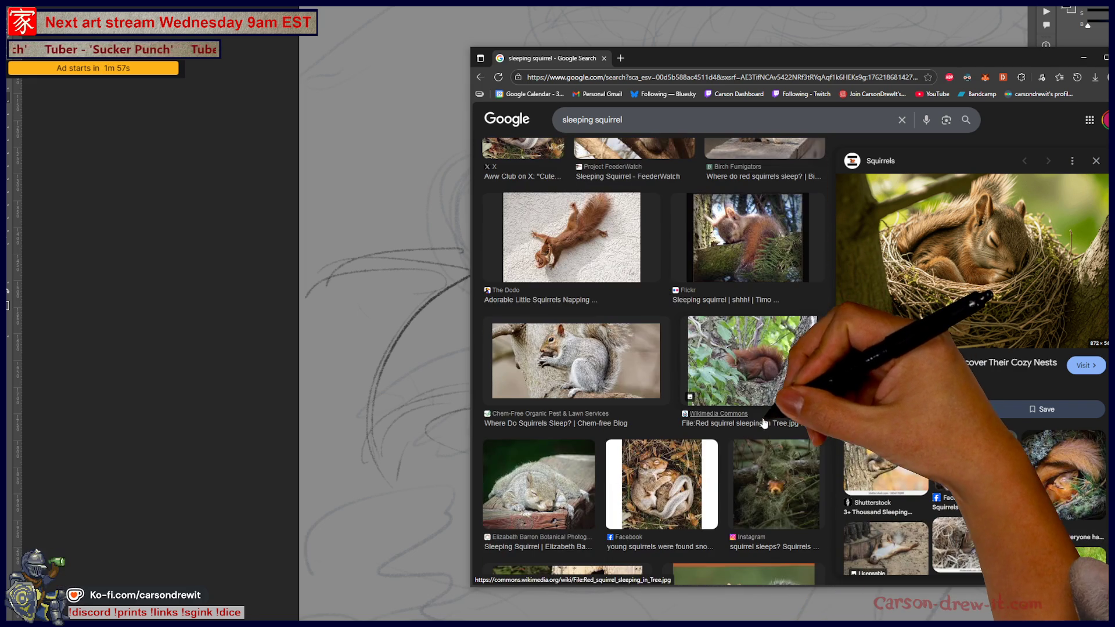
left_click(734, 229)
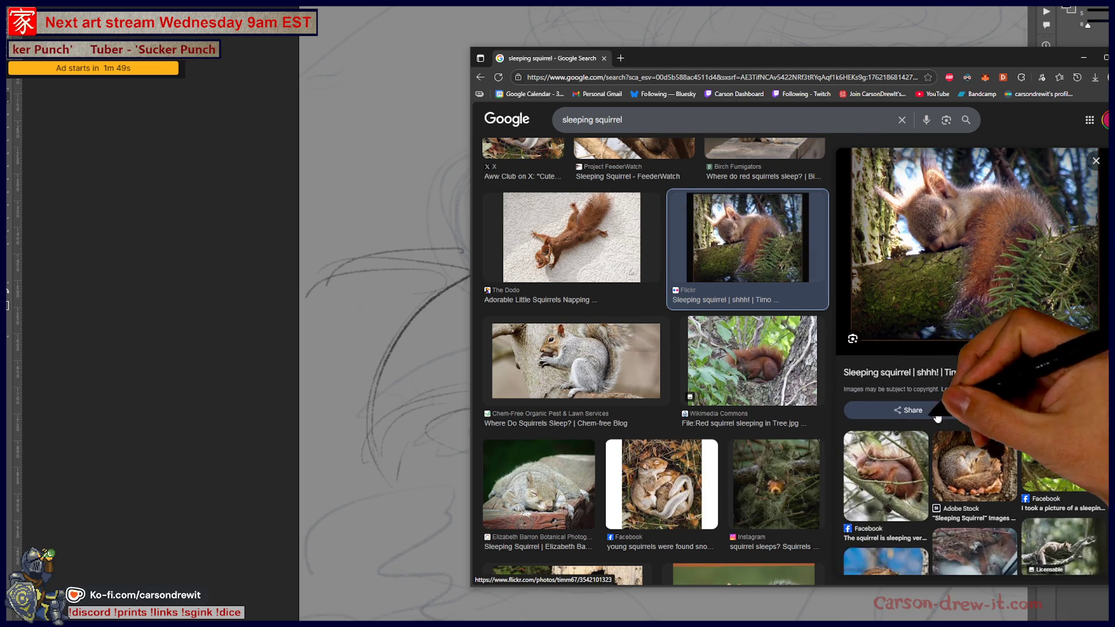
left_click(538, 483)
Preview further results: a squirrel sprawled asleep on wood and one curled under a blanket.
scroll(987, 482, "down", 4)
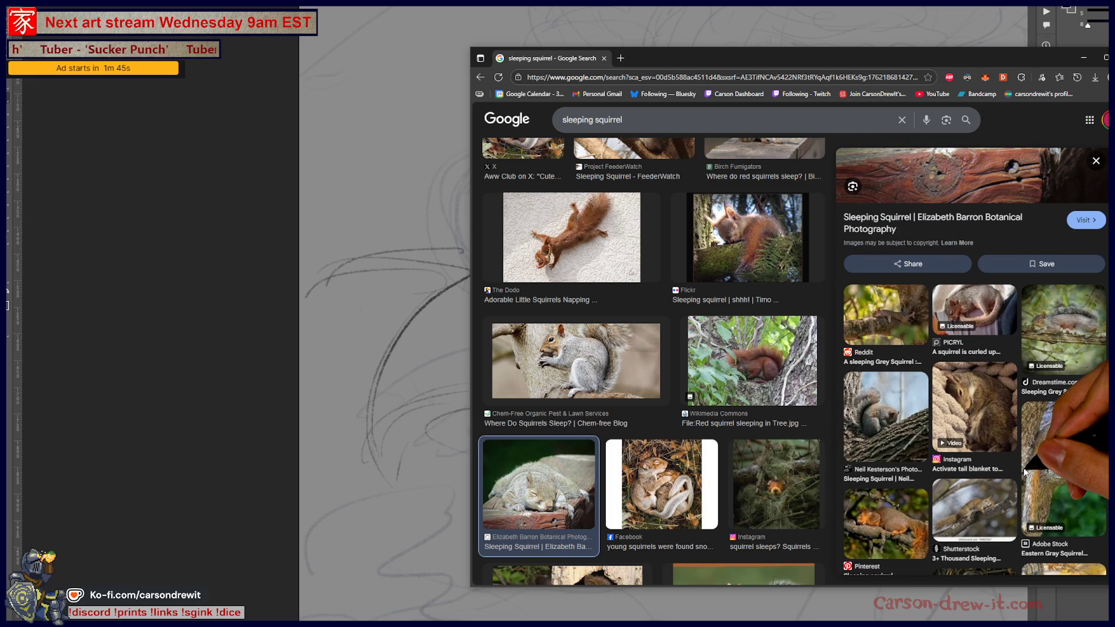
scroll(1020, 473, "down", 3)
scroll(656, 483, "down", 5)
scroll(656, 483, "down", 1)
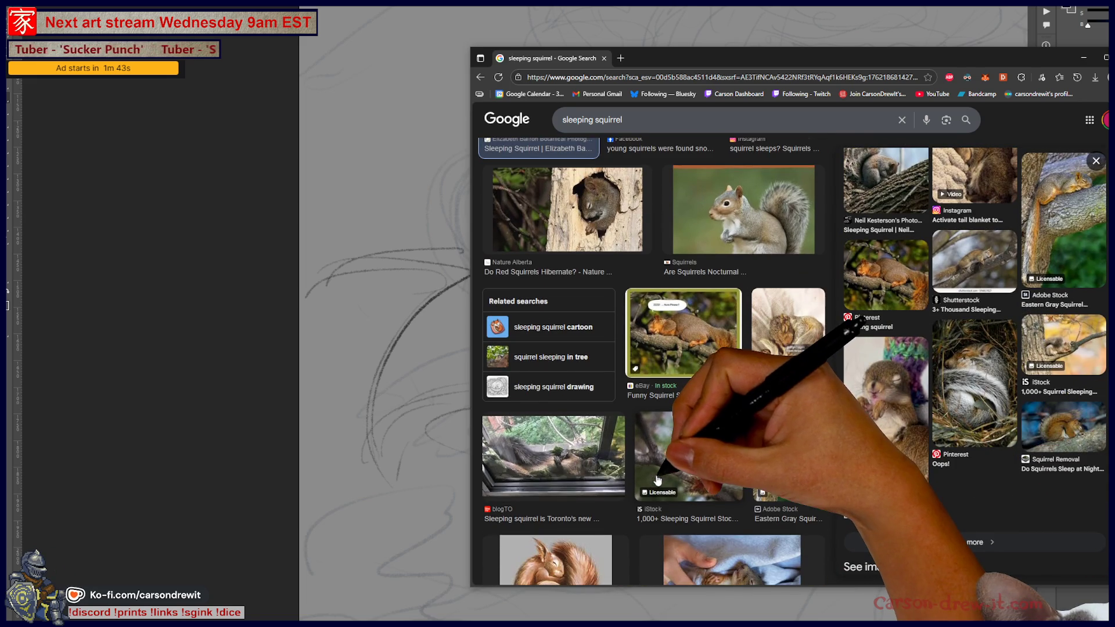
scroll(660, 479, "down", 4)
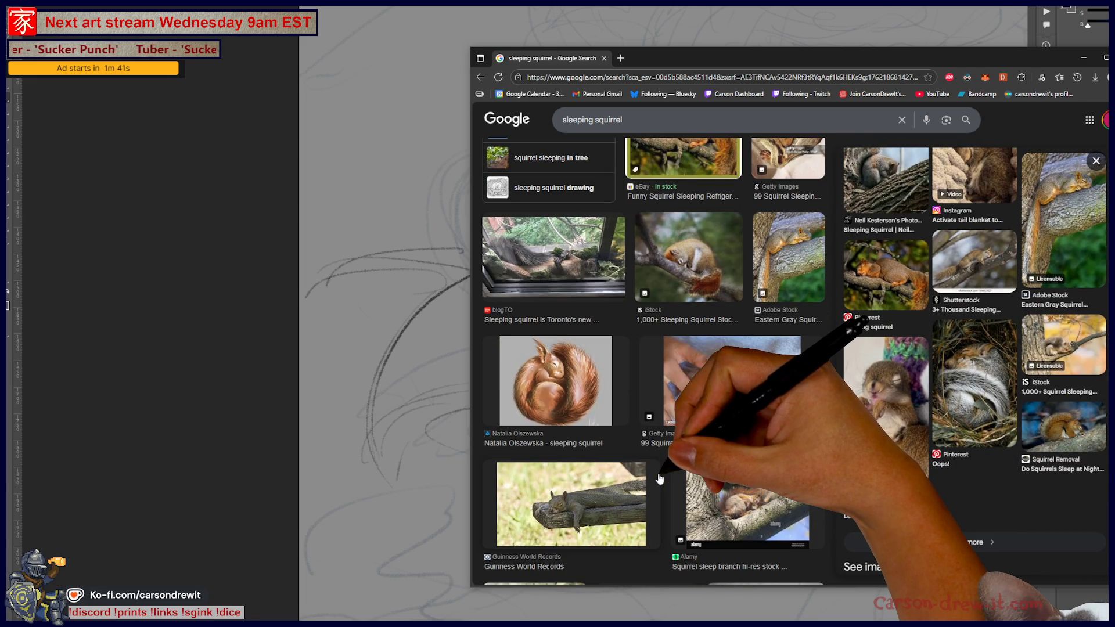
scroll(660, 478, "down", 6)
scroll(722, 460, "down", 6)
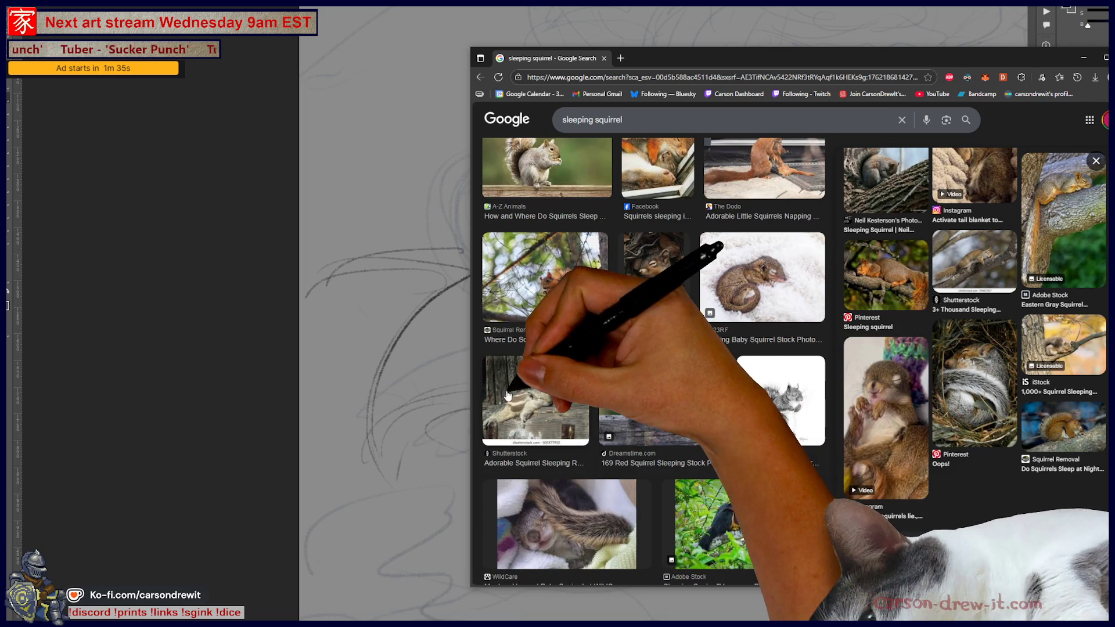
left_click(535, 401)
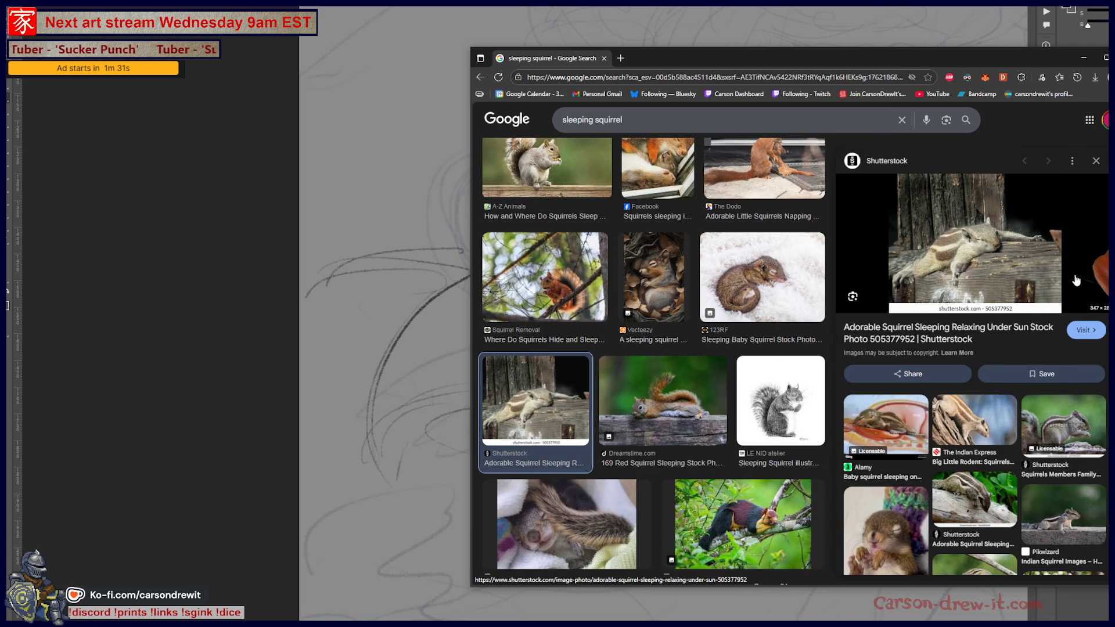
scroll(749, 476, "up", 10)
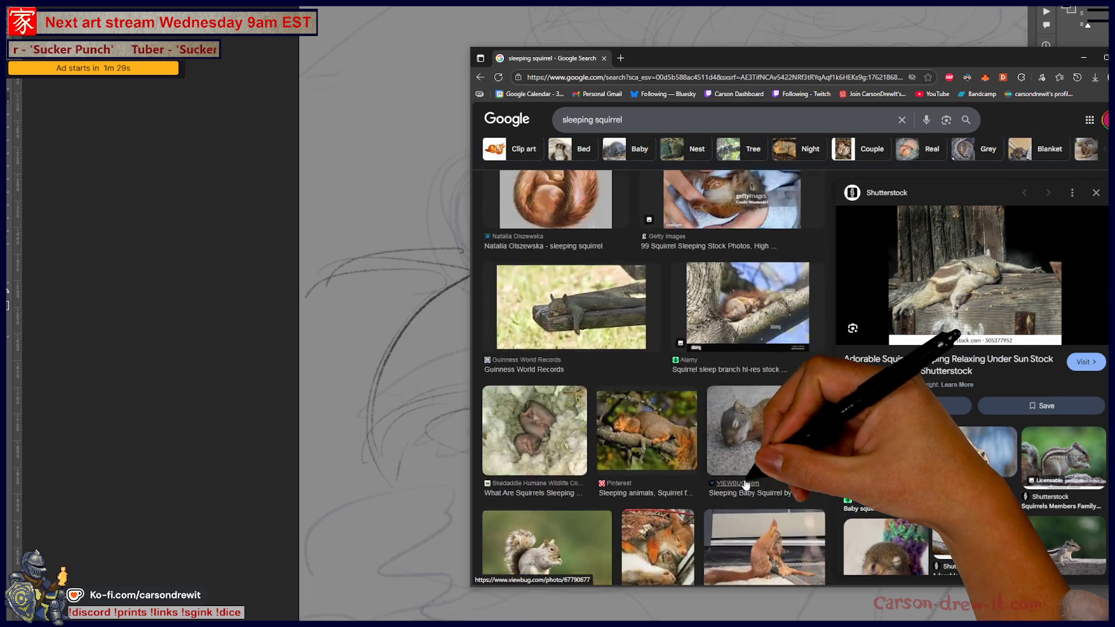
scroll(742, 477, "up", 10)
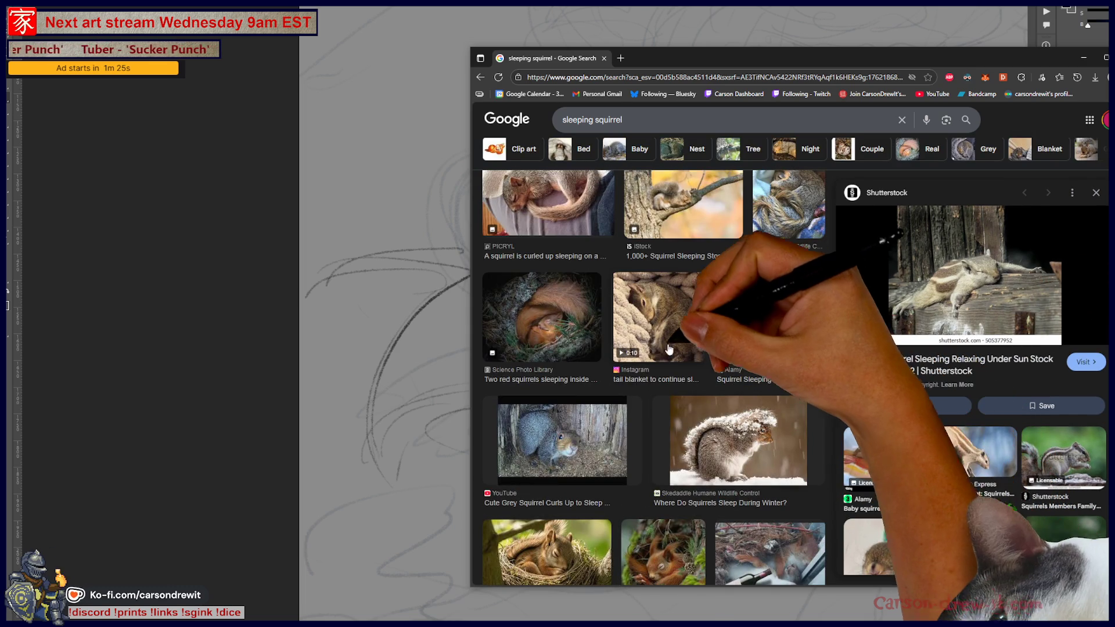
left_click(675, 343)
scroll(1040, 431, "down", 4)
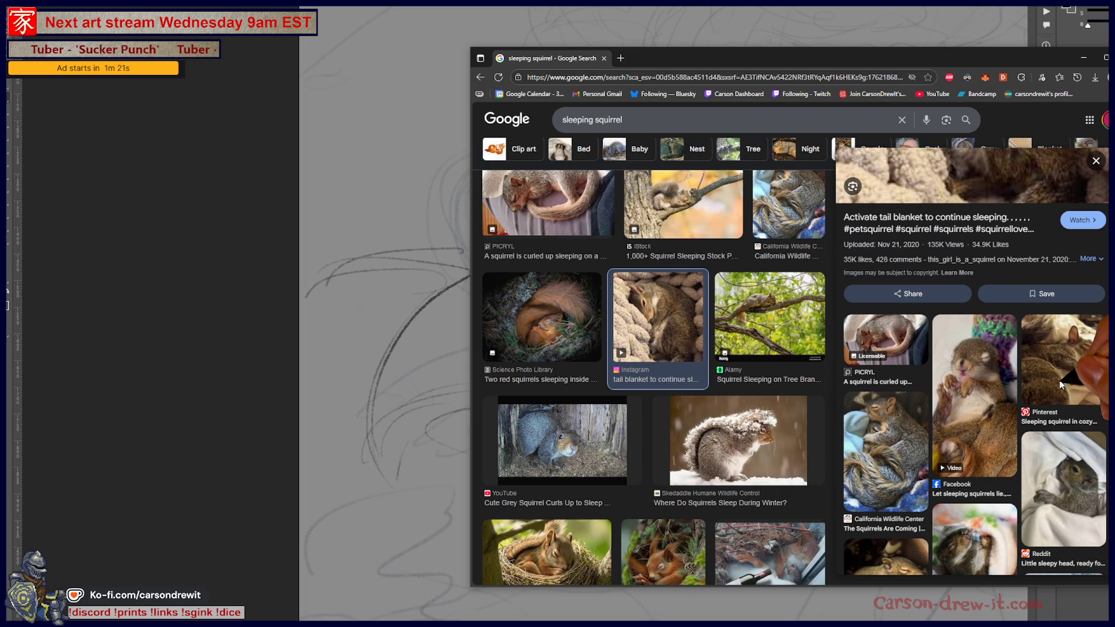
scroll(880, 448, "up", 10)
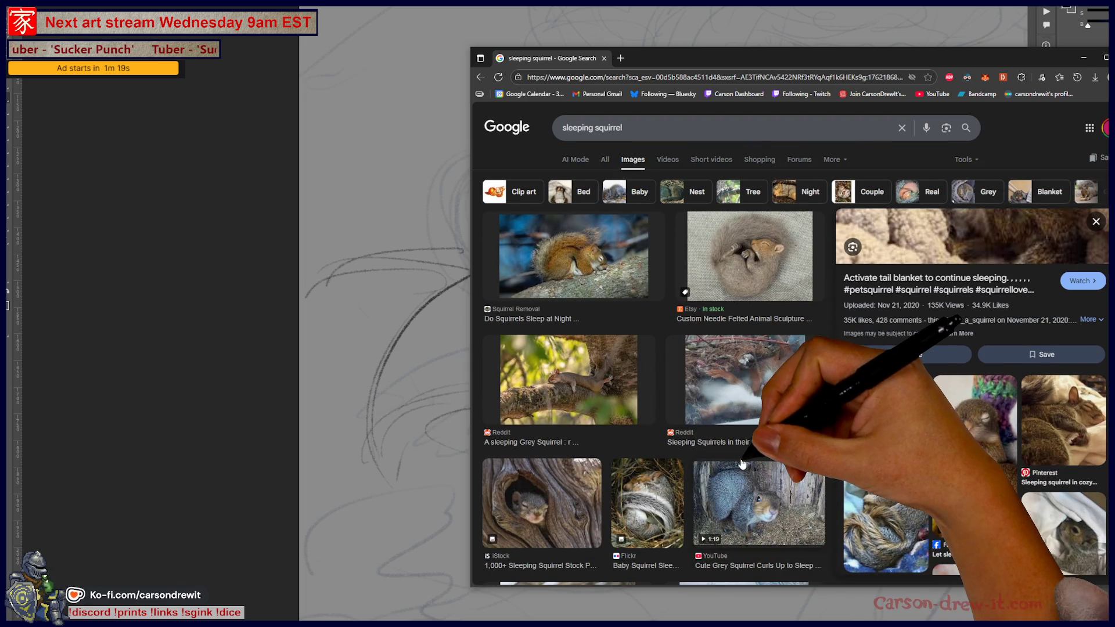
Preview the felted squirrel sculpture, branch sleepers, window-nest squirrels and a pile of red squirrels.
left_click(746, 256)
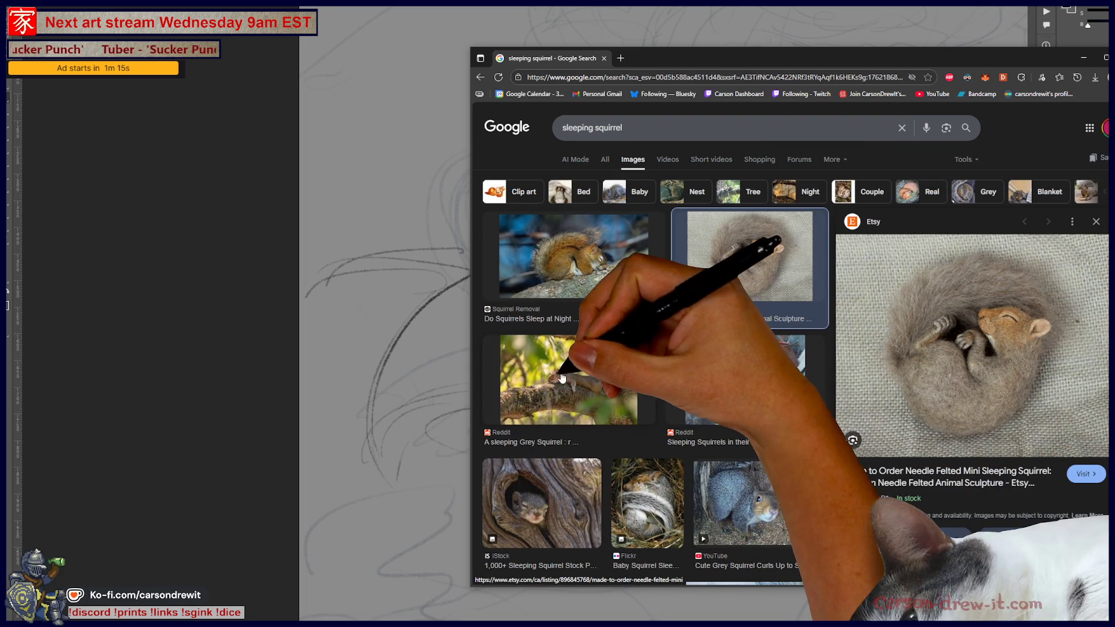
left_click(569, 374)
left_click(740, 410)
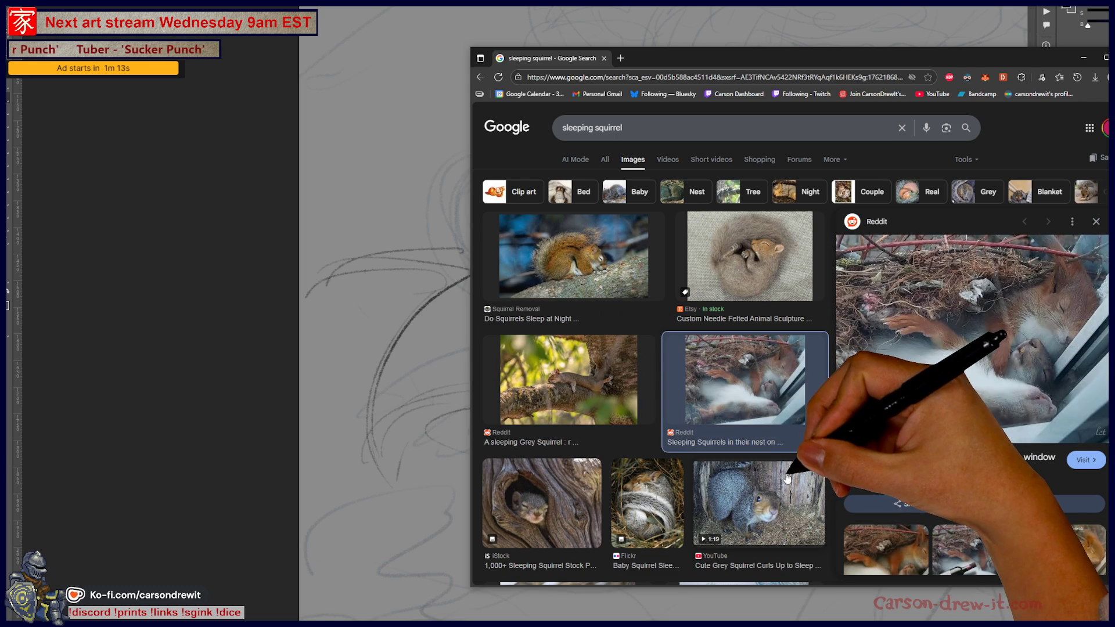
scroll(857, 485, "down", 3)
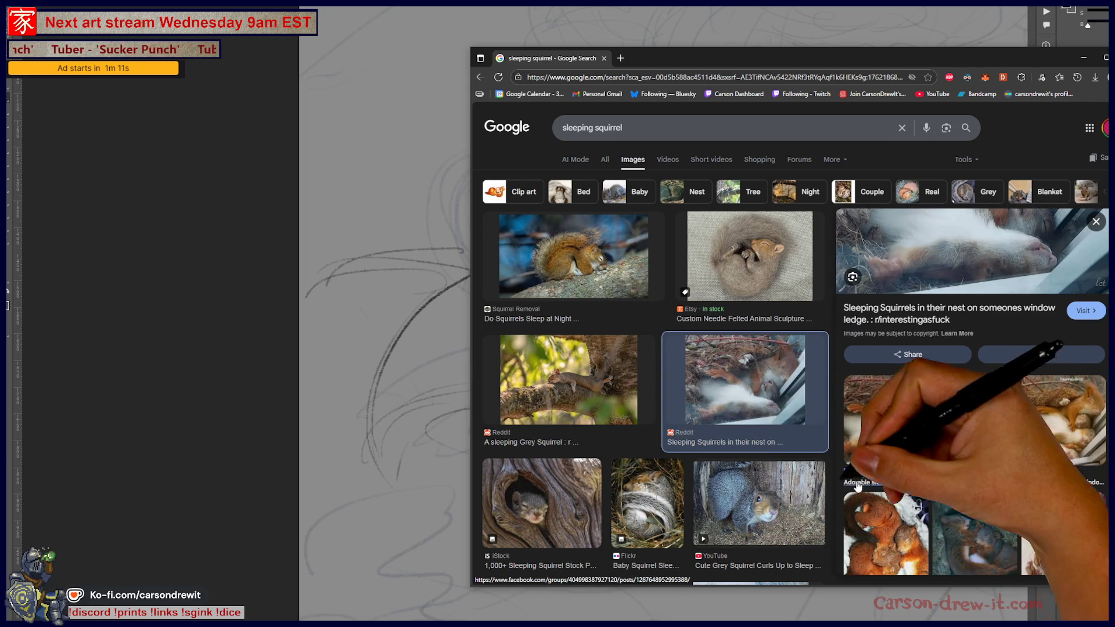
scroll(705, 456, "down", 3)
left_click(885, 519)
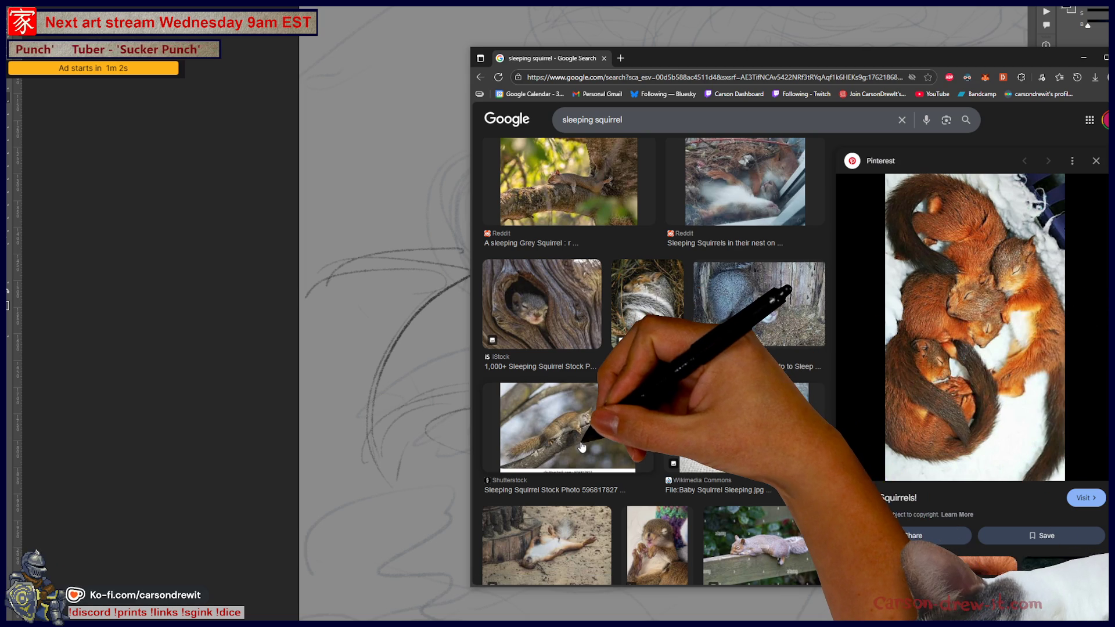
left_click(582, 447)
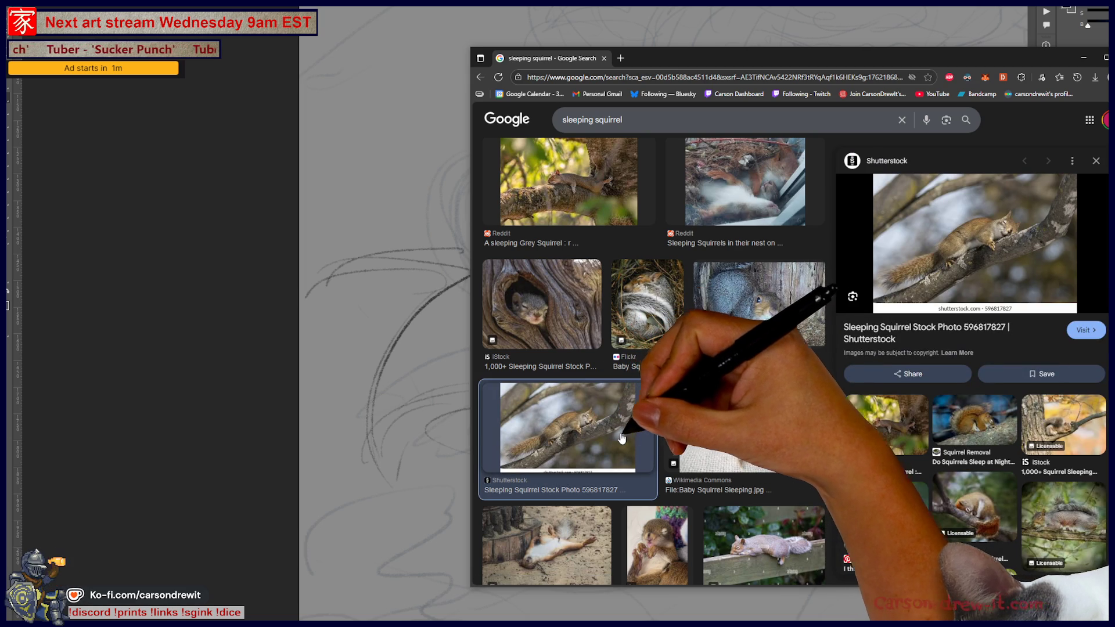
Preview the tree-hollow, sleepy little and ledge squirrel photos, then minimize the browser.
scroll(655, 435, "up", 3)
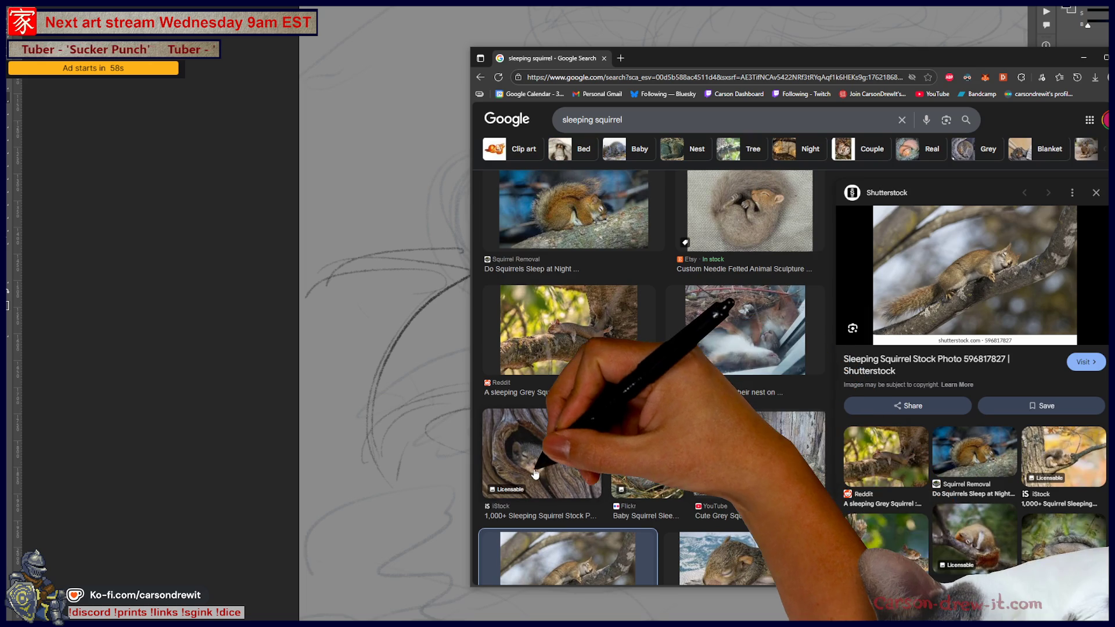
left_click(543, 459)
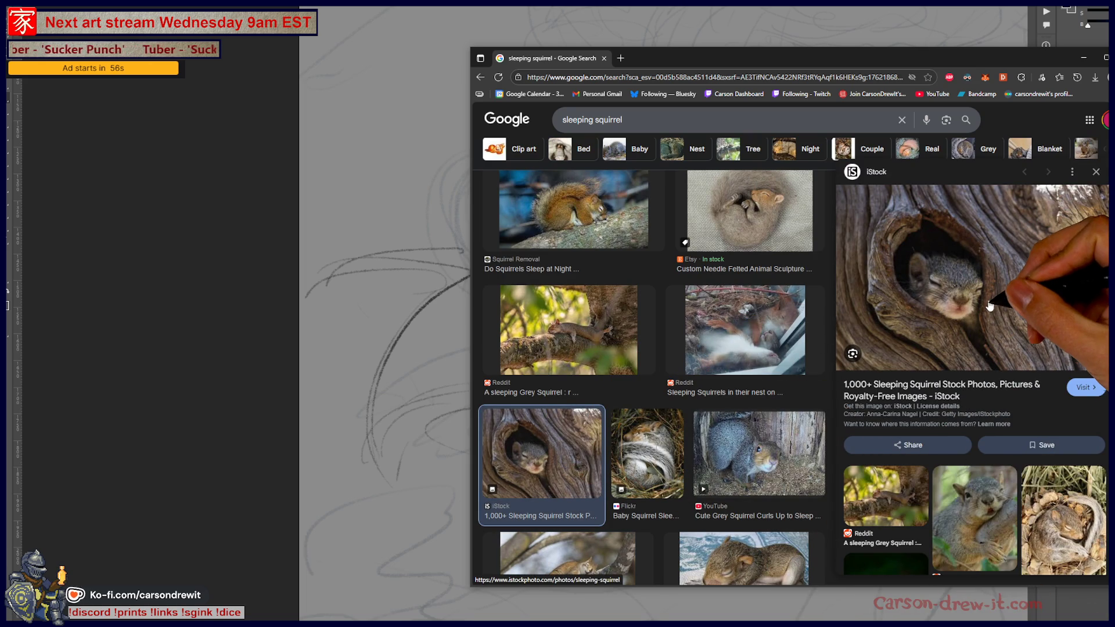
left_click(981, 530)
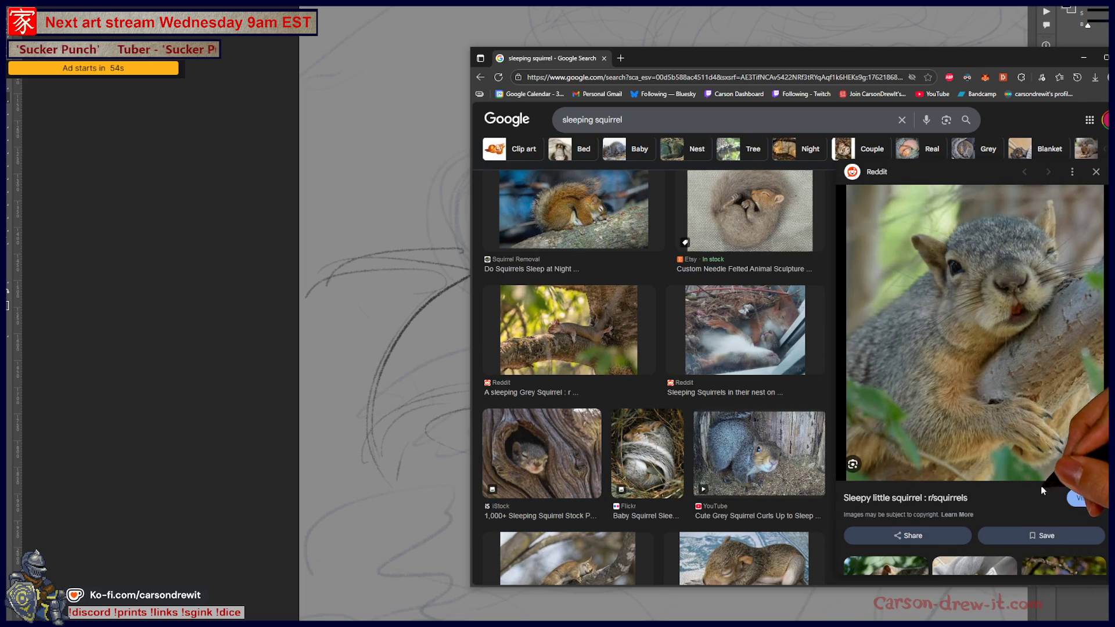
scroll(1041, 490, "down", 5)
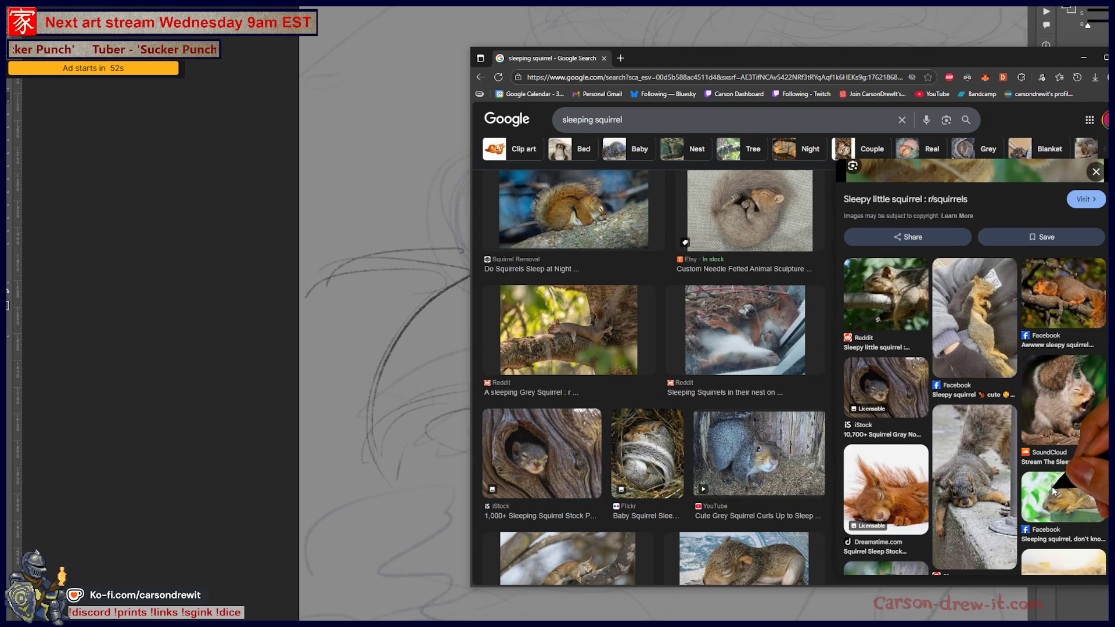
left_click(981, 504)
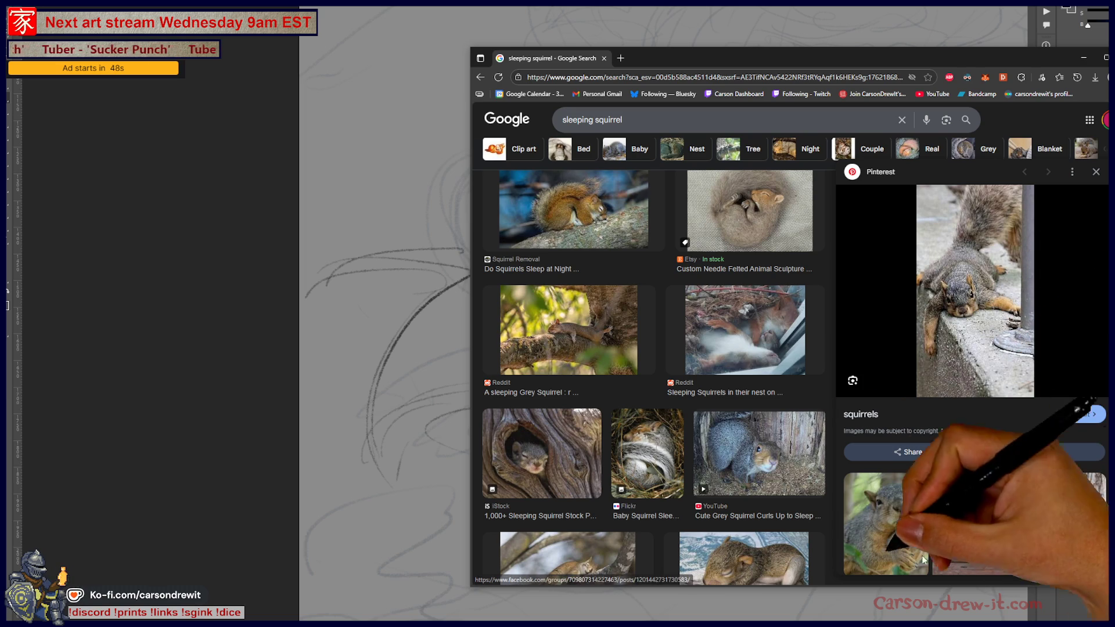
scroll(725, 464, "up", 1)
left_click(579, 283)
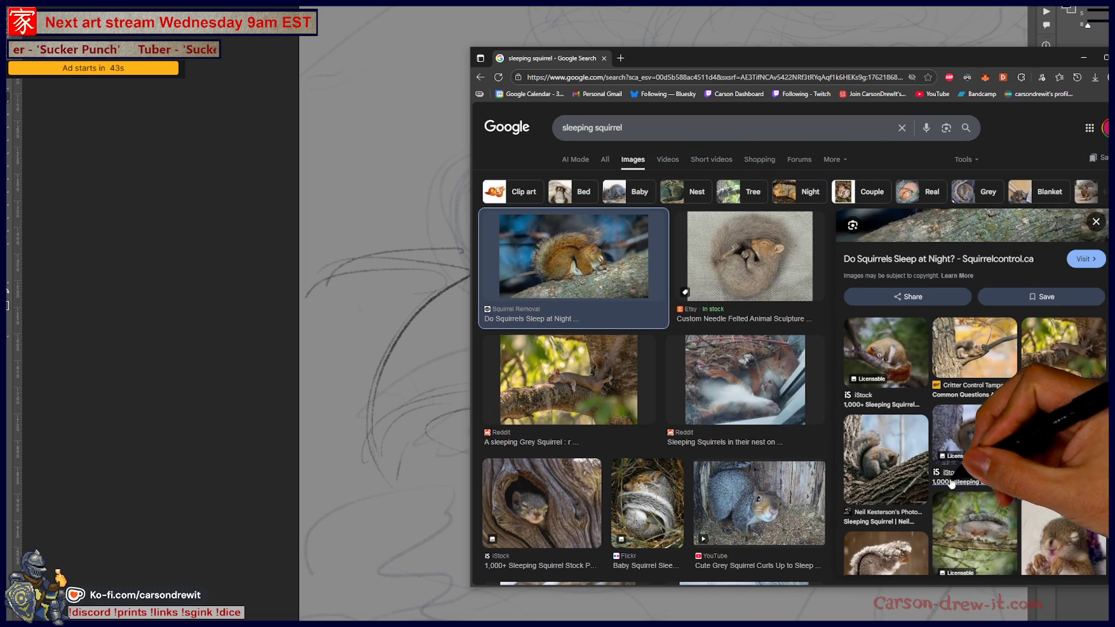
scroll(971, 419, "down", 4)
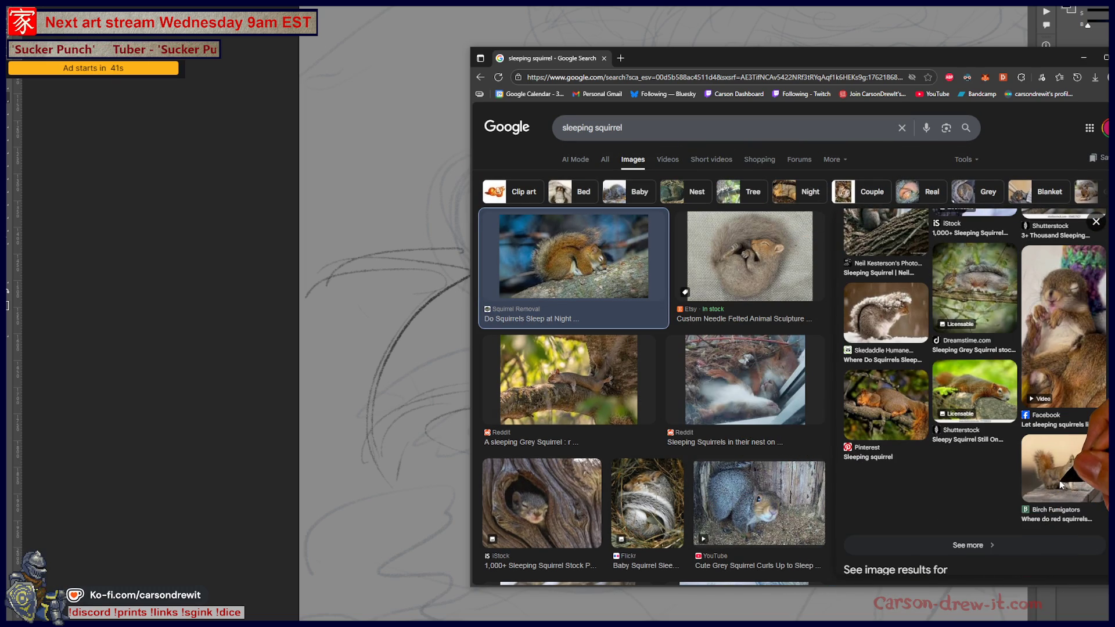
left_click(1083, 65)
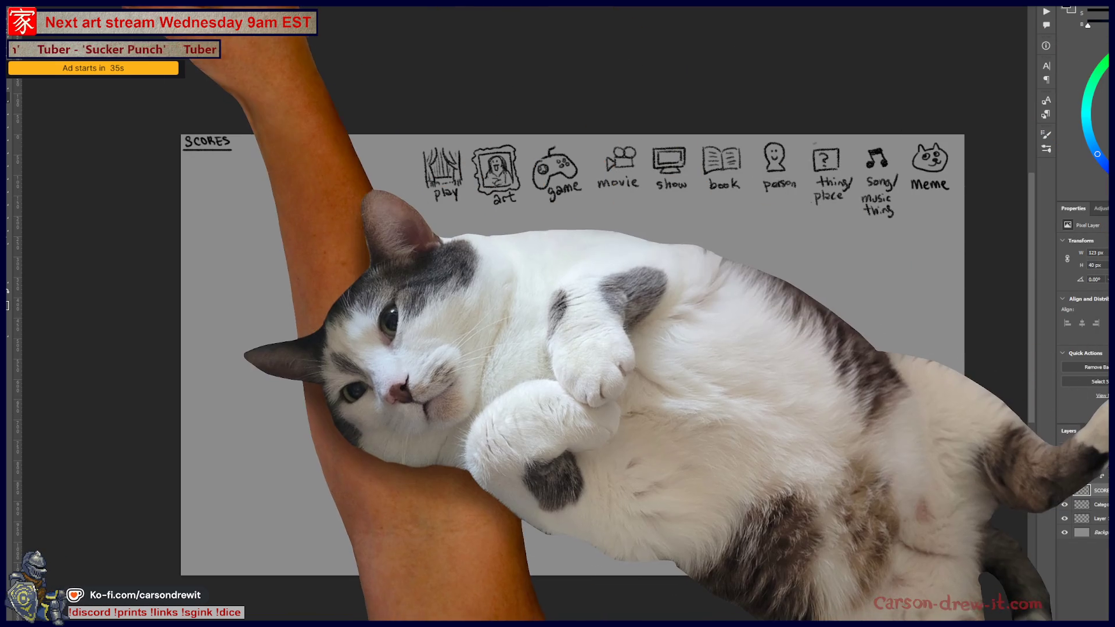
right_click(23, 82)
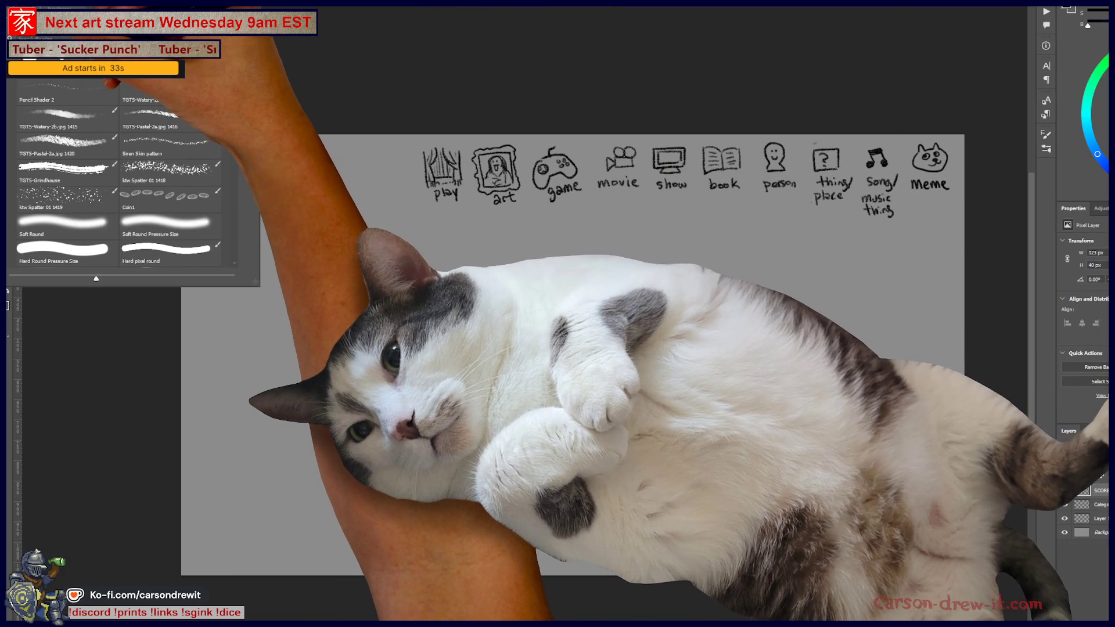
key("Return")
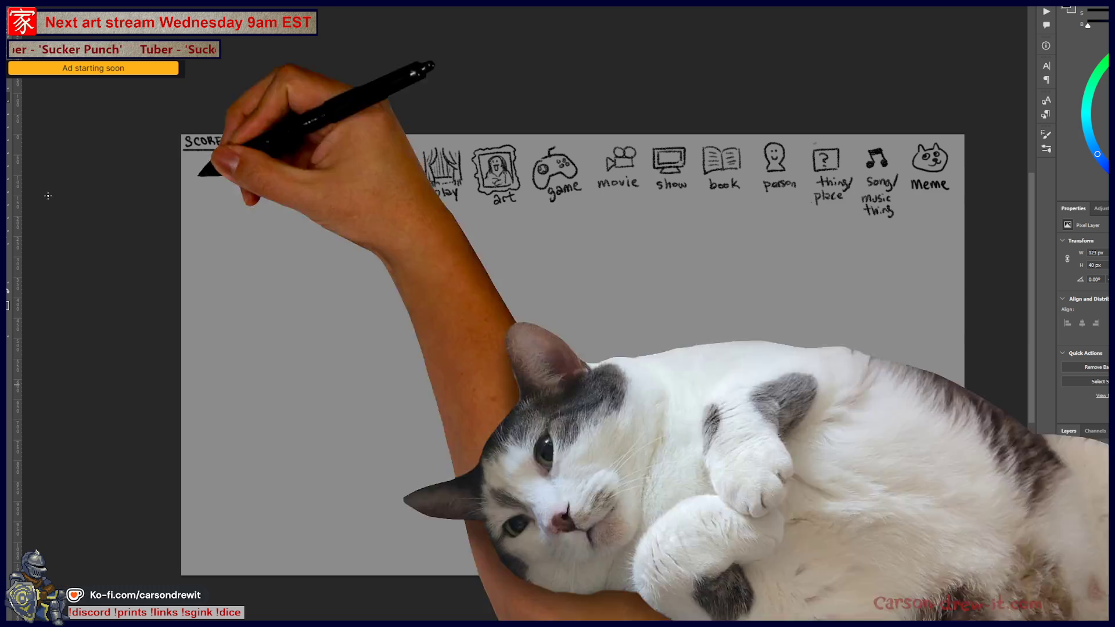
Zoom in on the SCORES icon row, circle the movie icon and draw a blank line under it.
scroll(497, 303, "up", 1)
scroll(497, 303, "up", 5)
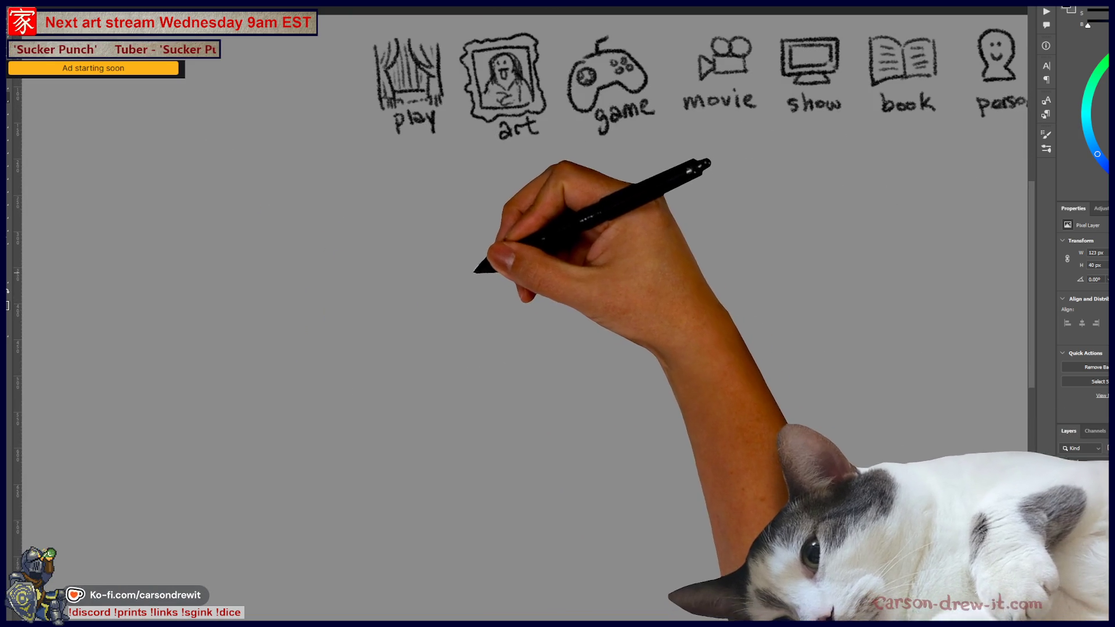
left_click_drag(505, 227, 485, 399)
scroll(469, 411, "up", 2)
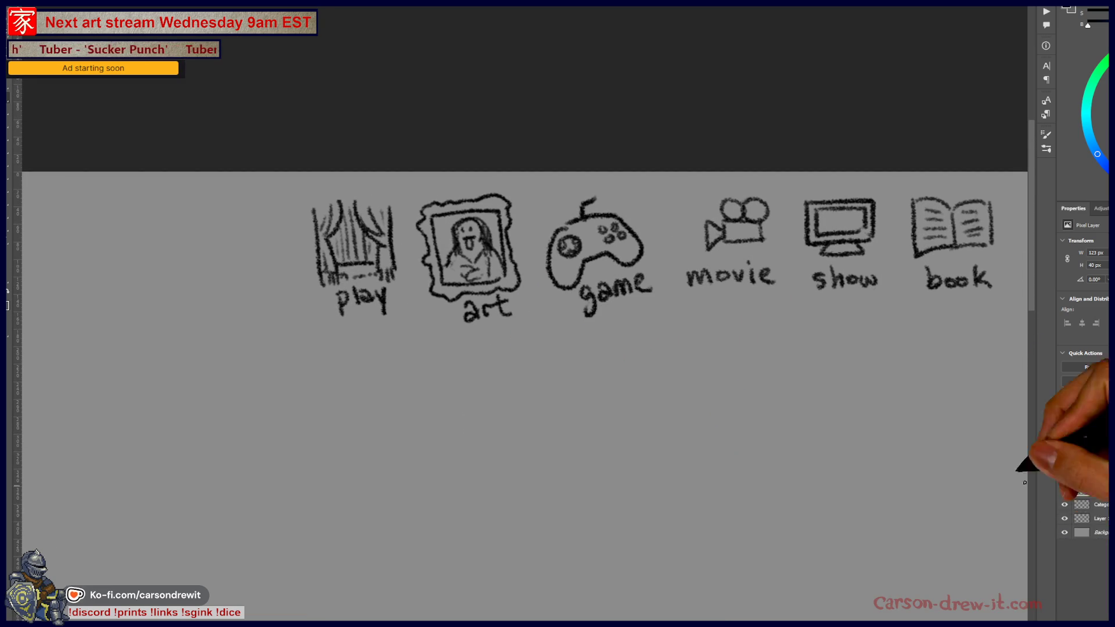
left_click_drag(634, 330, 517, 278)
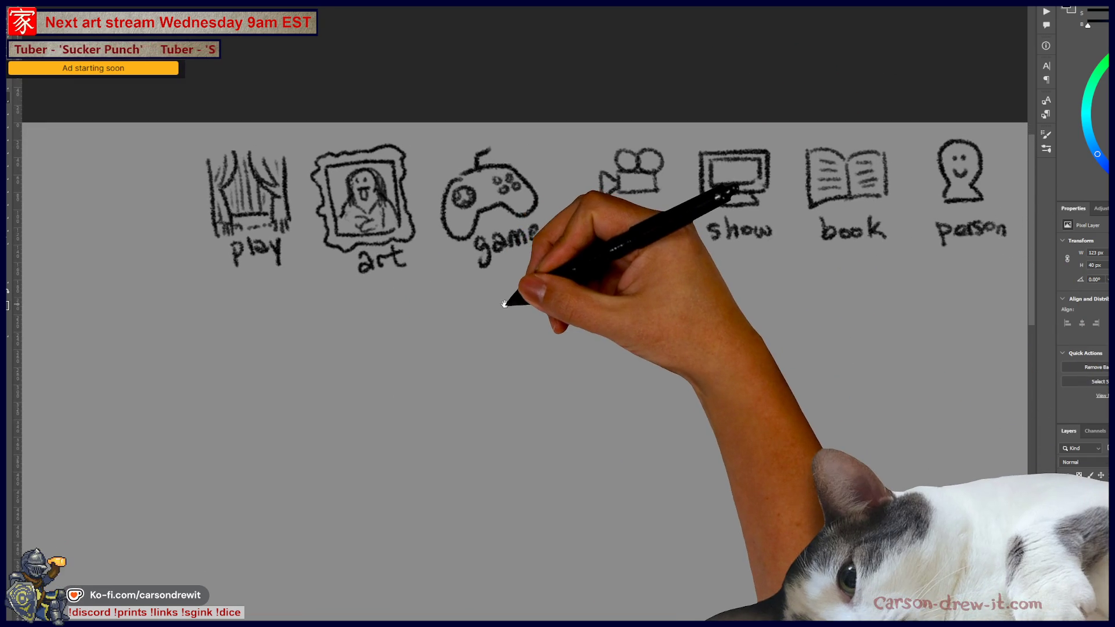
mouse_move(552, 331)
left_mouse_down()
mouse_move(519, 292)
mouse_move(546, 327)
mouse_move(544, 354)
left_mouse_up()
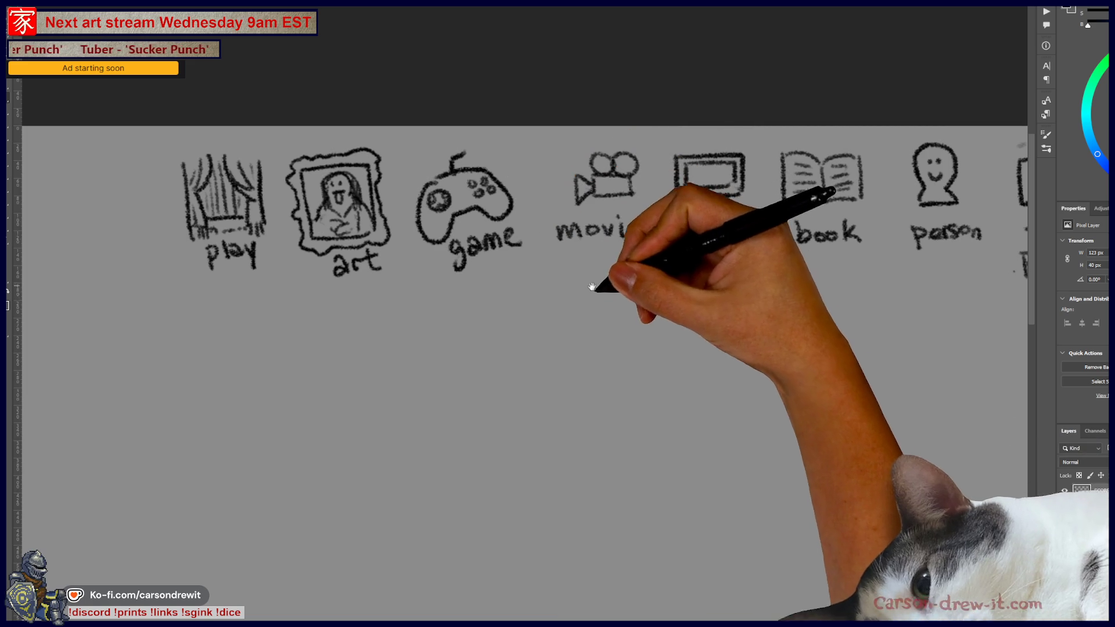
left_click_drag(598, 286, 553, 368)
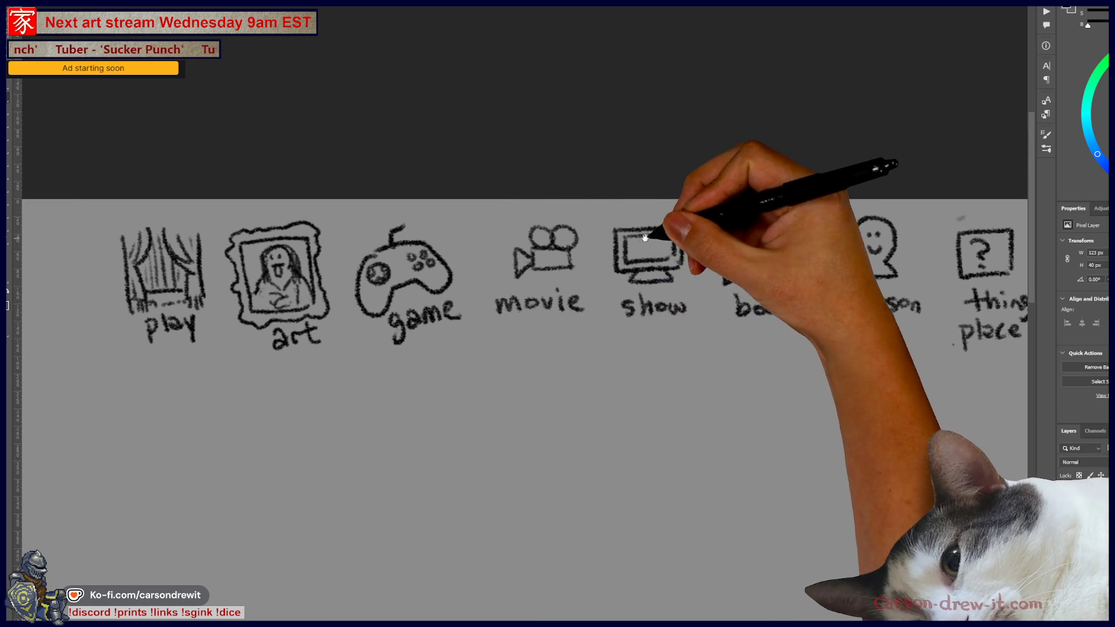
left_click_drag(652, 236, 610, 220)
mouse_move(467, 200)
left_mouse_down()
mouse_move(511, 302)
mouse_move(476, 316)
left_mouse_up()
left_click_drag(464, 359, 622, 356)
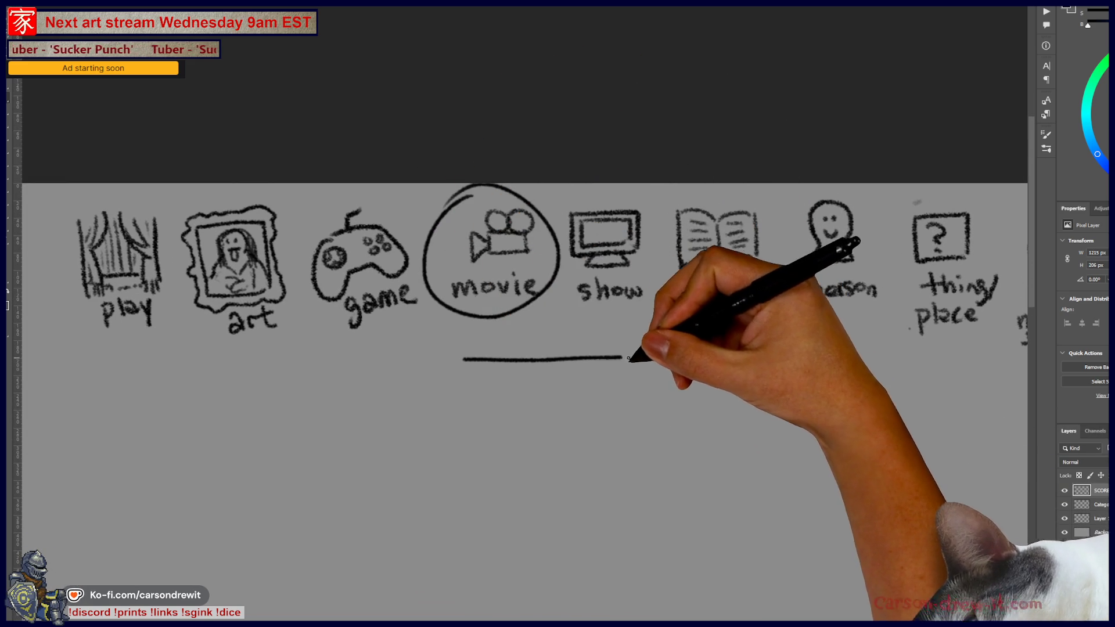
Below the line, sketch a small round face with brows, an eye dot and a mouth.
mouse_move(759, 490)
left_mouse_down()
mouse_move(827, 308)
mouse_move(778, 310)
left_mouse_up()
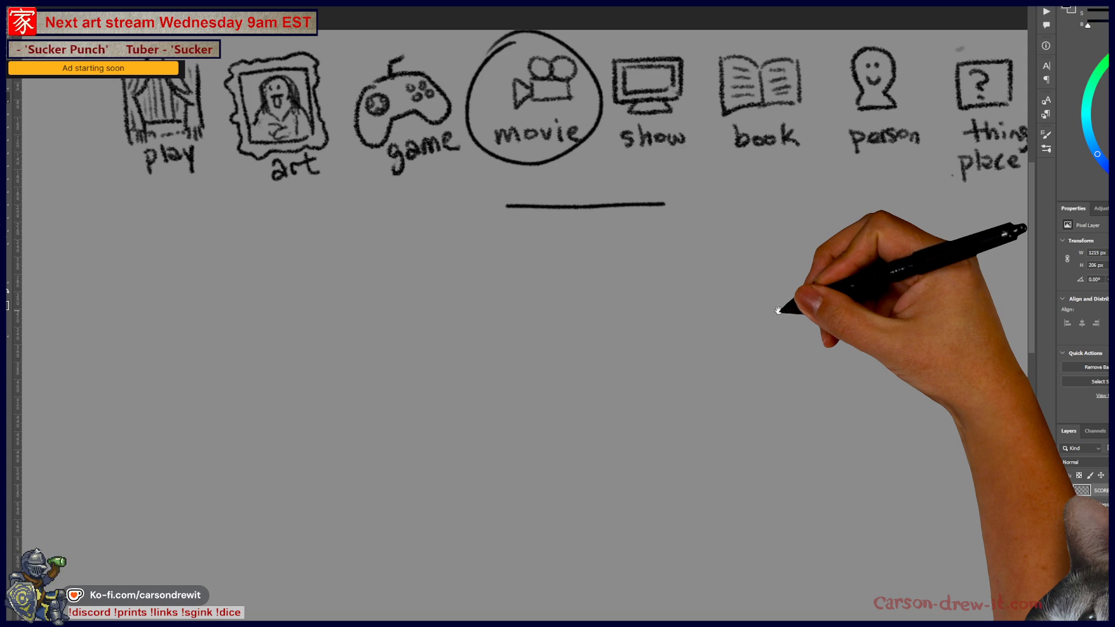
scroll(778, 311, "up", 1)
mouse_move(667, 323)
left_mouse_down()
mouse_move(622, 293)
mouse_move(626, 310)
left_mouse_up()
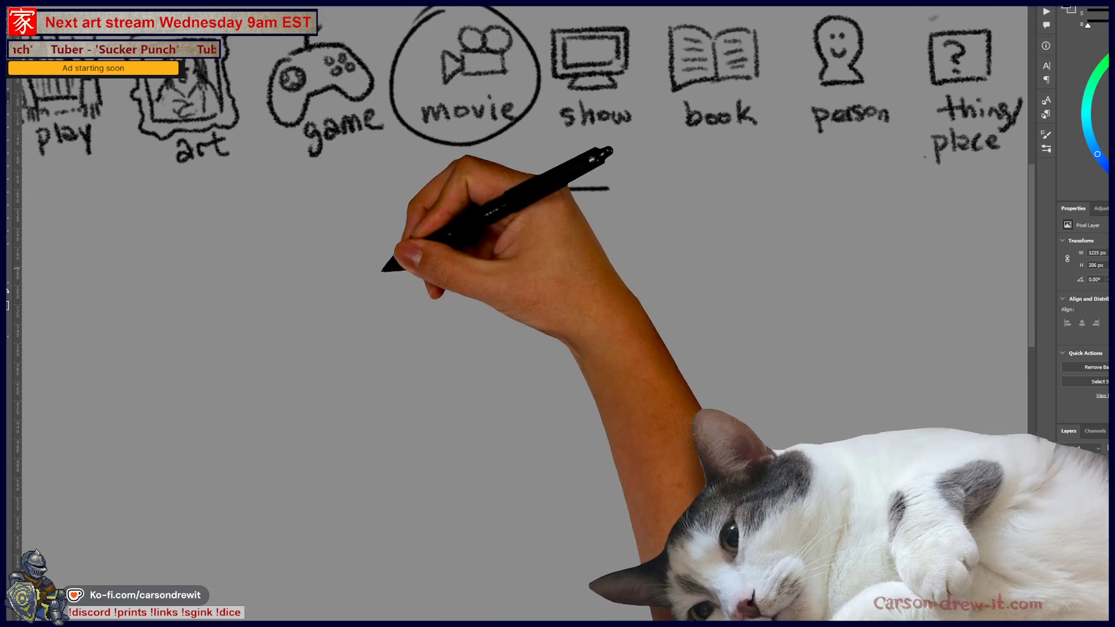
mouse_move(398, 361)
left_mouse_down()
mouse_move(443, 378)
mouse_move(468, 409)
left_mouse_up()
key("ctrl+z")
left_click_drag(444, 355, 454, 362)
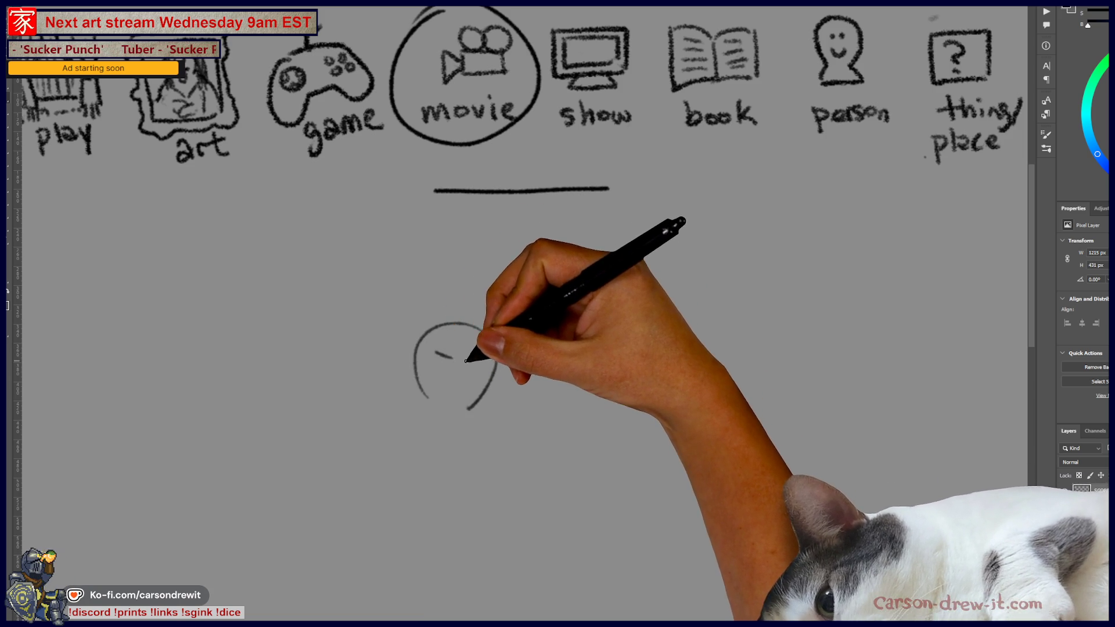
left_click_drag(488, 351, 479, 356)
left_click(447, 367)
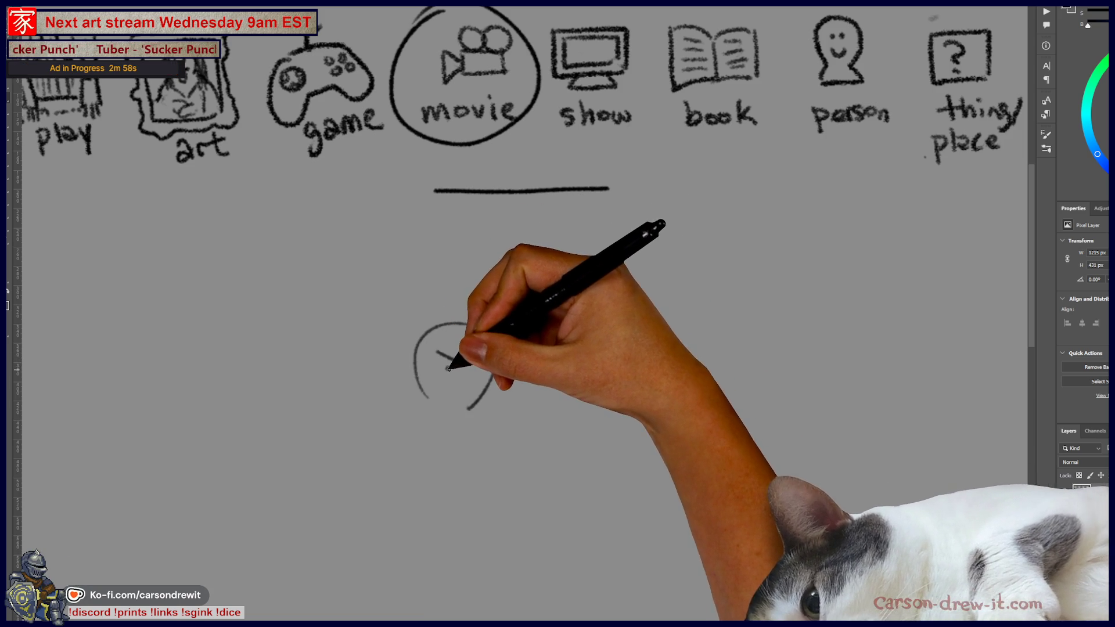
left_click_drag(451, 387, 464, 397)
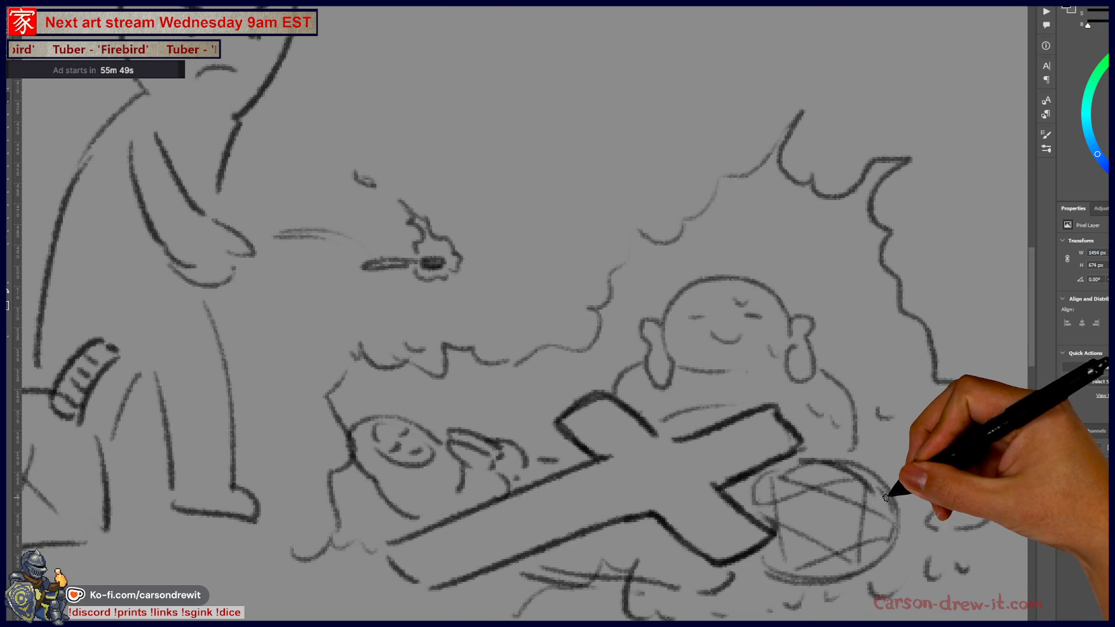
Add hatch shading beside the pentagram circle and under the cross.
left_click_drag(915, 465, 883, 499)
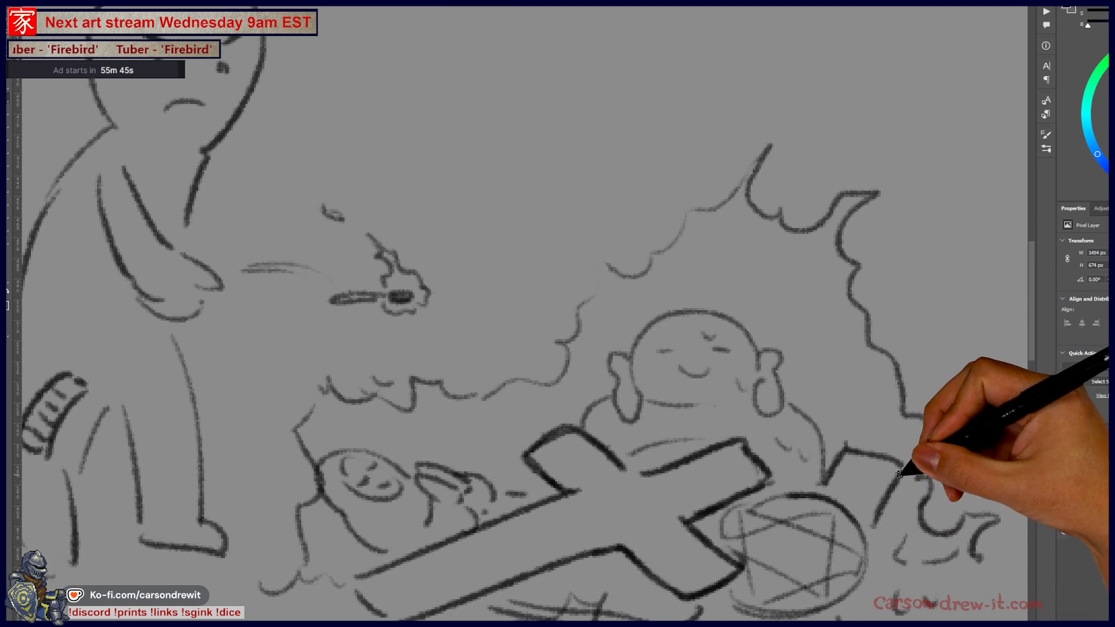
mouse_move(888, 527)
left_mouse_down()
mouse_move(906, 486)
mouse_move(883, 523)
mouse_move(900, 491)
mouse_move(891, 511)
mouse_move(914, 515)
left_mouse_up()
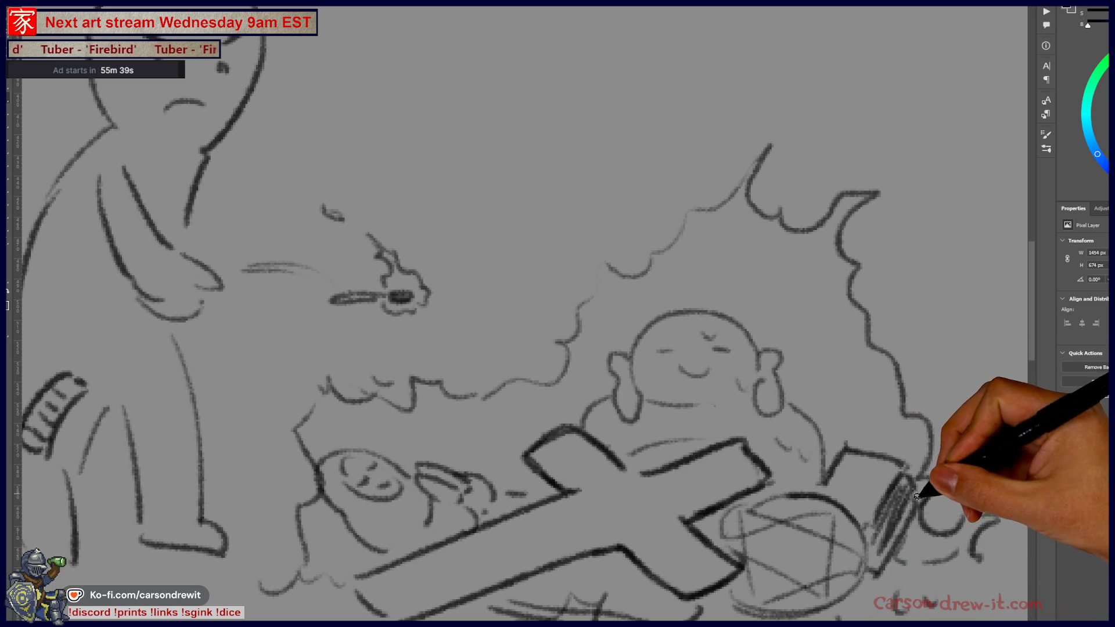
scroll(933, 486, "down", 3)
mouse_move(627, 480)
left_mouse_down()
mouse_move(741, 477)
mouse_move(772, 464)
mouse_move(763, 504)
left_mouse_up()
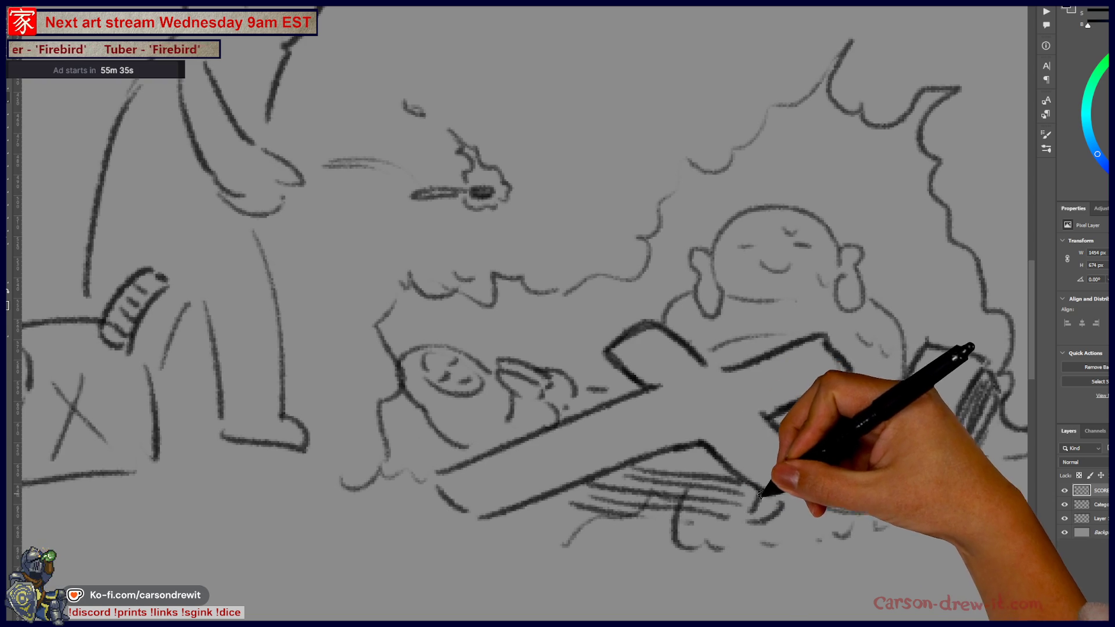
scroll(807, 530, "down", 2)
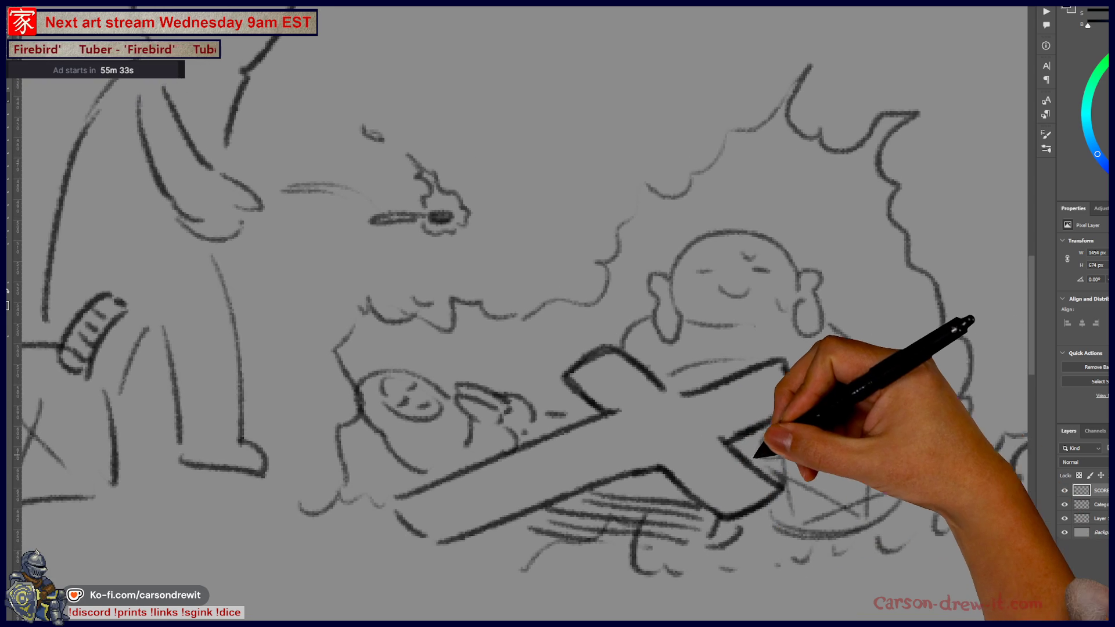
scroll(741, 460, "down", 2)
scroll(723, 465, "up", 2)
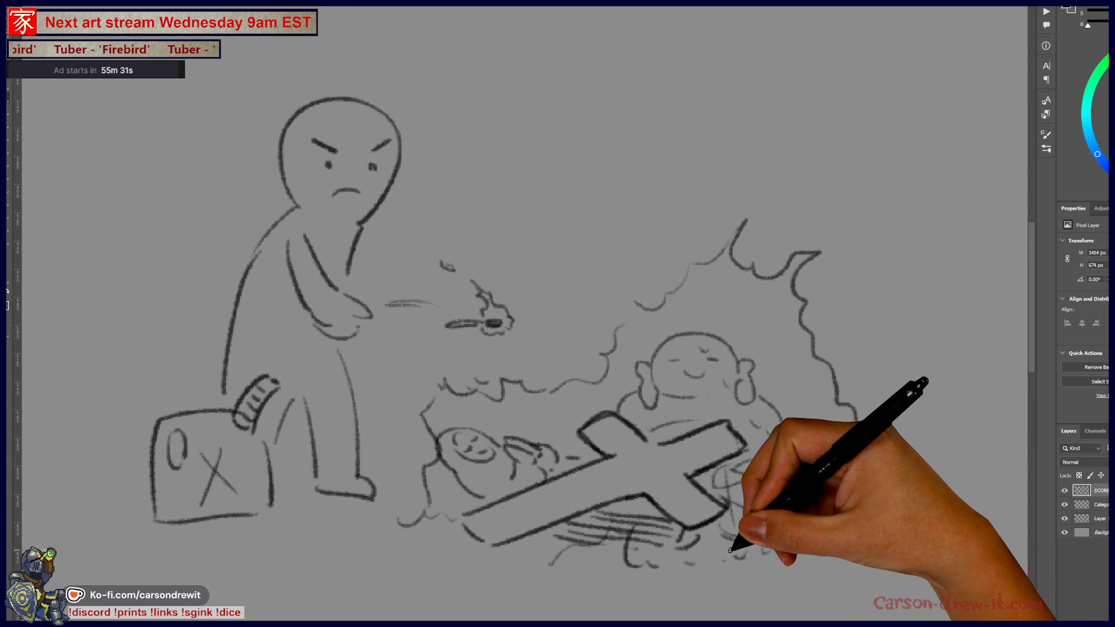
scroll(730, 550, "up", 3)
scroll(706, 467, "down", 3)
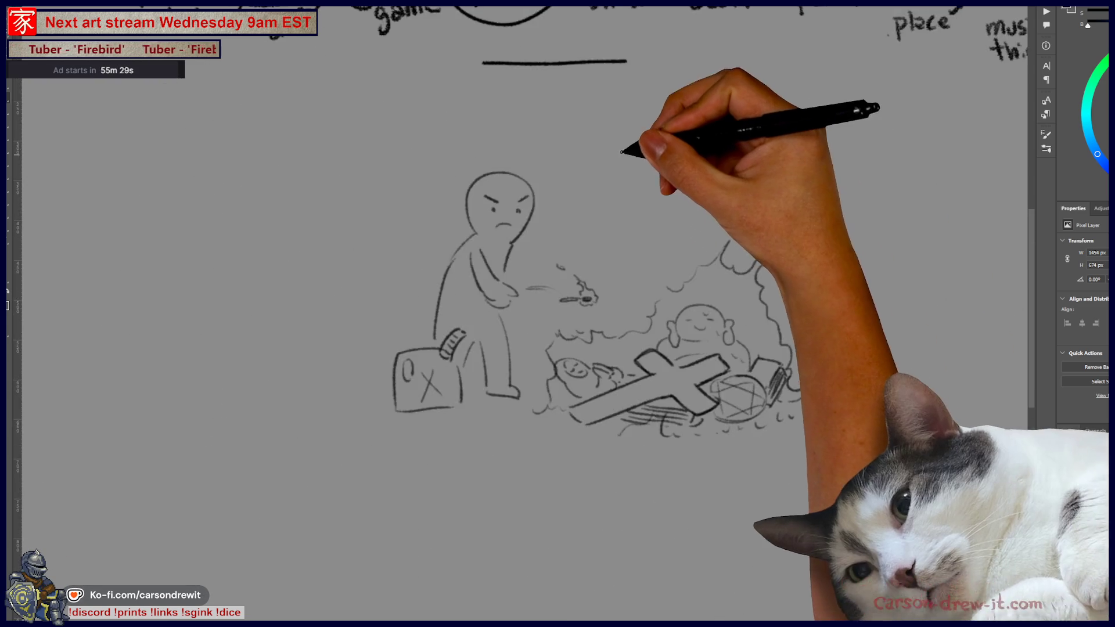
scroll(651, 153, "up", 3)
scroll(642, 248, "up", 3)
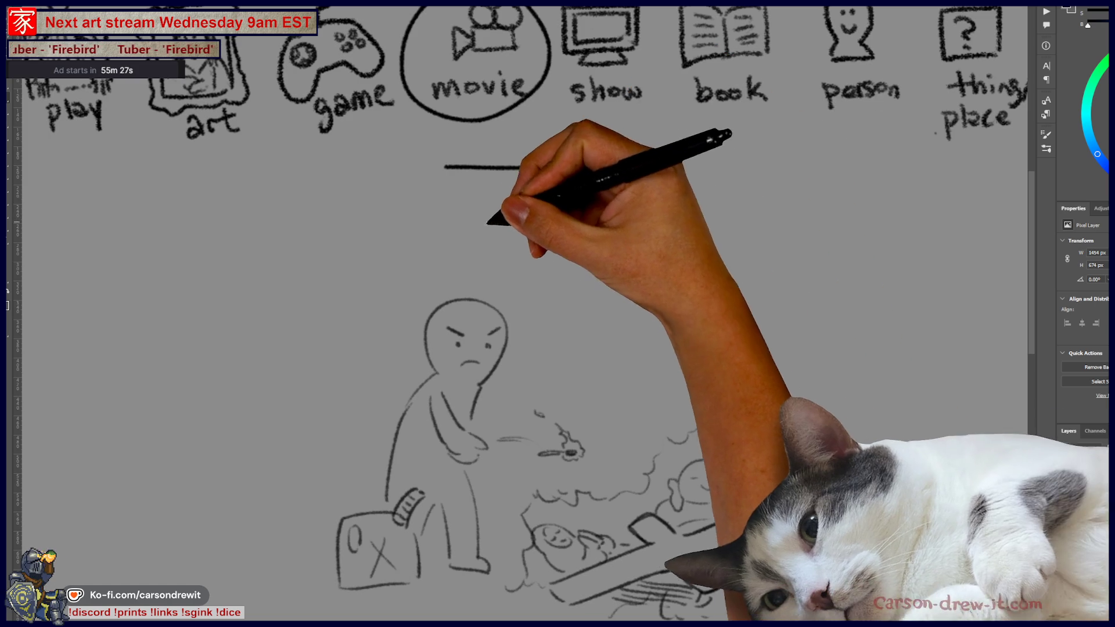
Enclose the movie answer line in an oval, arrow it to the angry figure, and outline flames.
mouse_move(470, 142)
left_mouse_down()
mouse_move(491, 232)
mouse_move(482, 282)
left_mouse_up()
left_click_drag(467, 278, 494, 277)
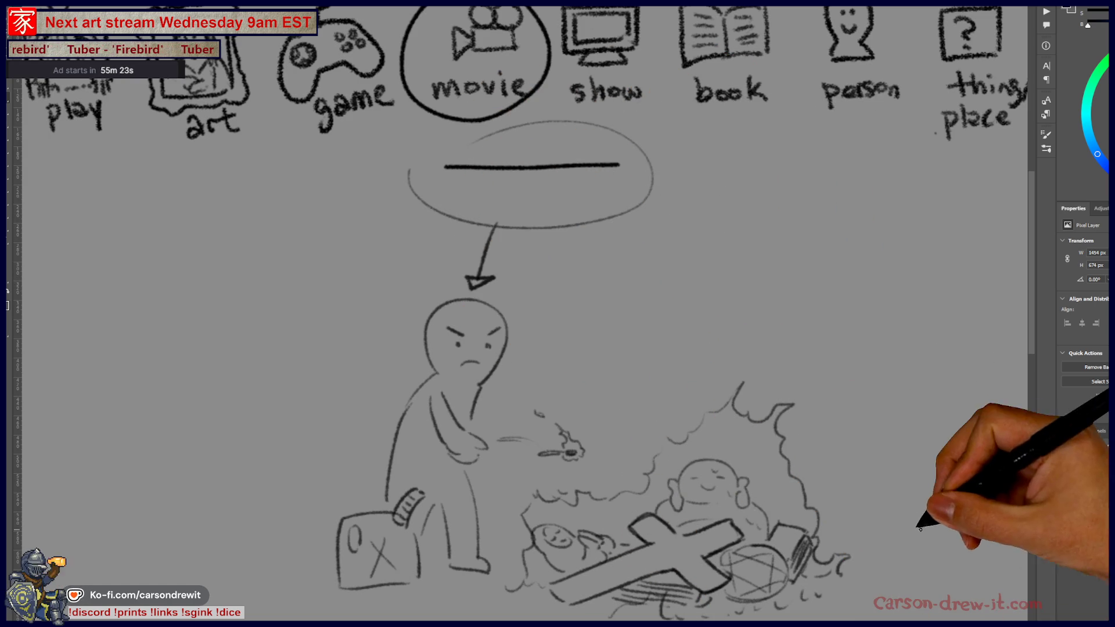
mouse_move(732, 499)
left_mouse_down()
mouse_move(651, 468)
mouse_move(677, 447)
left_mouse_up()
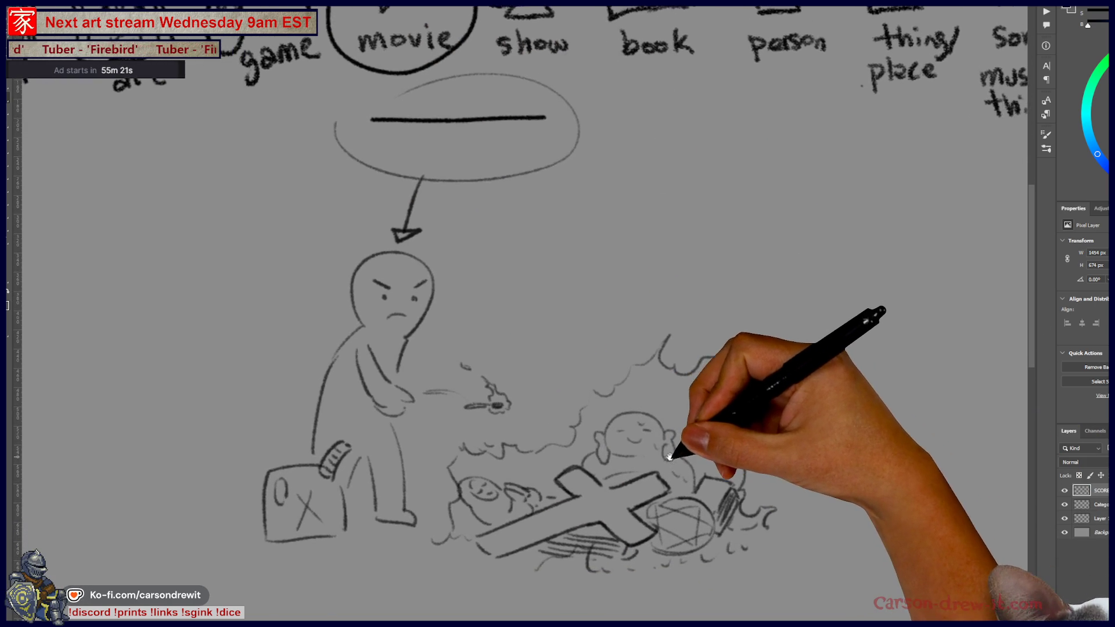
left_click_drag(676, 357, 719, 408)
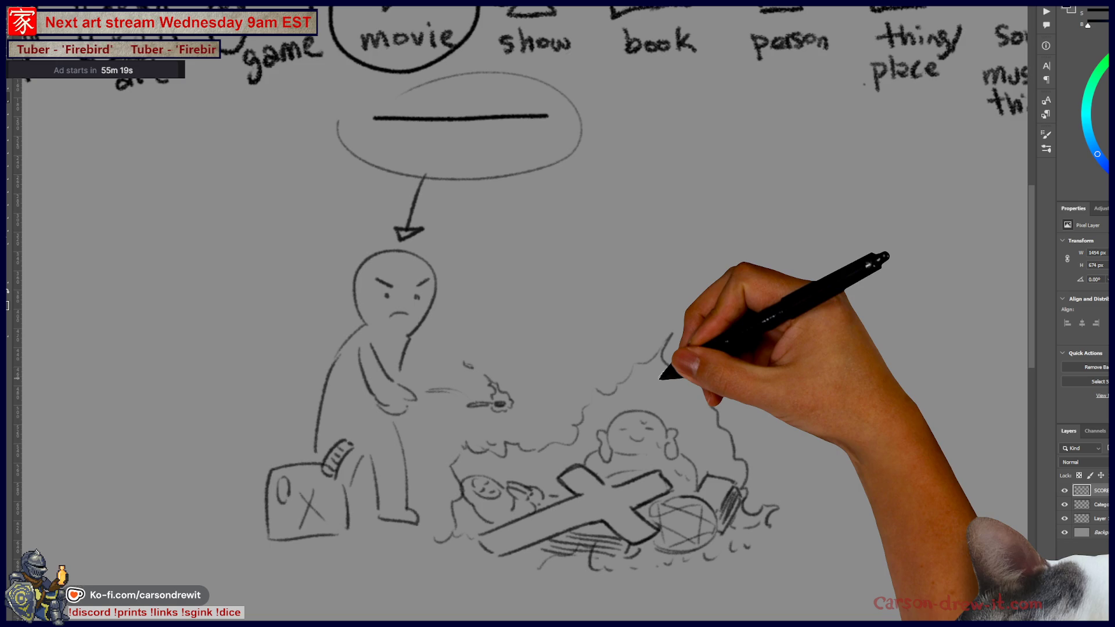
mouse_move(722, 355)
left_mouse_down()
mouse_move(809, 409)
mouse_move(807, 445)
left_mouse_up()
scroll(807, 409, "up", 1)
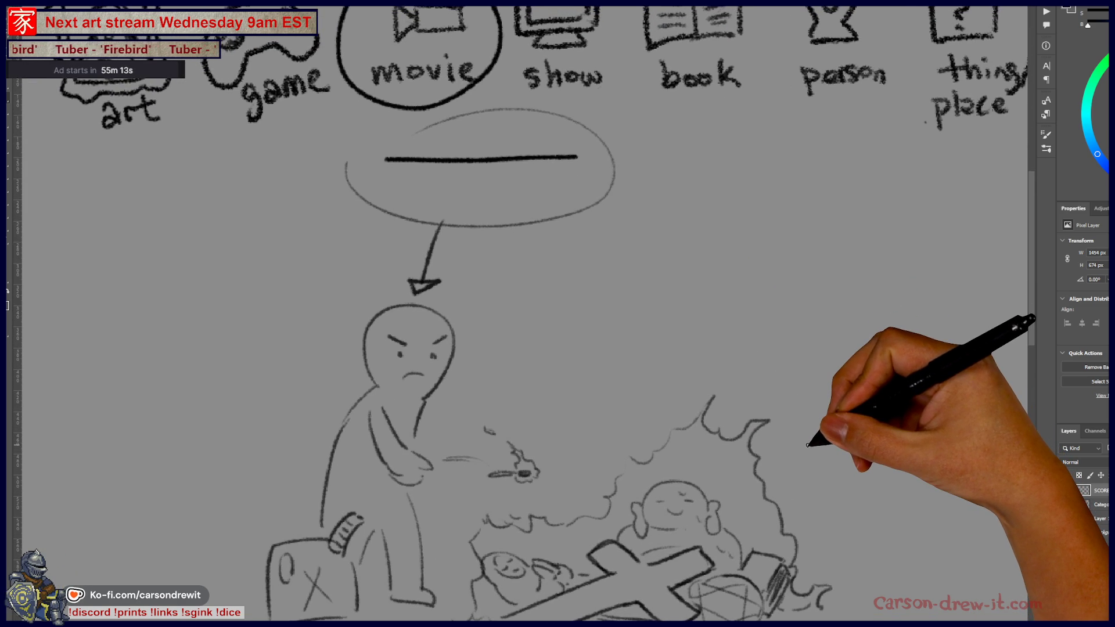
scroll(807, 445, "down", 1)
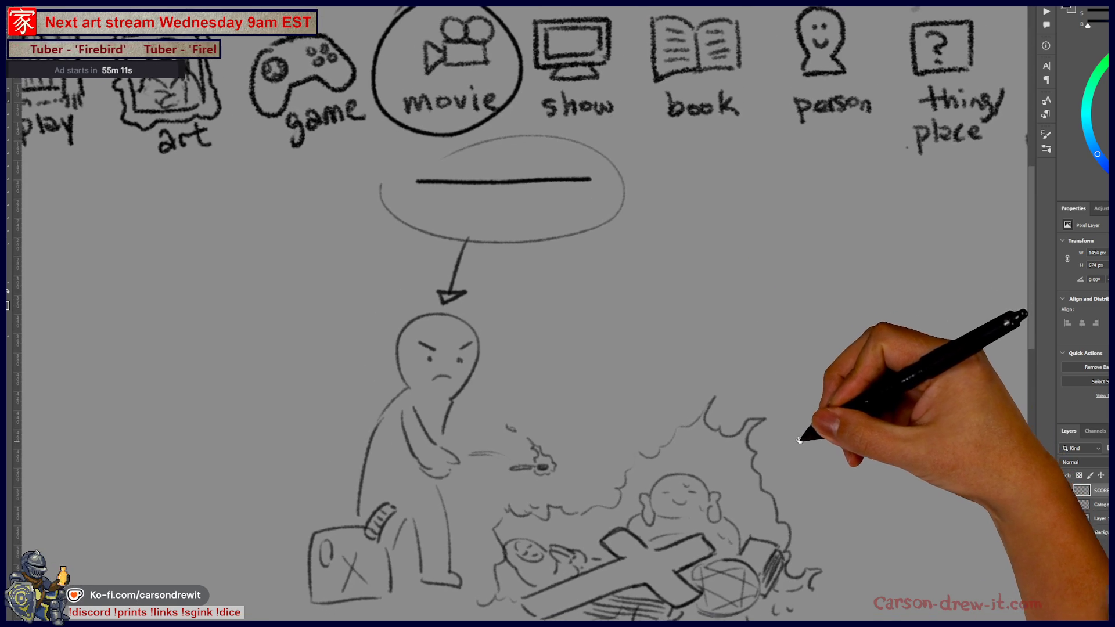
left_click_drag(813, 446, 791, 437)
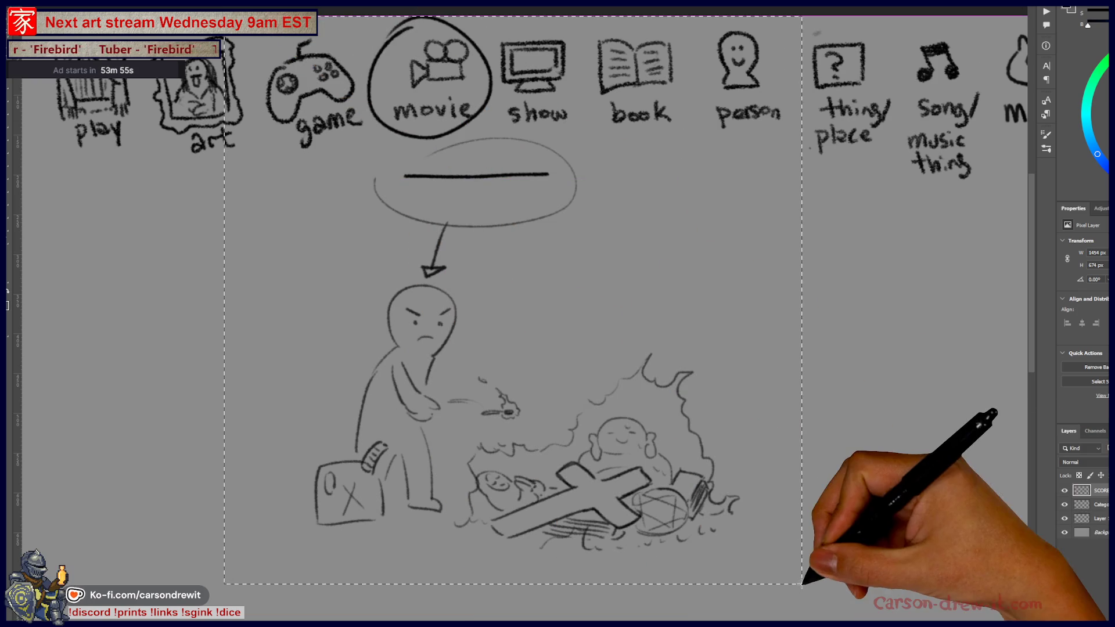
Erase the fire sketch, restore it with undo, then hide its layer to leave the category row.
left_click_drag(224, 16, 768, 571)
key("Delete")
key("ctrl+d")
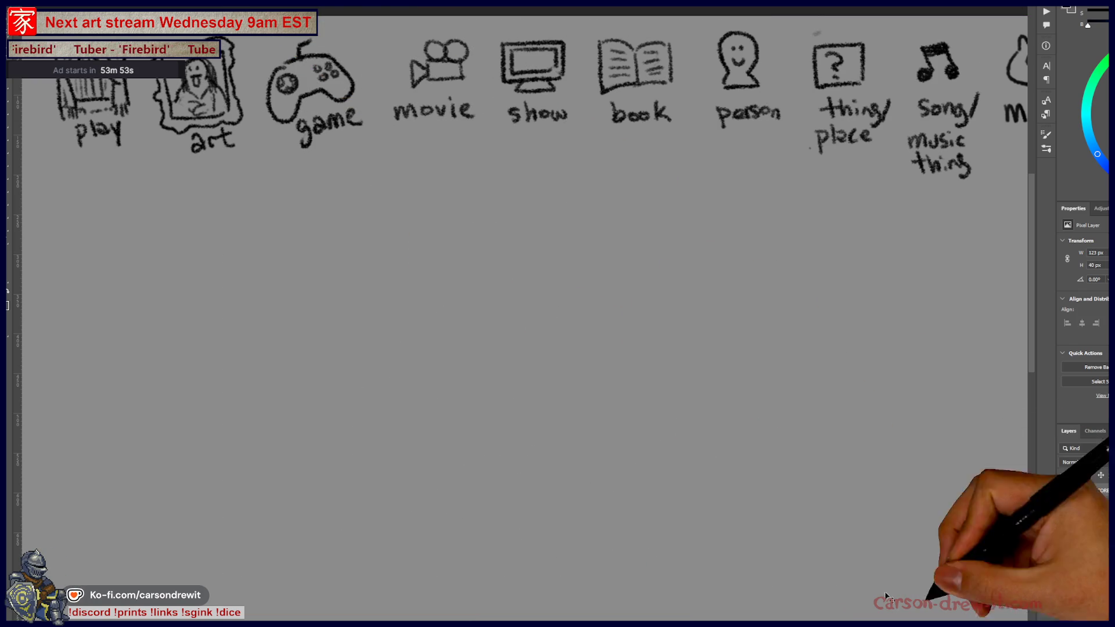
left_click(1092, 519)
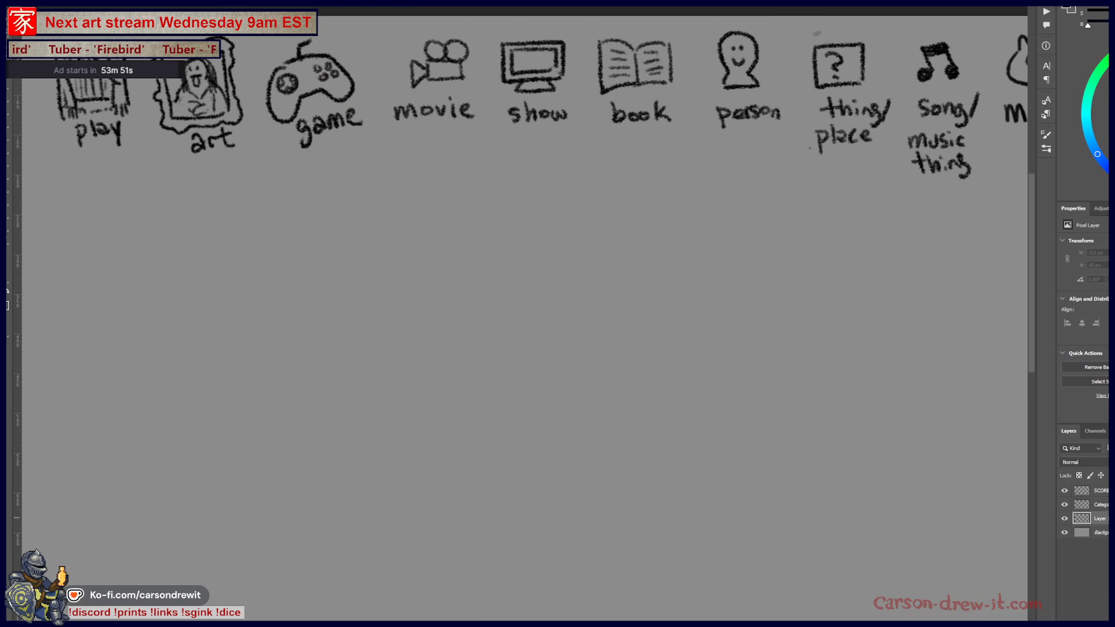
key("ctrl+z")
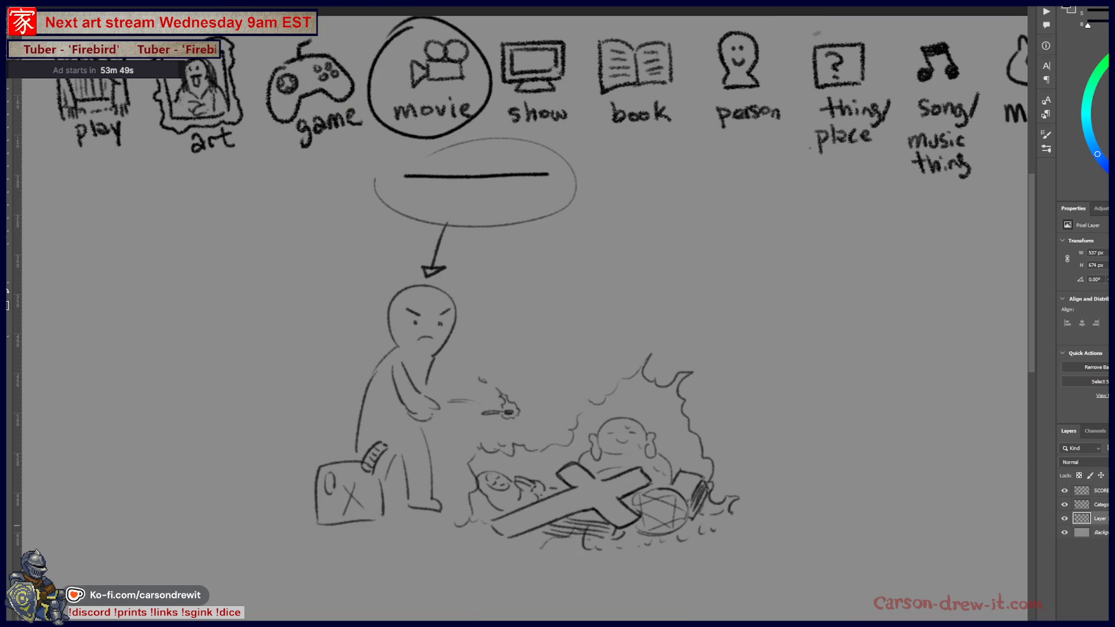
left_click(1064, 519)
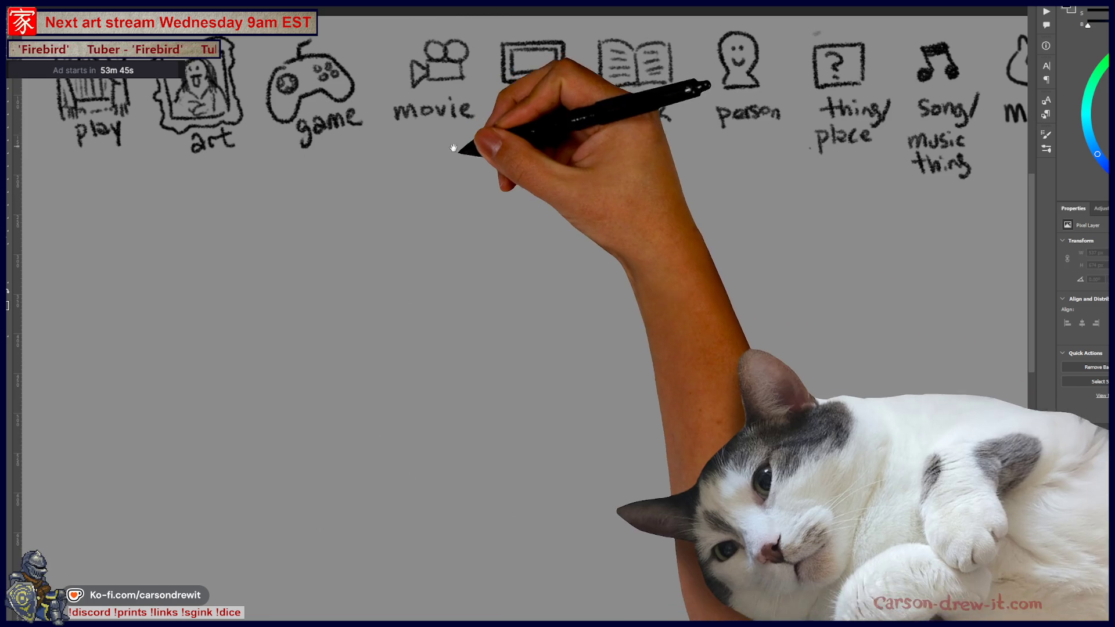
left_click_drag(457, 151, 481, 185)
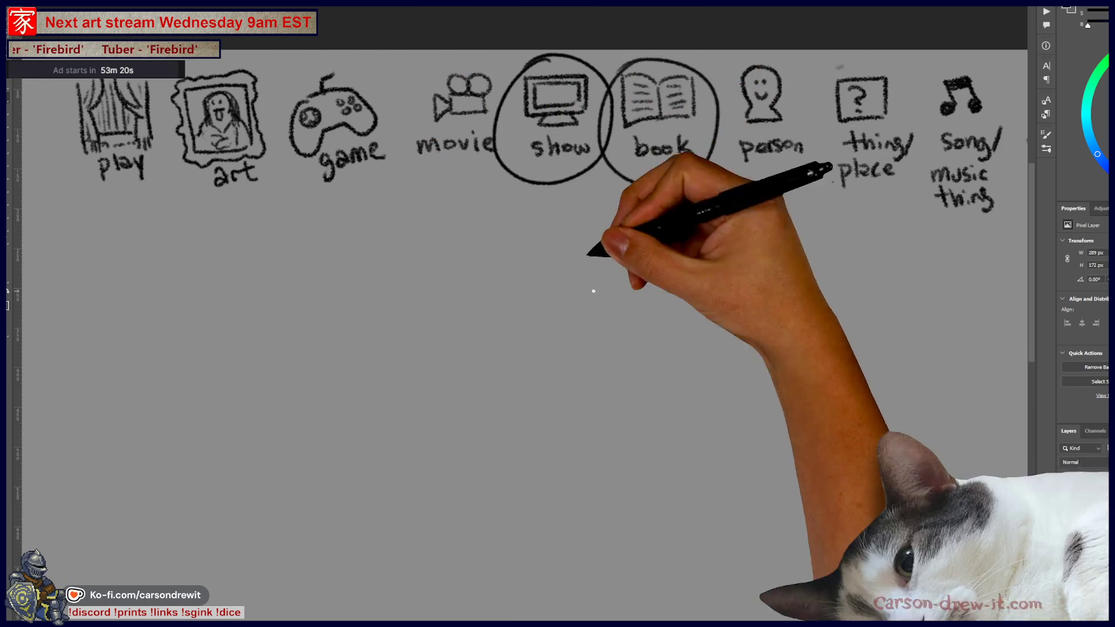
Draw three blank answer dashes under the circled categories.
left_click_drag(527, 256, 740, 261)
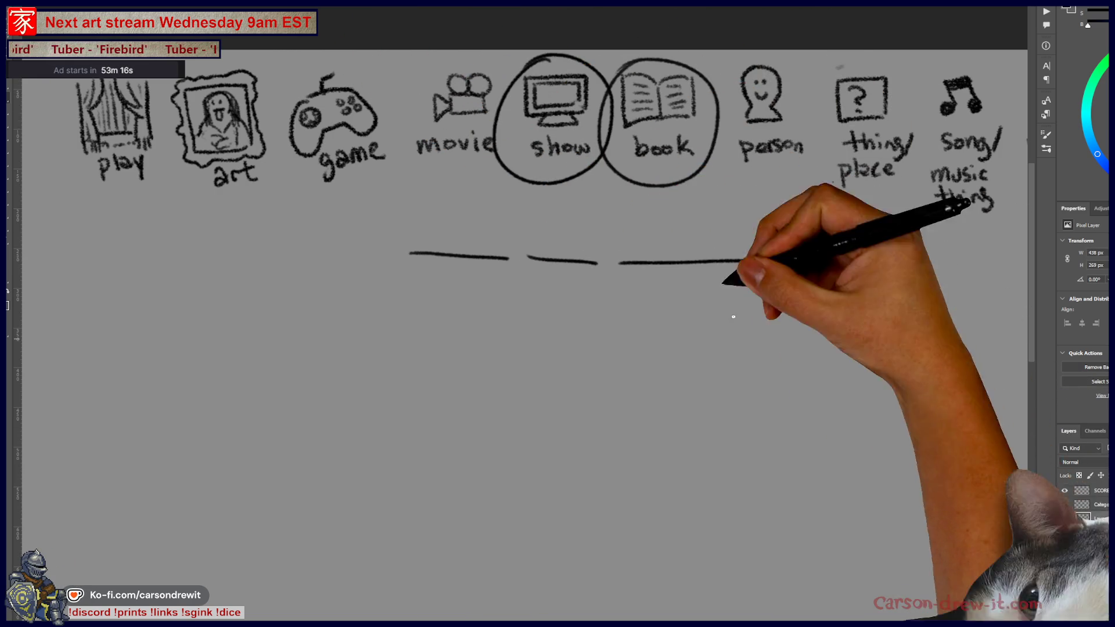
mouse_move(733, 316)
left_mouse_down()
mouse_move(814, 215)
mouse_move(774, 226)
left_mouse_up()
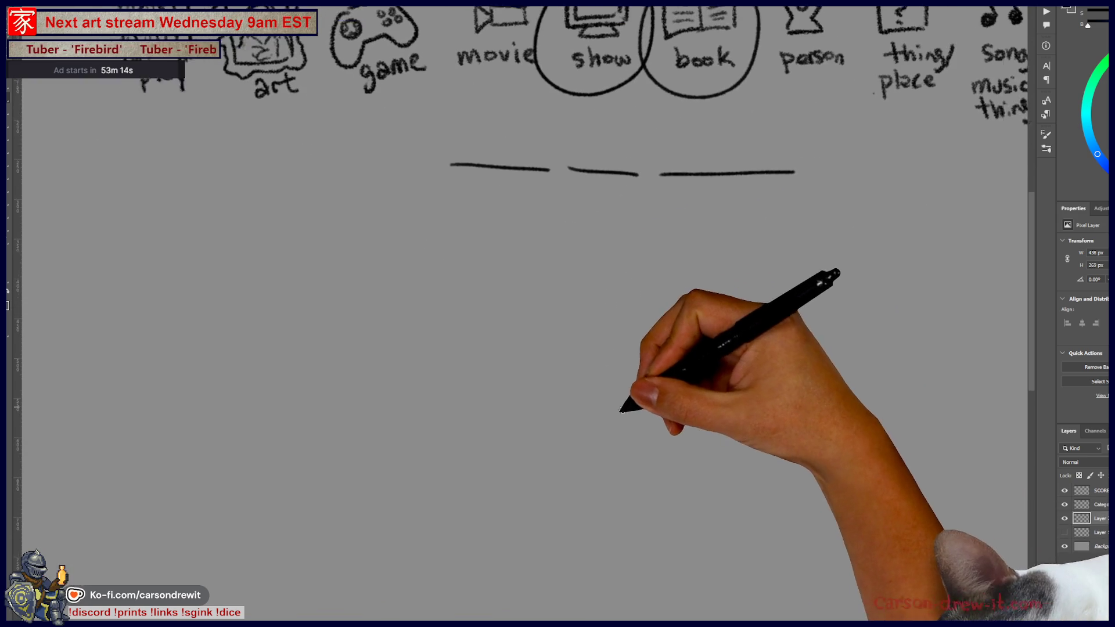
left_click_drag(620, 411, 552, 368)
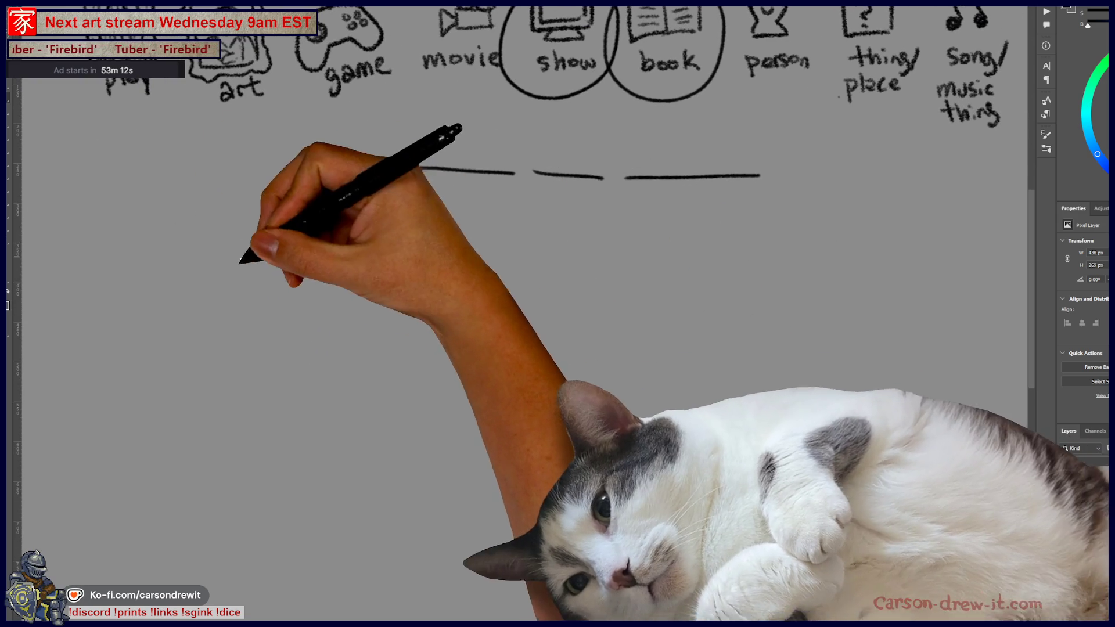
Sketch the bass drum circle and the left cymbal with its stand and feet.
mouse_move(711, 440)
left_mouse_down()
mouse_move(804, 519)
mouse_move(695, 450)
left_mouse_up()
mouse_move(836, 380)
left_mouse_down()
mouse_move(908, 361)
mouse_move(852, 357)
mouse_move(836, 378)
mouse_move(896, 385)
left_mouse_up()
mouse_move(891, 510)
left_mouse_down()
mouse_move(893, 386)
mouse_move(863, 529)
left_mouse_up()
mouse_move(661, 413)
left_mouse_down()
mouse_move(673, 523)
mouse_move(704, 366)
mouse_move(642, 339)
left_mouse_up()
mouse_move(673, 519)
left_mouse_down()
mouse_move(656, 525)
mouse_move(697, 528)
left_mouse_up()
Add the right cymbal, toms, floor tom with stand legs, and the drummer's smiling head.
mouse_move(812, 383)
left_mouse_down()
mouse_move(906, 351)
mouse_move(900, 371)
left_mouse_up()
left_click_drag(857, 436, 819, 444)
left_click_drag(830, 482, 836, 497)
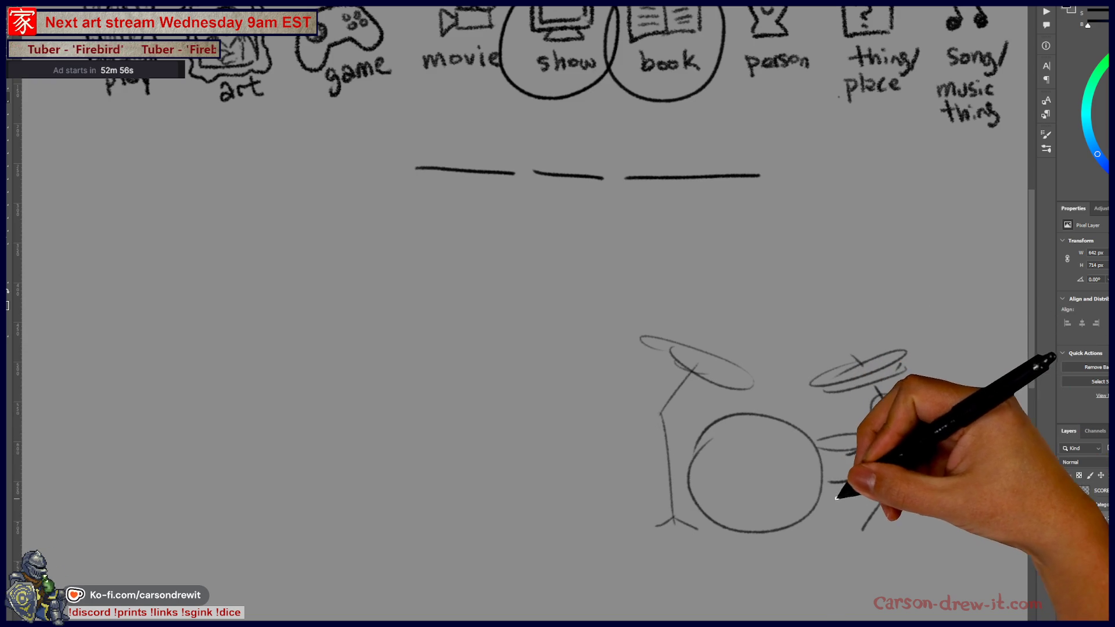
mouse_move(870, 441)
left_mouse_down()
mouse_move(871, 485)
mouse_move(809, 497)
left_mouse_up()
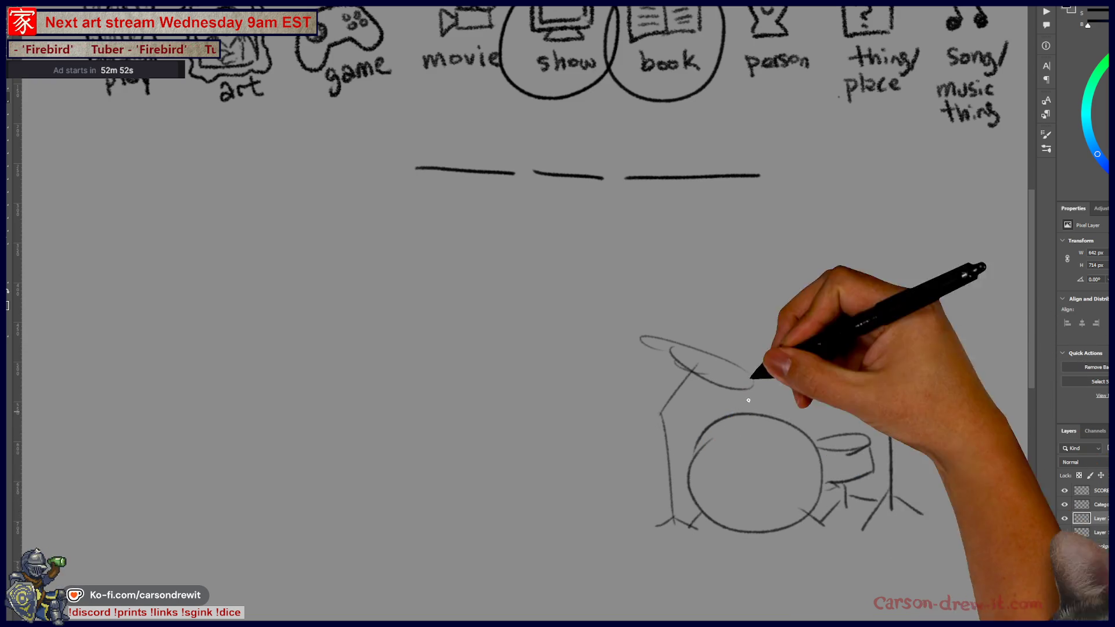
left_click_drag(671, 428, 755, 415)
mouse_move(885, 398)
left_mouse_down()
mouse_move(837, 414)
mouse_move(869, 442)
left_mouse_up()
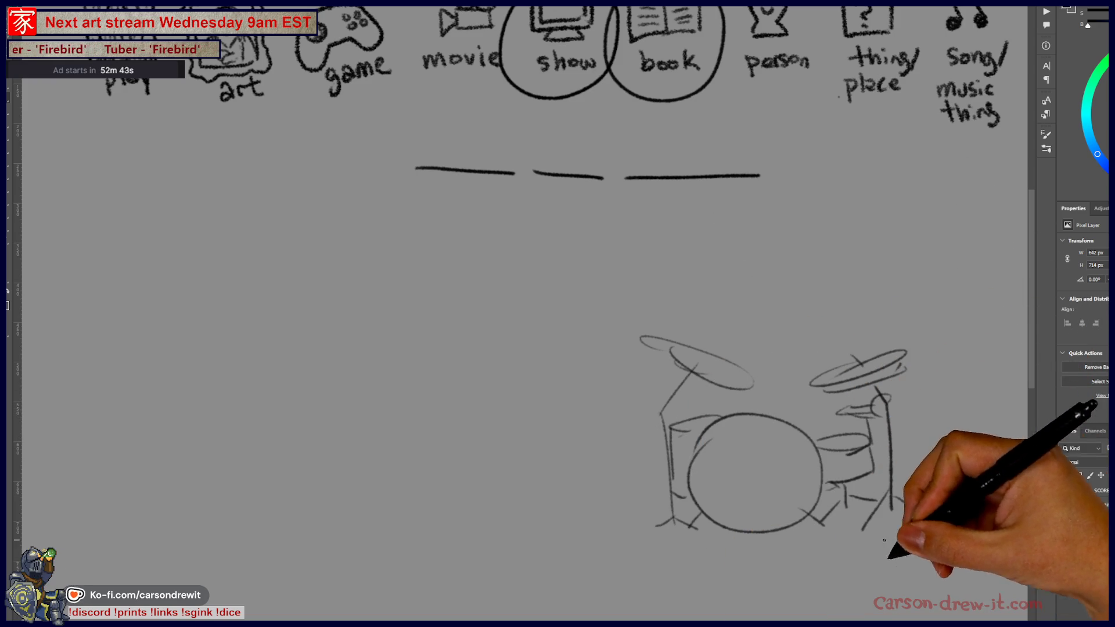
left_click_drag(893, 498, 922, 515)
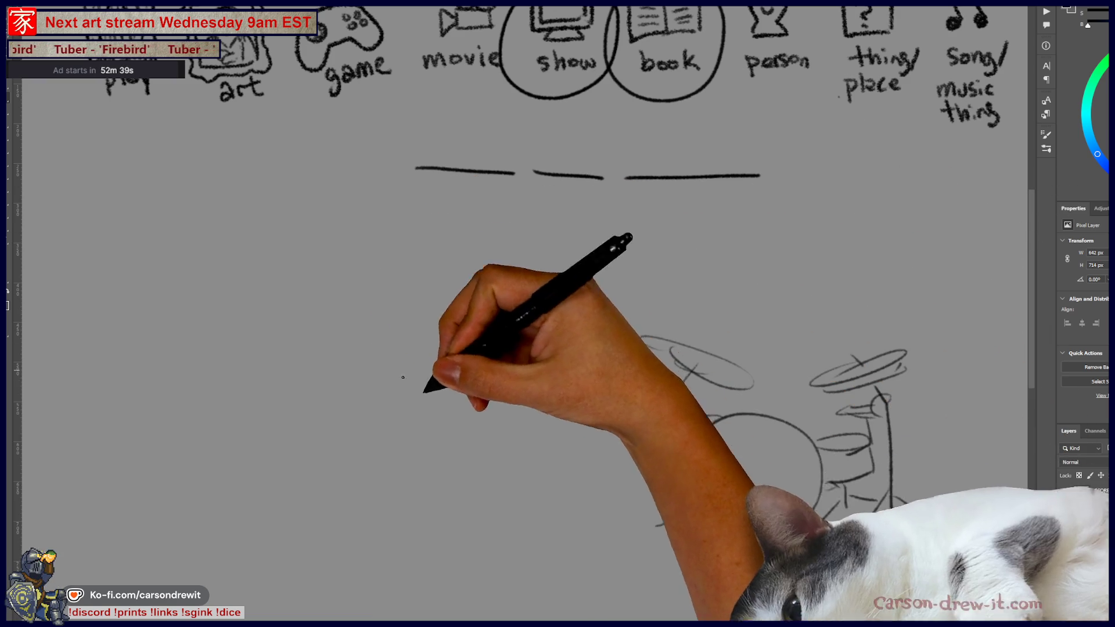
mouse_move(764, 376)
left_mouse_down()
mouse_move(789, 373)
mouse_move(775, 337)
mouse_move(803, 373)
mouse_move(773, 341)
left_mouse_up()
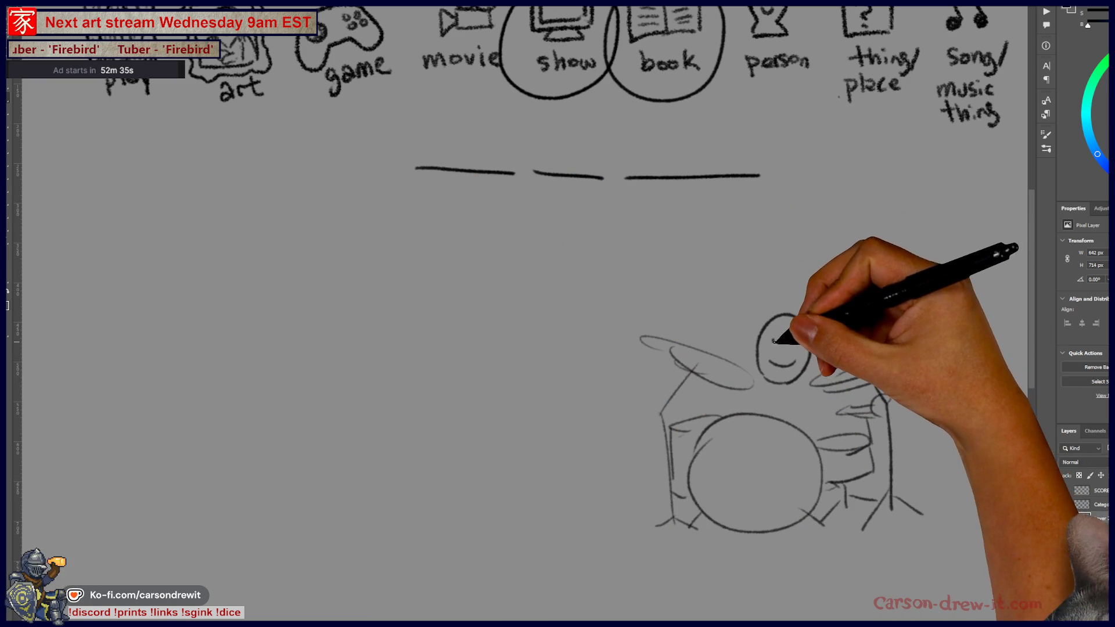
Give the drummer an eye and curly hair, and start the guitarist's head and hair on the left.
left_click(786, 341)
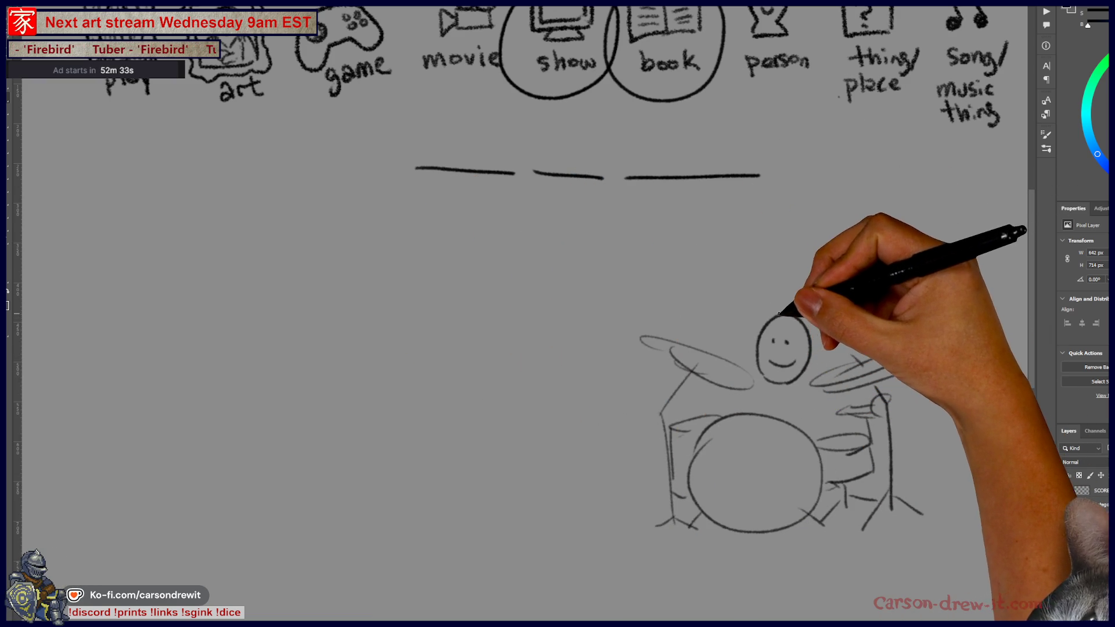
mouse_move(755, 323)
left_mouse_down()
mouse_move(767, 311)
mouse_move(813, 323)
mouse_move(811, 332)
mouse_move(811, 307)
mouse_move(824, 314)
mouse_move(811, 341)
left_mouse_up()
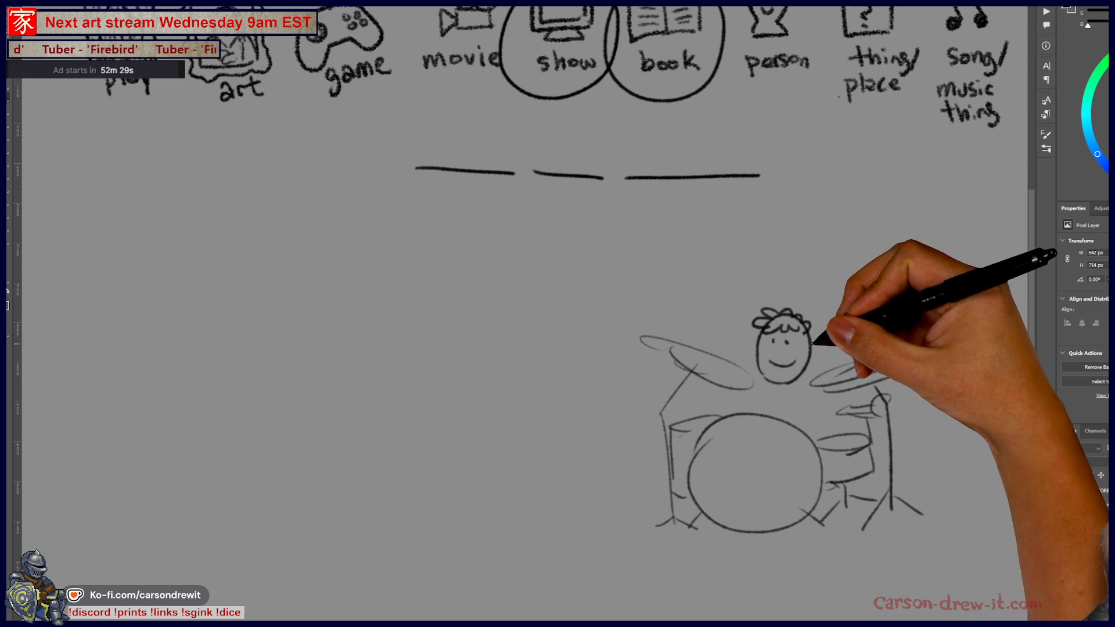
mouse_move(397, 364)
left_mouse_down()
mouse_move(444, 301)
mouse_move(418, 348)
mouse_move(456, 323)
mouse_move(477, 326)
mouse_move(454, 351)
left_mouse_up()
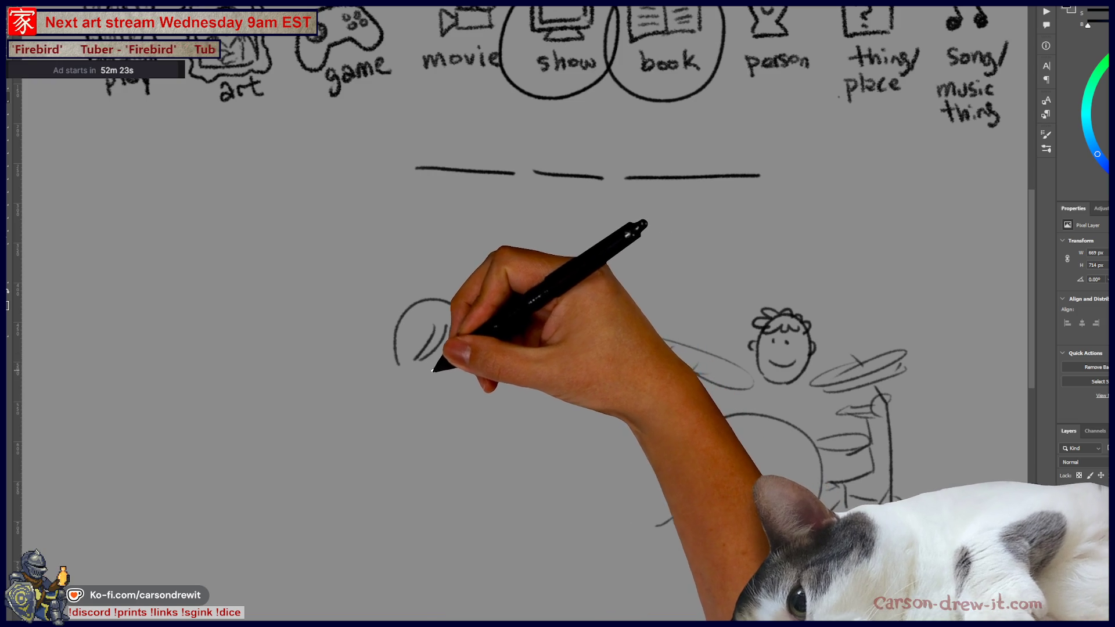
mouse_move(399, 361)
left_mouse_down()
mouse_move(414, 384)
mouse_move(470, 377)
left_mouse_up()
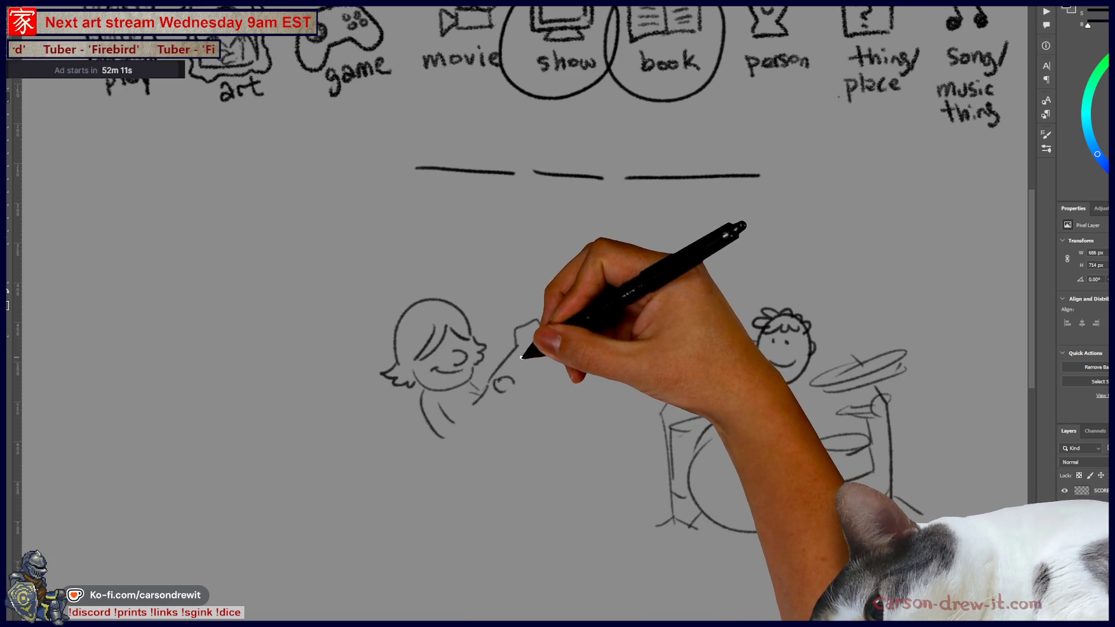
Draw the guitarist's body, guitar, legs and feet, plus the drummer's shoulders, hands and drumstick.
mouse_move(439, 432)
left_mouse_down()
mouse_move(458, 464)
mouse_move(491, 433)
left_mouse_up()
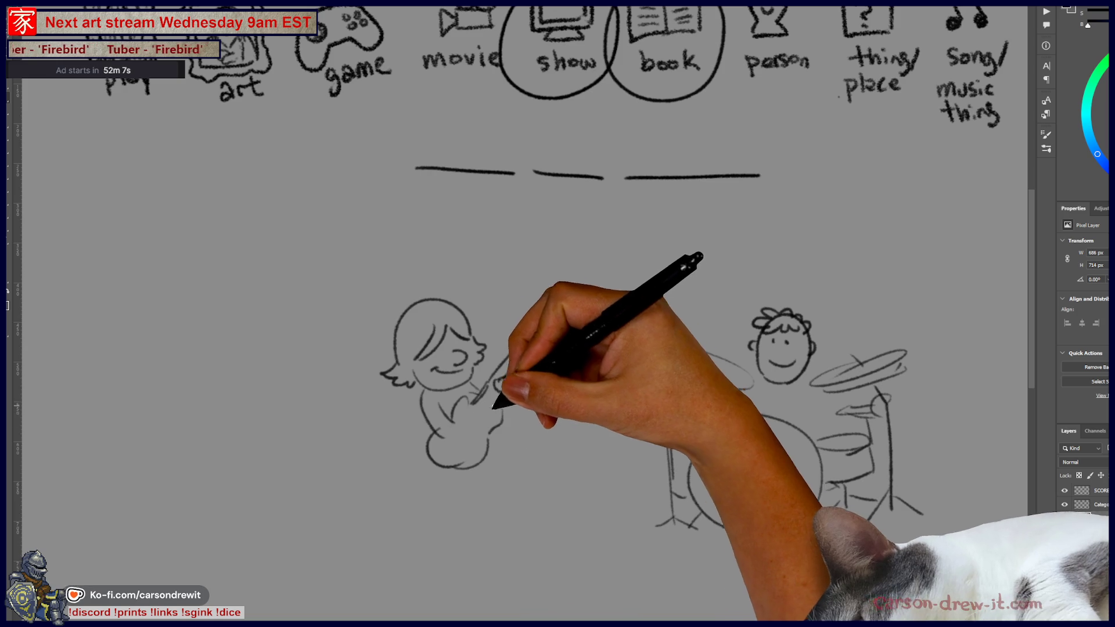
mouse_move(472, 402)
left_mouse_down()
mouse_move(537, 322)
mouse_move(500, 395)
left_mouse_up()
left_click_drag(459, 467, 458, 536)
left_click_drag(493, 406, 526, 502)
mouse_move(459, 525)
left_mouse_down()
mouse_move(485, 545)
mouse_move(543, 517)
left_mouse_up()
mouse_move(760, 384)
left_mouse_down()
mouse_move(744, 404)
mouse_move(813, 407)
mouse_move(817, 418)
left_mouse_up()
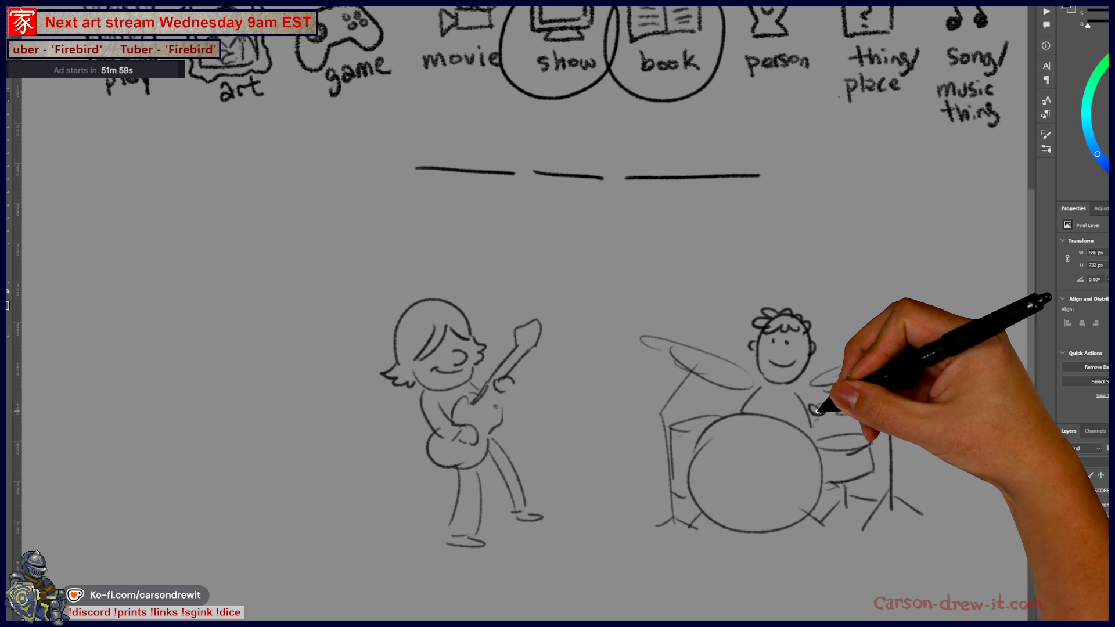
mouse_move(729, 397)
left_mouse_down()
mouse_move(722, 404)
mouse_move(727, 380)
left_mouse_up()
left_click_drag(818, 403, 810, 402)
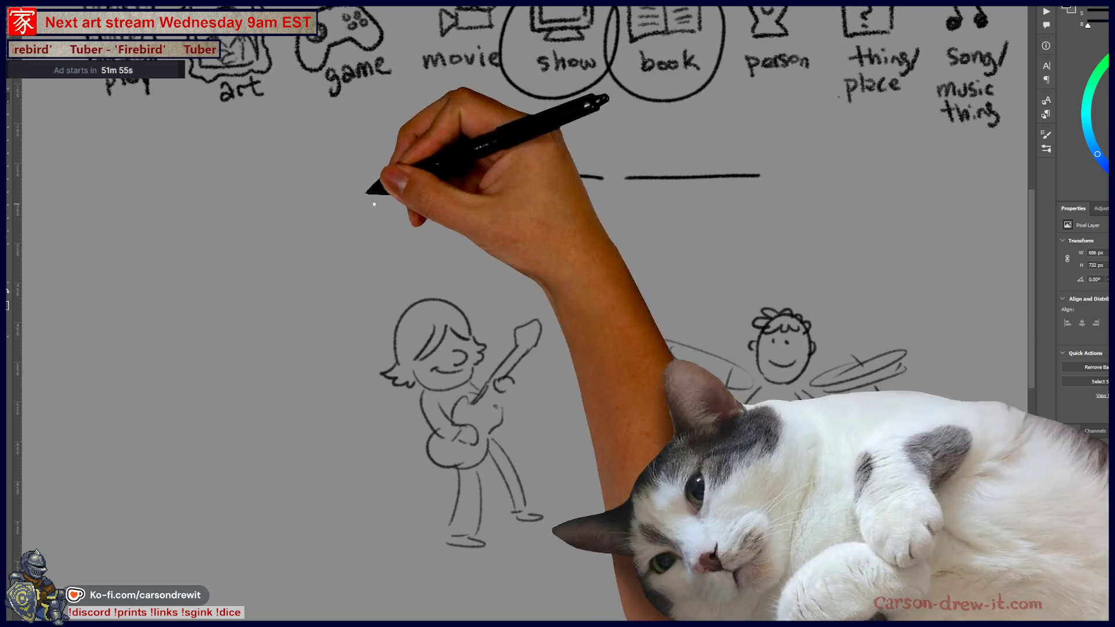
Draw the singer's spiky-crested head, tripod microphone stand and body right of the drums, undoing a stray stroke.
mouse_move(696, 436)
left_mouse_down()
mouse_move(543, 453)
mouse_move(584, 428)
left_mouse_up()
mouse_move(858, 317)
left_mouse_down()
mouse_move(836, 362)
mouse_move(856, 380)
left_mouse_up()
key("ctrl+z")
mouse_move(854, 329)
left_mouse_down()
mouse_move(908, 364)
mouse_move(898, 332)
left_mouse_up()
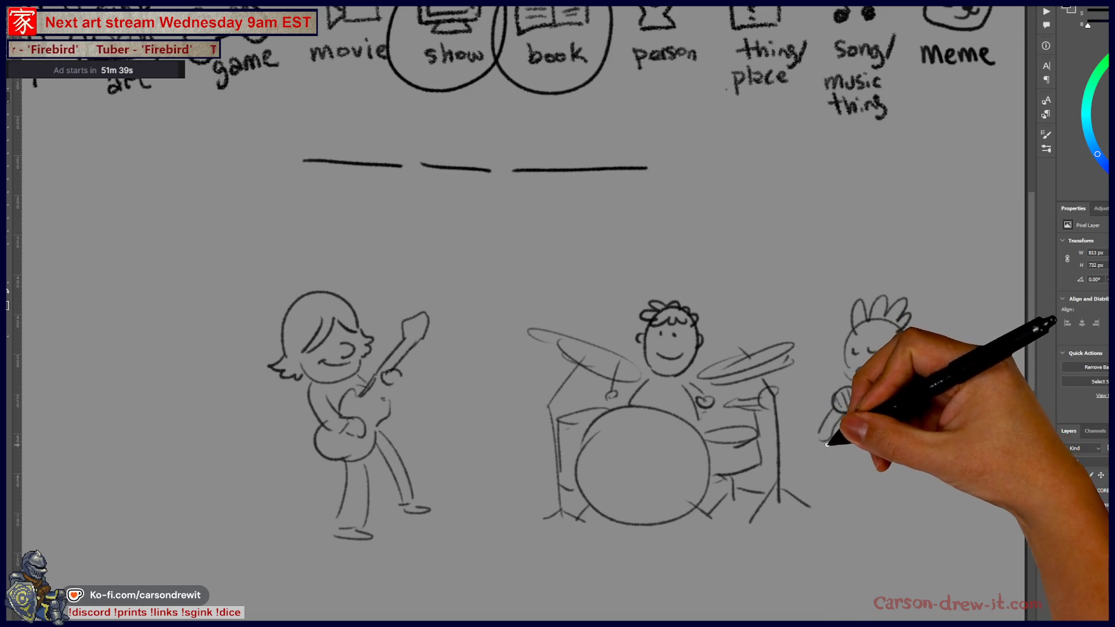
mouse_move(830, 443)
left_mouse_down()
mouse_move(832, 514)
mouse_move(816, 552)
left_mouse_up()
left_click_drag(833, 515, 853, 540)
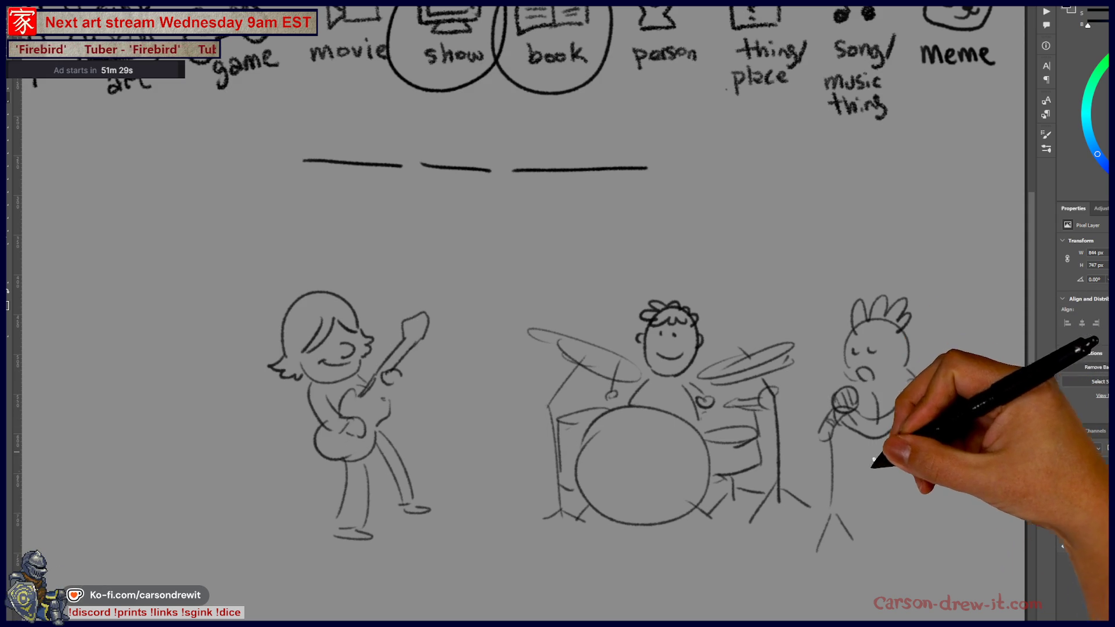
left_click_drag(874, 461, 864, 498)
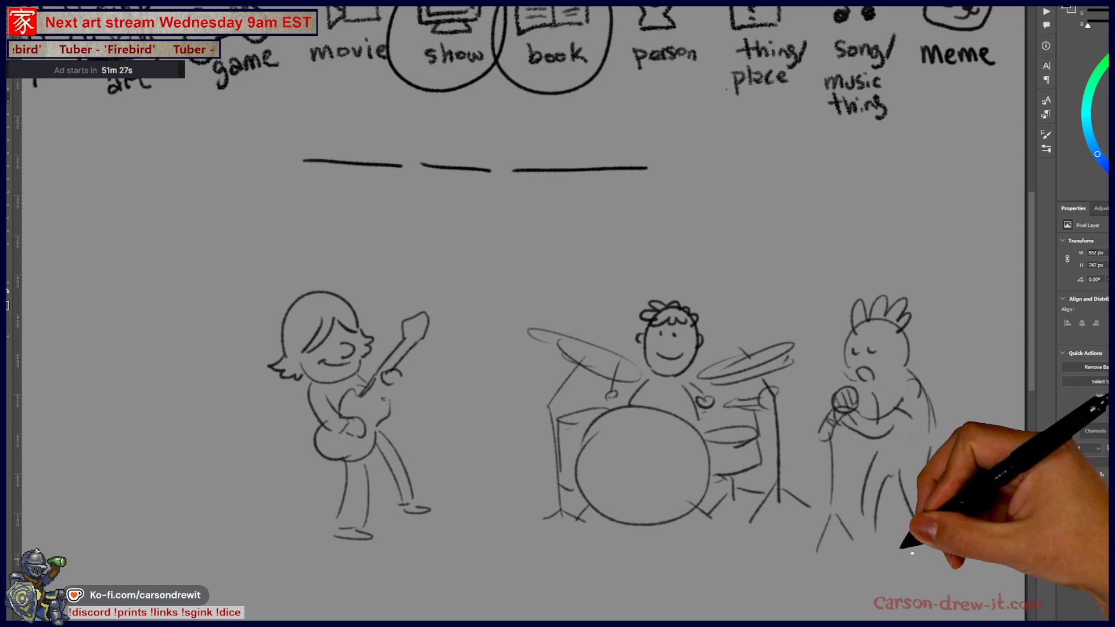
left_click_drag(686, 480, 746, 486)
mouse_move(636, 517)
left_mouse_down()
mouse_move(641, 547)
mouse_move(587, 573)
mouse_move(594, 509)
left_mouse_up()
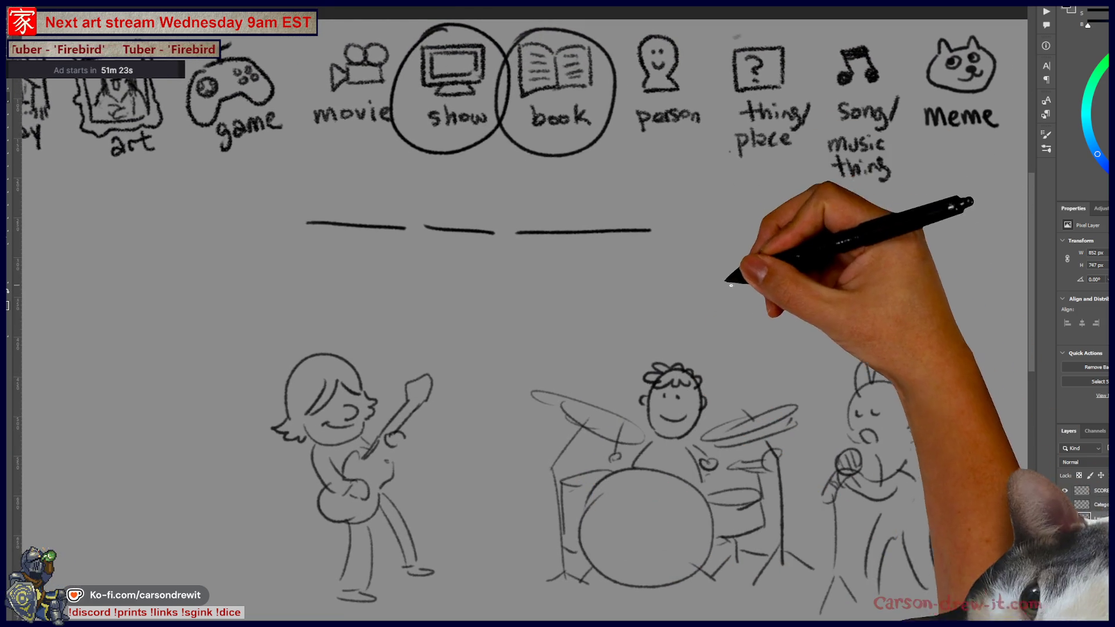
Draw a picture frame with an inner border on the wall above the band.
mouse_move(707, 224)
left_mouse_down()
mouse_move(792, 331)
mouse_move(877, 335)
mouse_move(933, 249)
mouse_move(928, 338)
left_mouse_up()
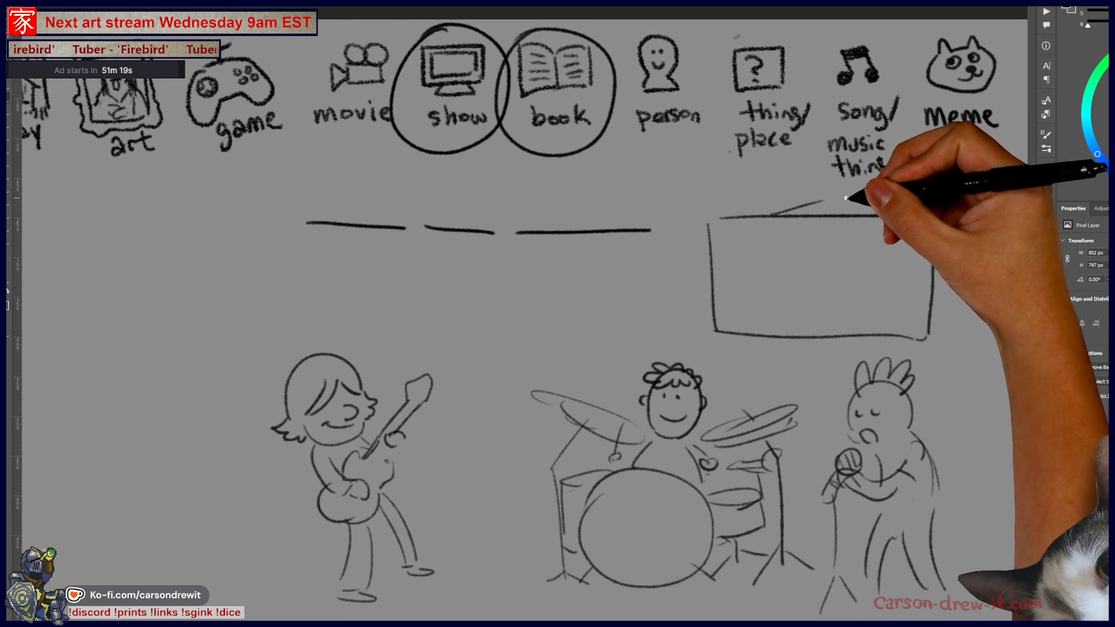
mouse_move(744, 256)
left_mouse_down()
mouse_move(739, 316)
mouse_move(833, 318)
mouse_move(921, 261)
left_mouse_up()
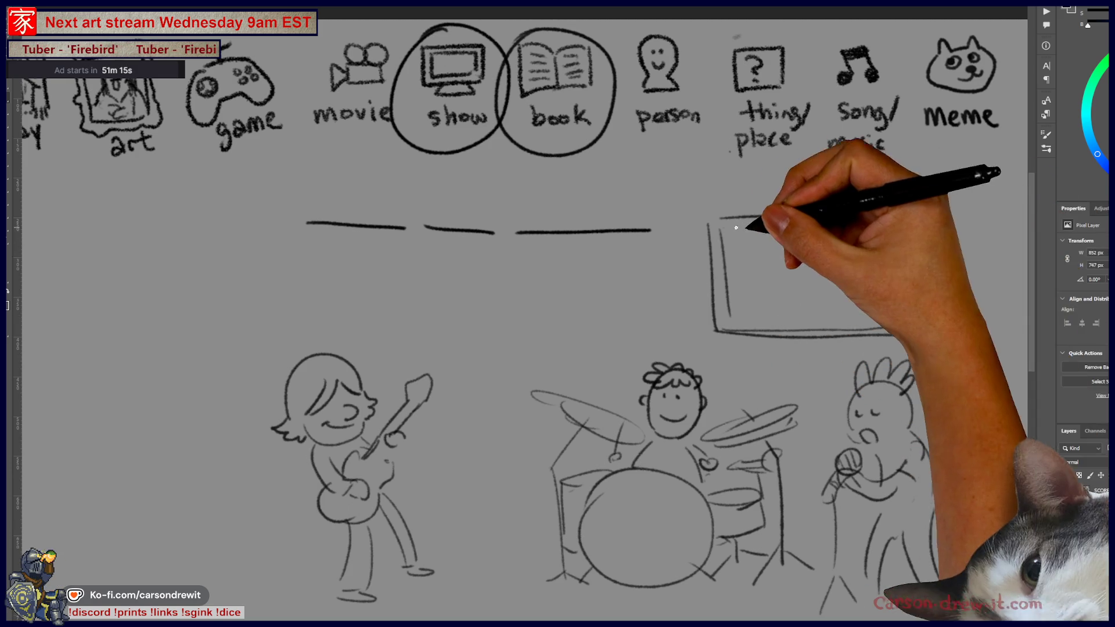
scroll(783, 244, "up", 3)
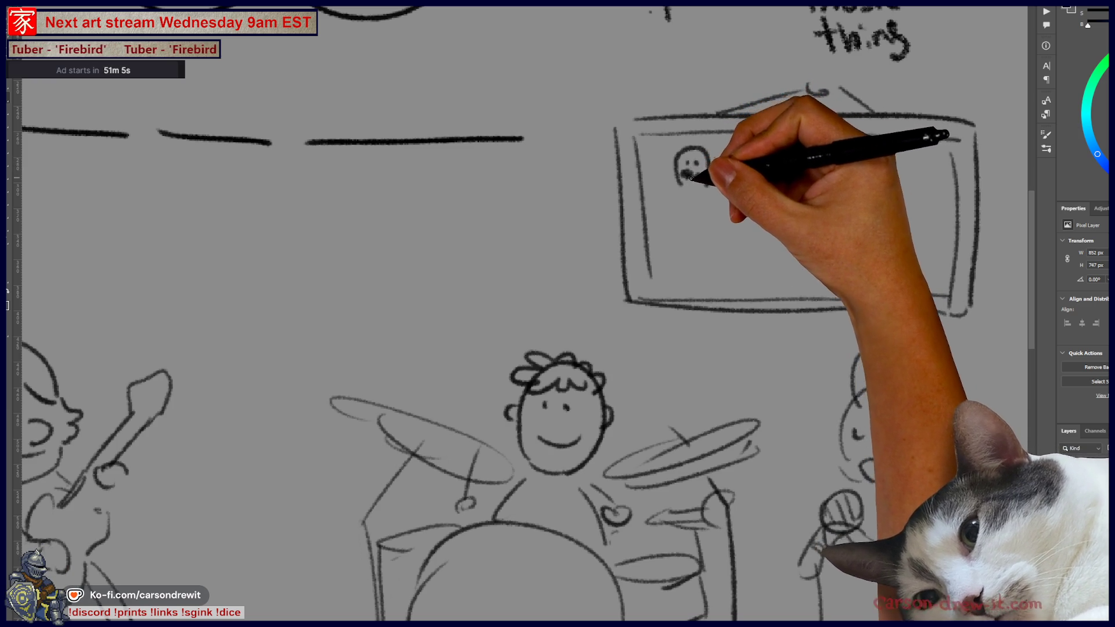
Fill the frame with small family figures, including a crested head, under a house roof.
mouse_move(674, 177)
left_mouse_down()
mouse_move(707, 173)
mouse_move(659, 261)
left_mouse_up()
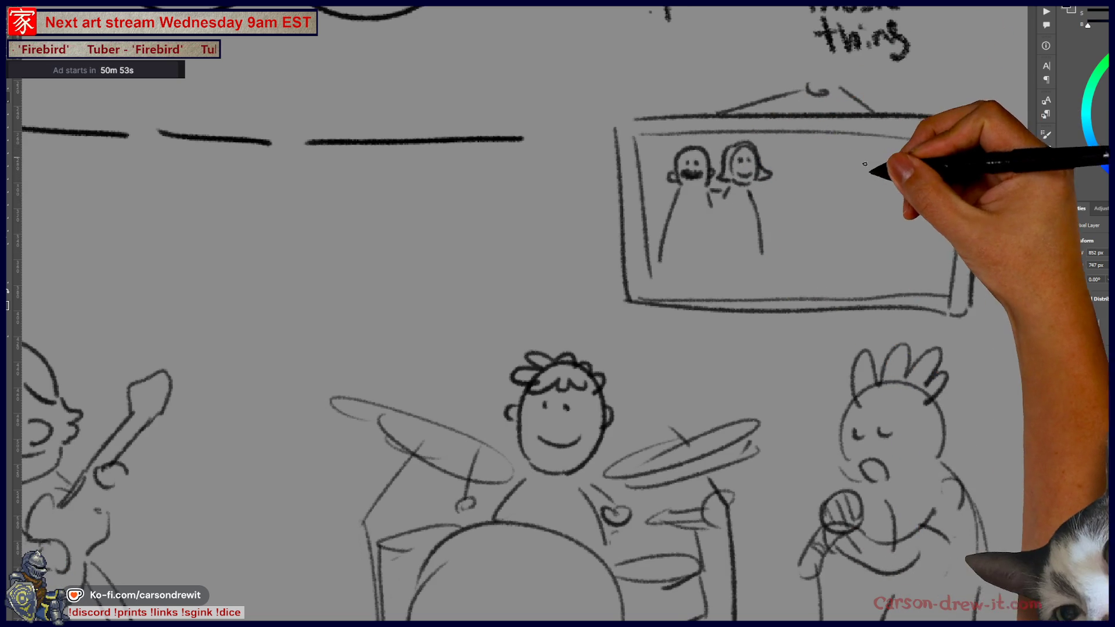
mouse_move(846, 179)
left_mouse_down()
mouse_move(872, 213)
mouse_move(846, 211)
mouse_move(846, 193)
left_mouse_up()
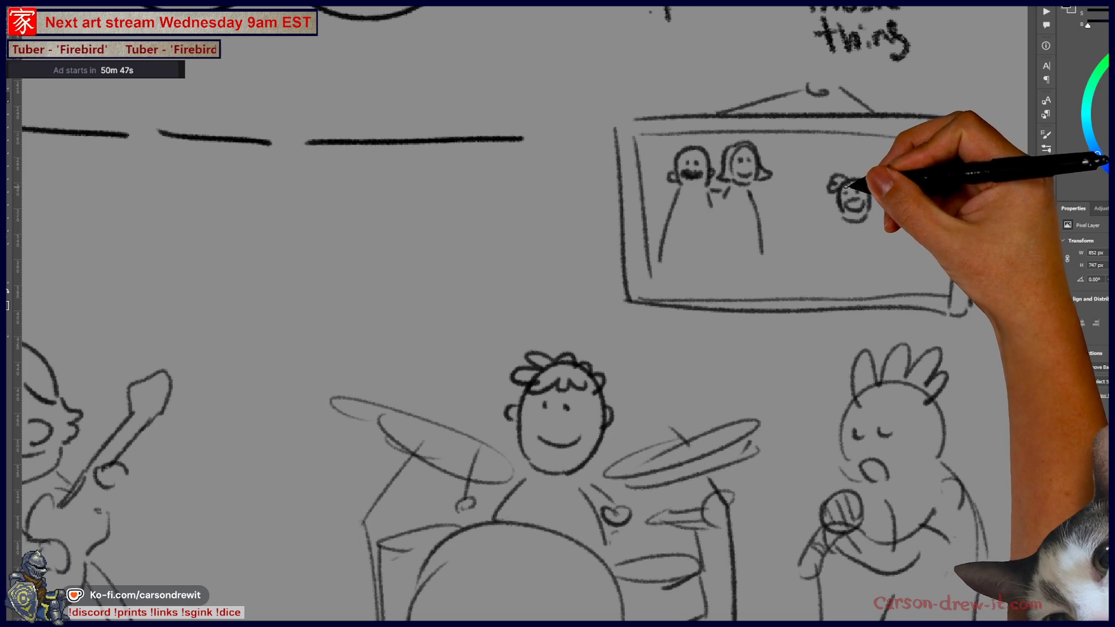
mouse_move(905, 186)
left_mouse_down()
mouse_move(930, 181)
mouse_move(909, 207)
mouse_move(920, 206)
mouse_move(929, 181)
left_mouse_up()
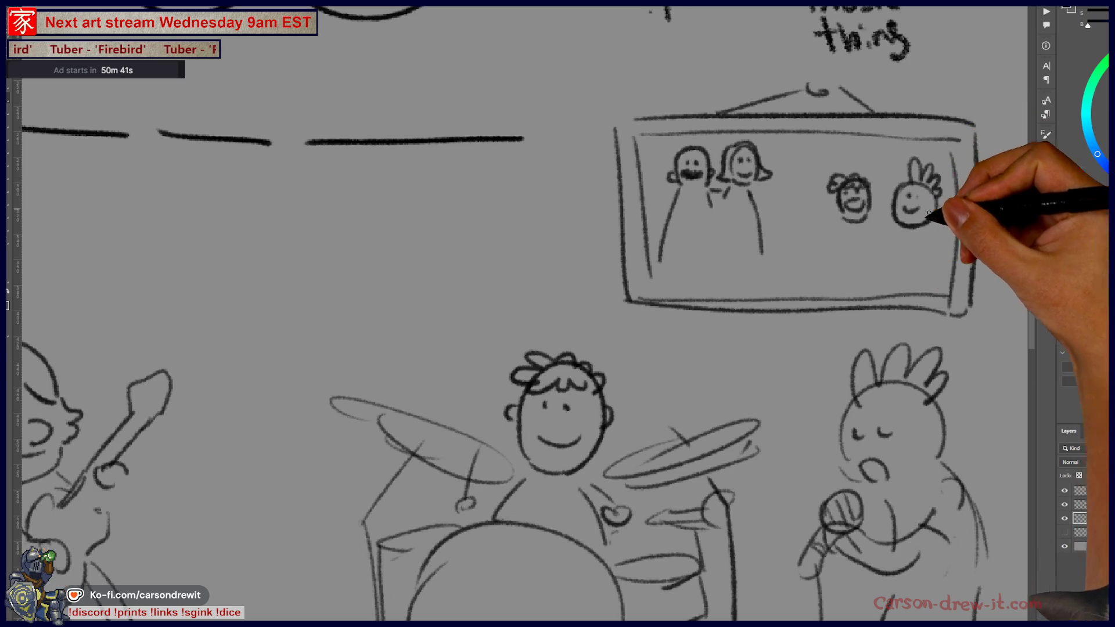
mouse_move(817, 206)
left_mouse_down()
mouse_move(786, 207)
mouse_move(801, 236)
mouse_move(822, 220)
left_mouse_up()
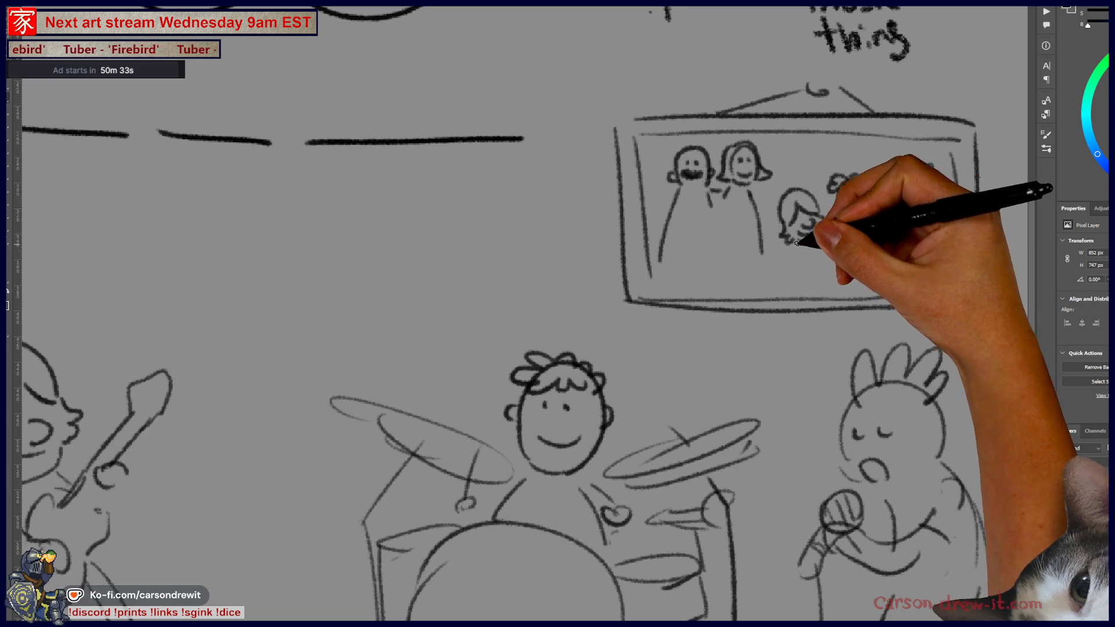
mouse_move(896, 232)
left_mouse_down()
mouse_move(887, 264)
mouse_move(924, 270)
left_mouse_up()
mouse_move(797, 162)
left_mouse_down()
mouse_move(798, 174)
mouse_move(863, 154)
left_mouse_up()
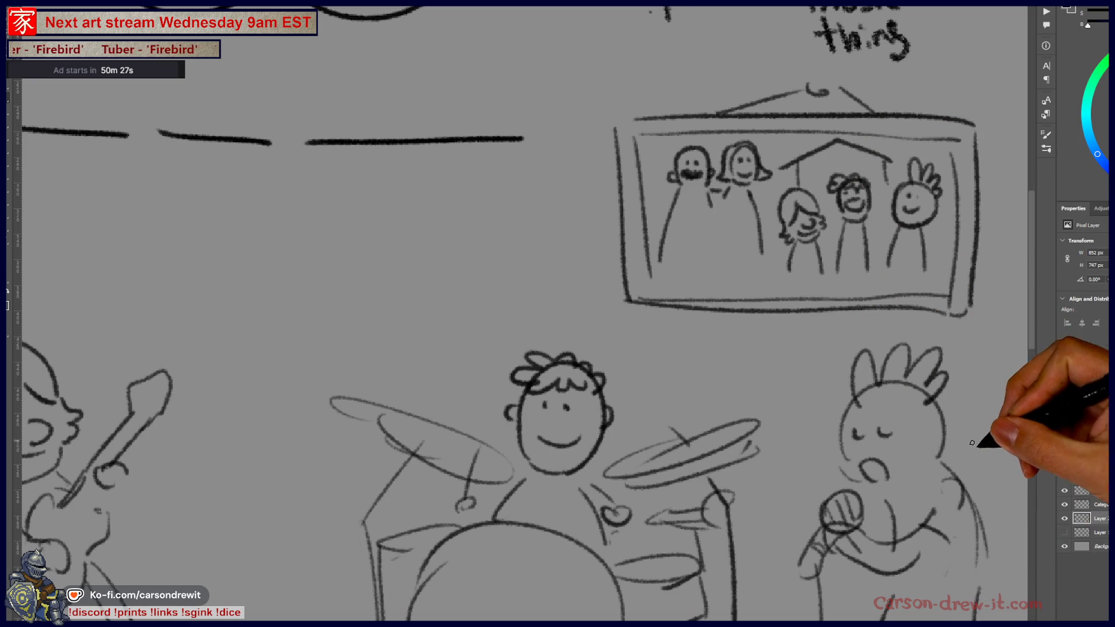
scroll(833, 299, "down", 2)
scroll(830, 301, "down", 2)
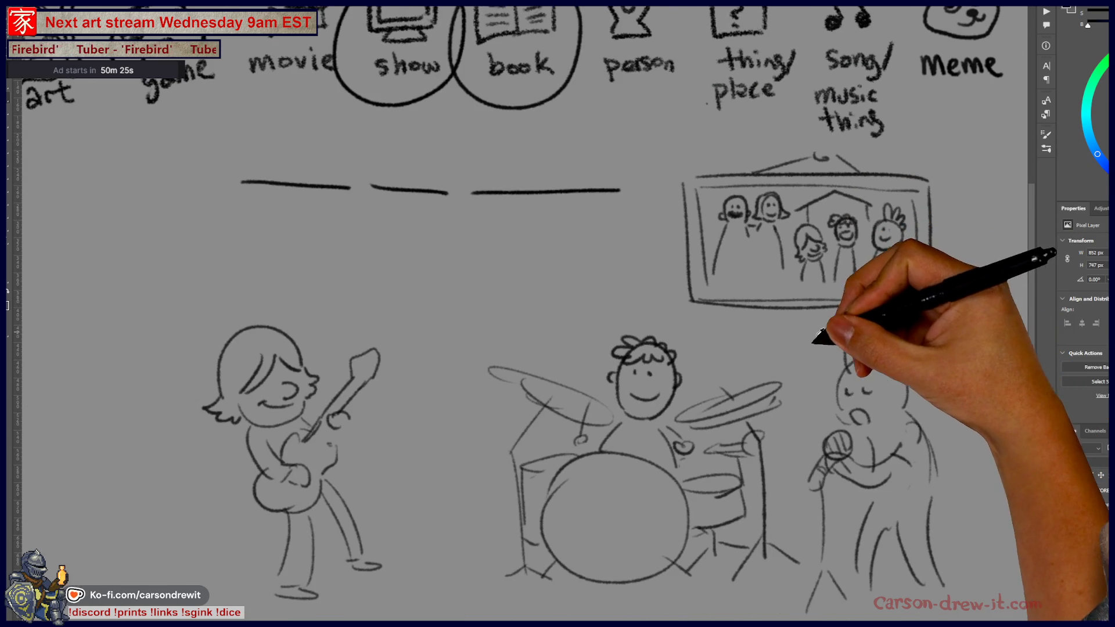
Hide Layer 2 with the band sketch, answer dashes and show/book circles, returning to the icon row.
scroll(760, 325, "up", 1)
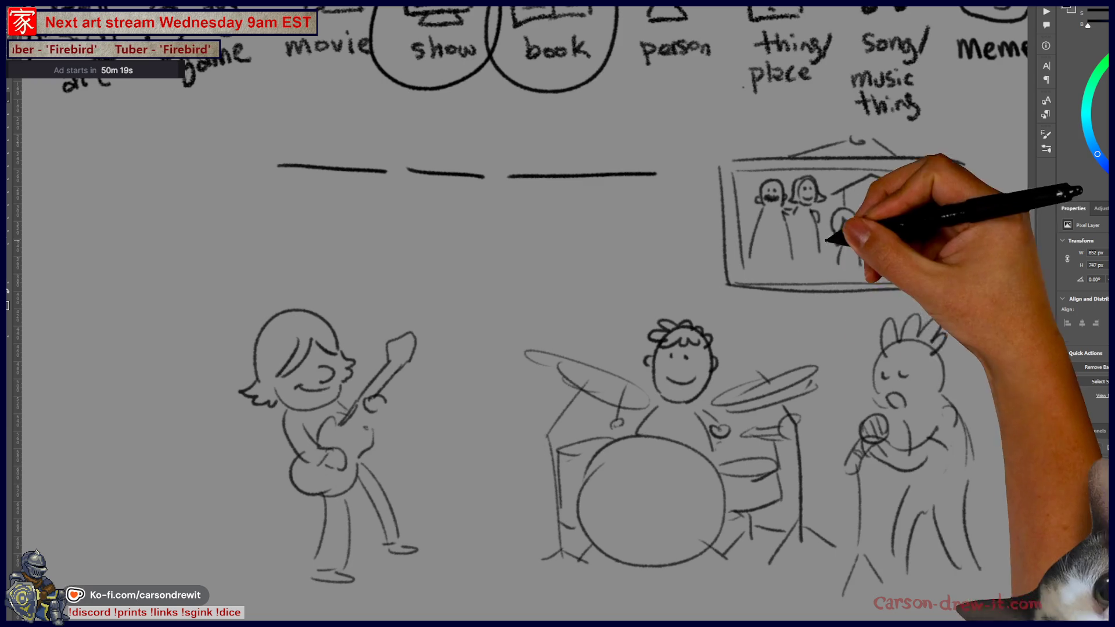
scroll(854, 522, "right", 1)
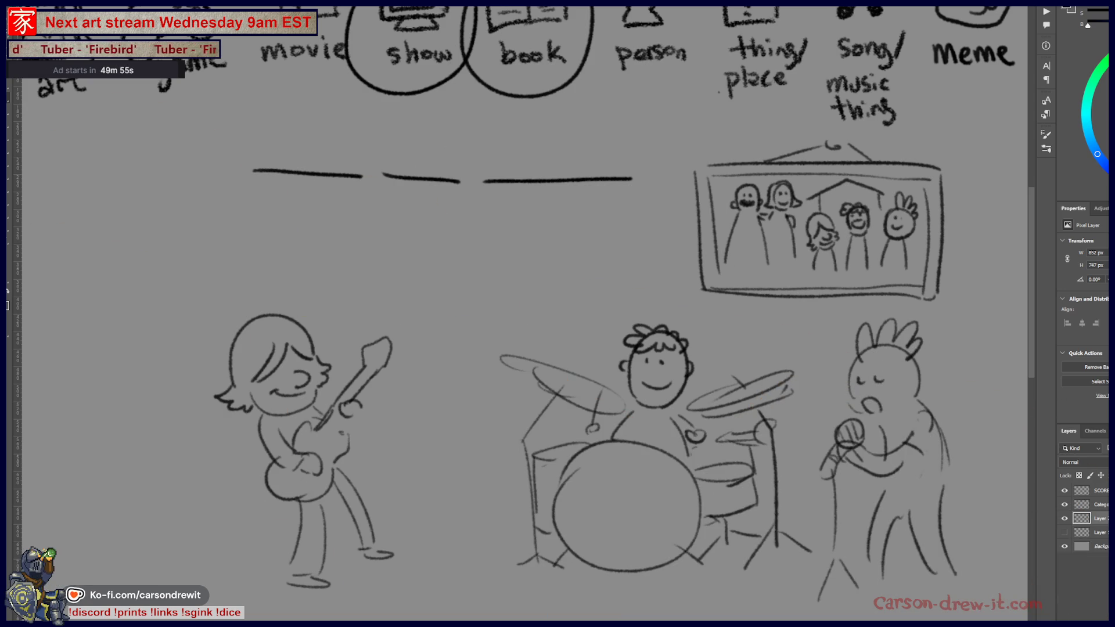
scroll(742, 375, "up", 2)
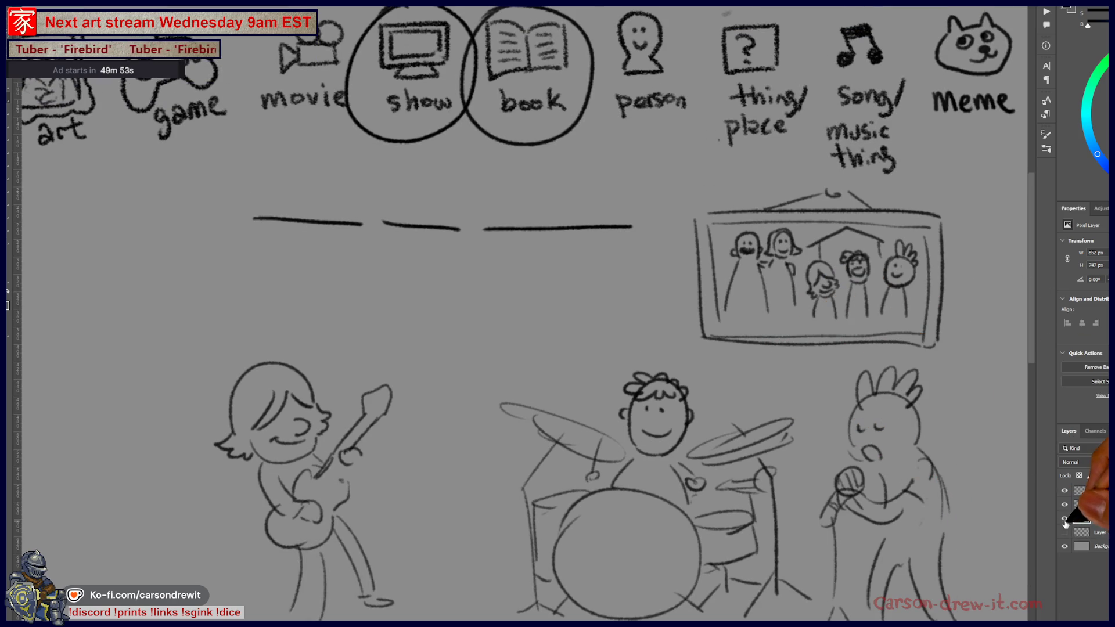
left_click(1064, 519)
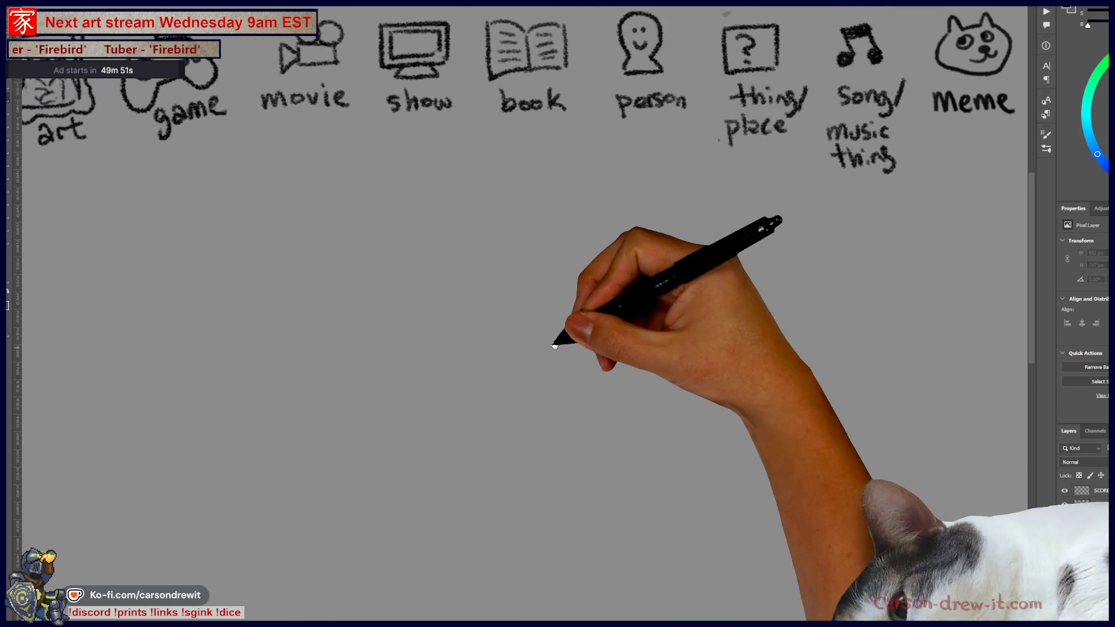
scroll(523, 349, "up", 3)
scroll(522, 348, "left", 2)
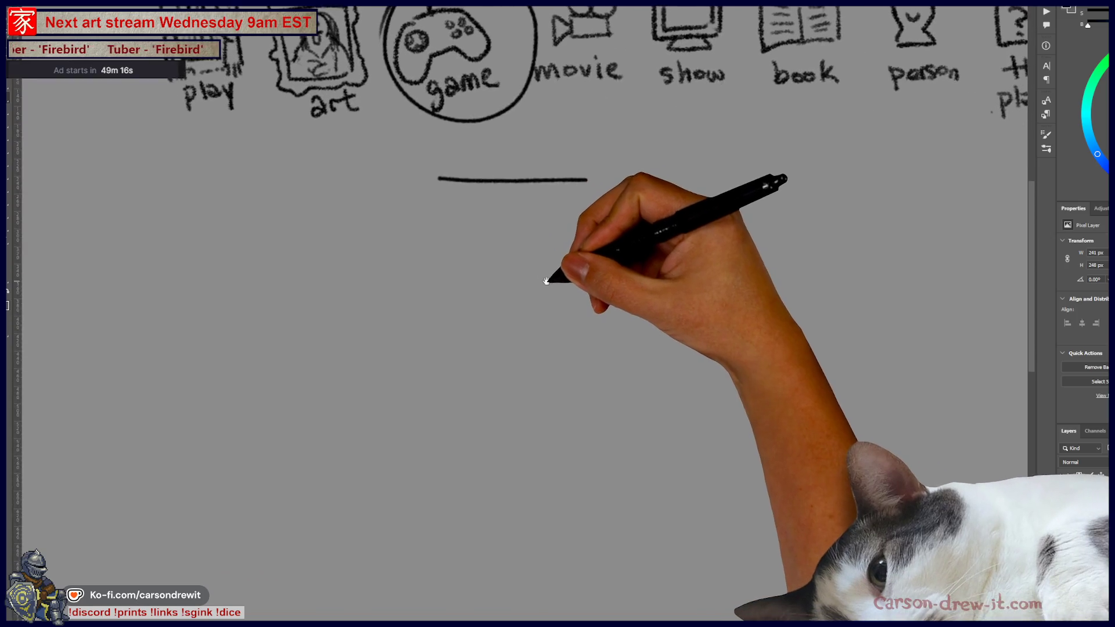
Circle the game icon, draw two blank answer lines, and begin an oval head with an eye.
mouse_move(548, 265)
left_mouse_down()
mouse_move(535, 328)
mouse_move(488, 371)
left_mouse_up()
mouse_move(453, 232)
left_mouse_down()
mouse_move(372, 261)
mouse_move(610, 269)
left_mouse_up()
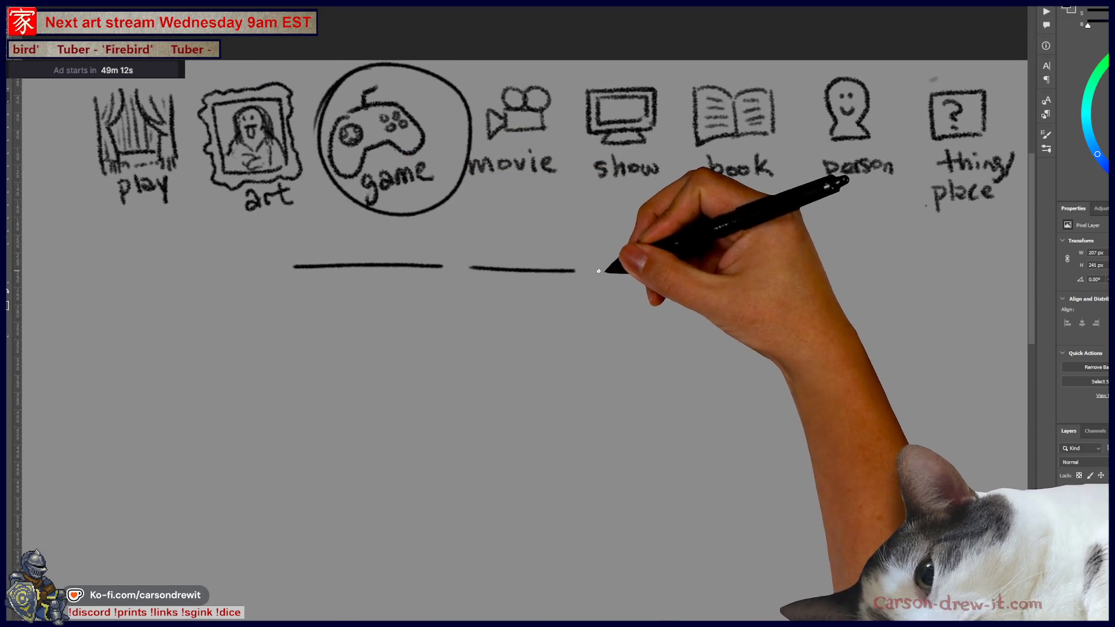
left_click_drag(659, 386, 776, 241)
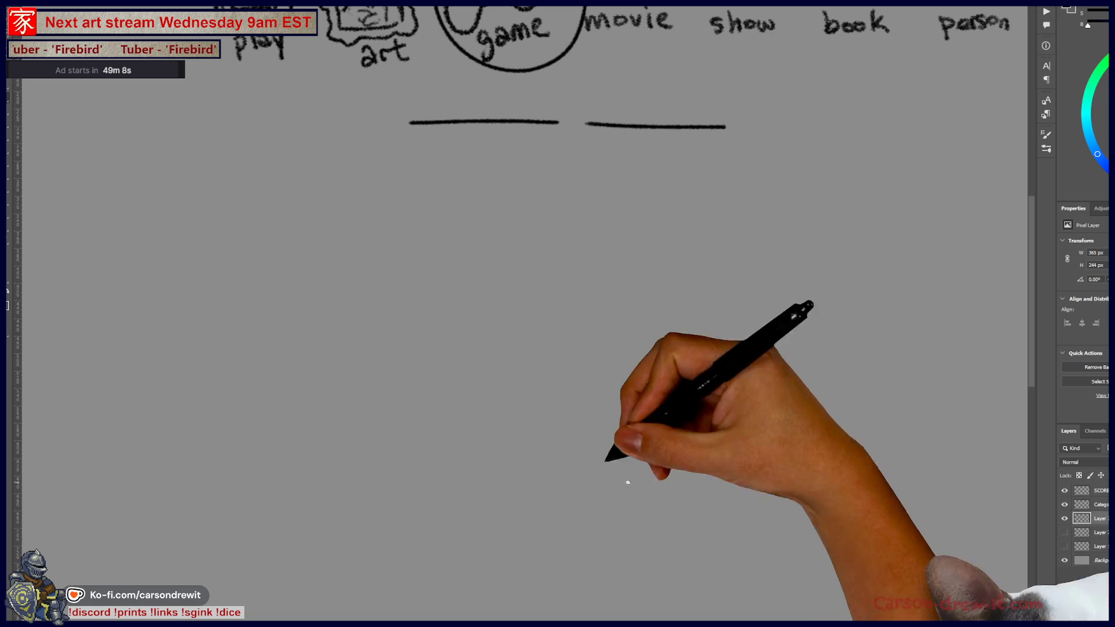
mouse_move(499, 332)
left_mouse_down()
mouse_move(576, 285)
mouse_move(567, 323)
left_mouse_up()
Draw the figure's head, eye and ear, the toilet tank box, and a curving body with kicking leg.
mouse_move(526, 282)
left_mouse_down()
mouse_move(506, 284)
mouse_move(556, 293)
left_mouse_up()
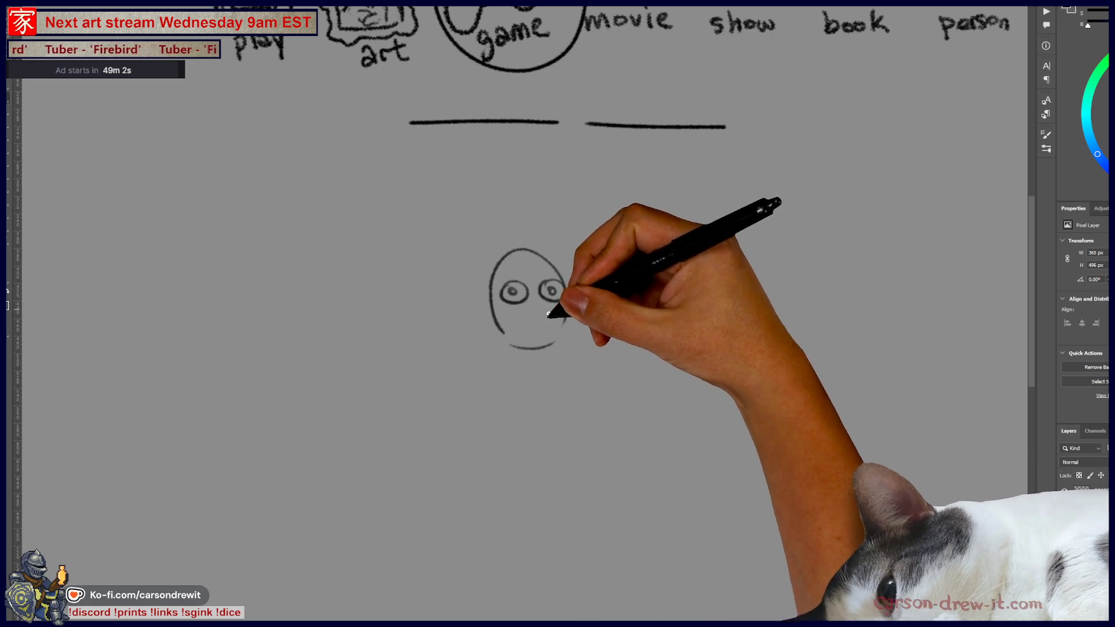
mouse_move(491, 300)
left_mouse_down()
mouse_move(490, 318)
mouse_move(406, 304)
mouse_move(398, 348)
mouse_move(488, 353)
left_mouse_up()
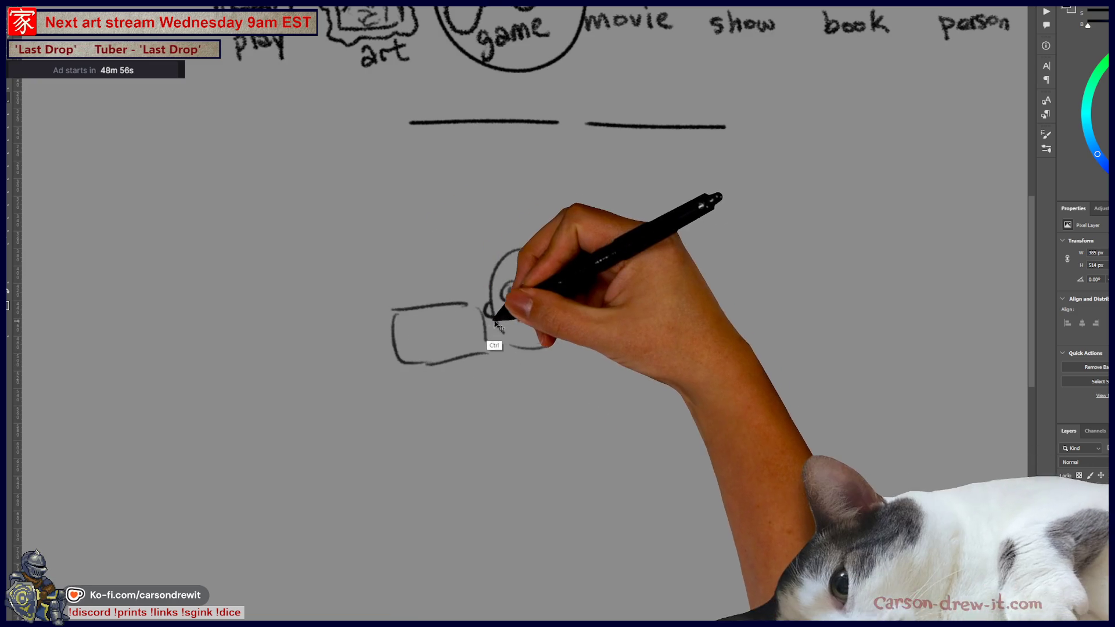
mouse_move(412, 372)
left_mouse_down()
mouse_move(443, 443)
mouse_move(462, 447)
left_mouse_up()
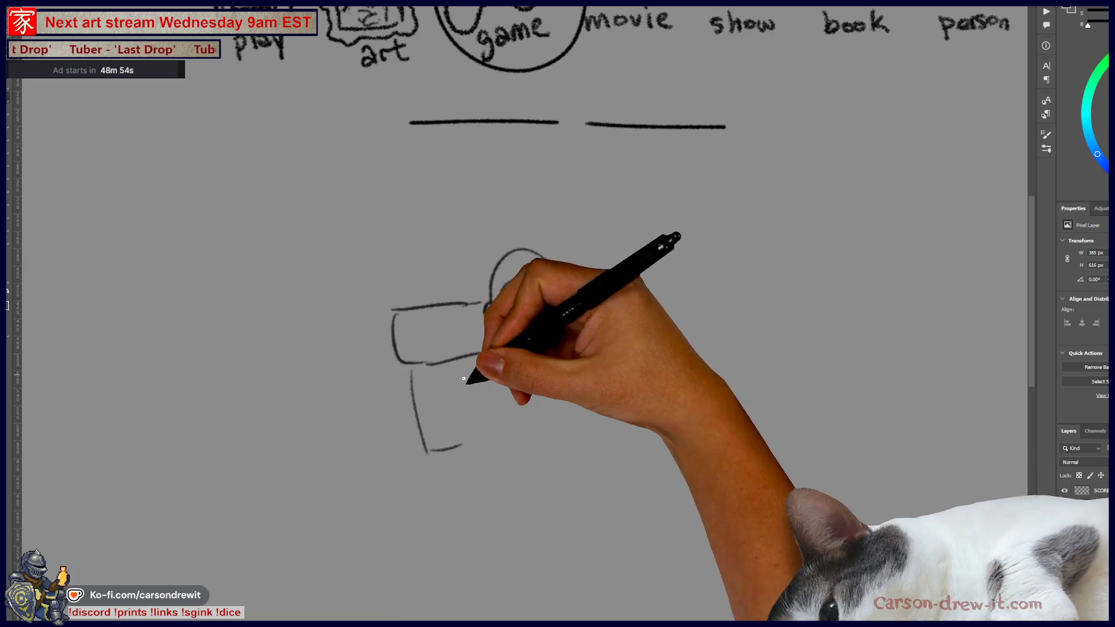
left_click_drag(465, 376, 471, 430)
left_click_drag(469, 445, 483, 443)
mouse_move(503, 356)
left_mouse_down()
mouse_move(505, 462)
mouse_move(601, 448)
mouse_move(631, 512)
left_mouse_up()
mouse_move(602, 447)
left_mouse_down()
mouse_move(637, 481)
mouse_move(662, 467)
left_mouse_up()
Sketch the outstretched arms and leg lines with a small hand, undoing two misplaced strokes.
left_click_drag(505, 364, 448, 413)
key("ctrl+z")
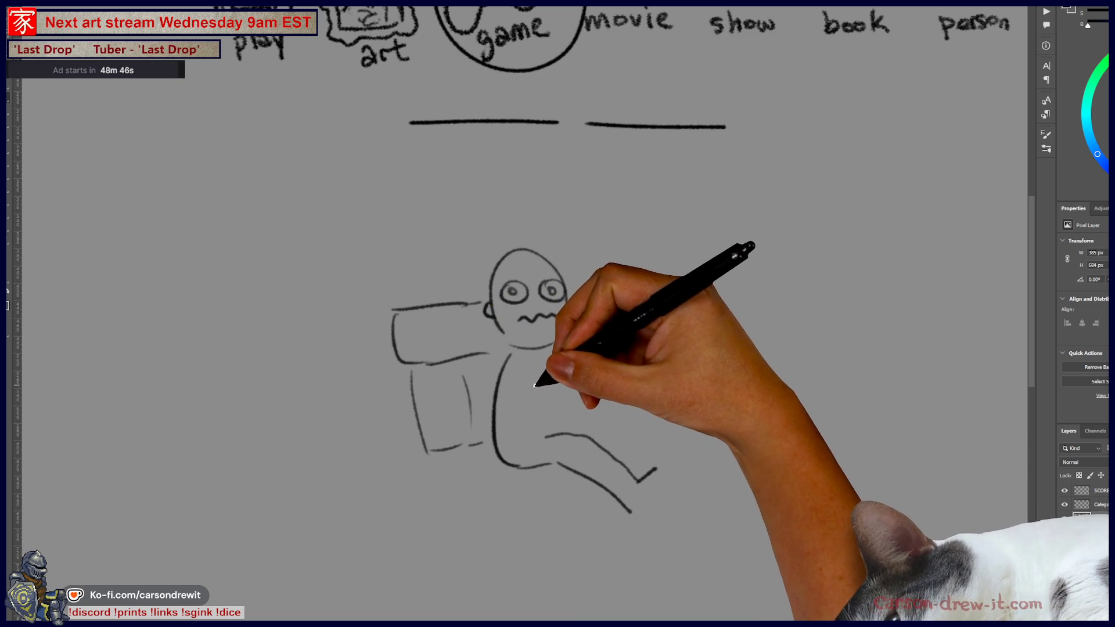
left_click_drag(528, 381, 610, 382)
left_click_drag(540, 361, 622, 359)
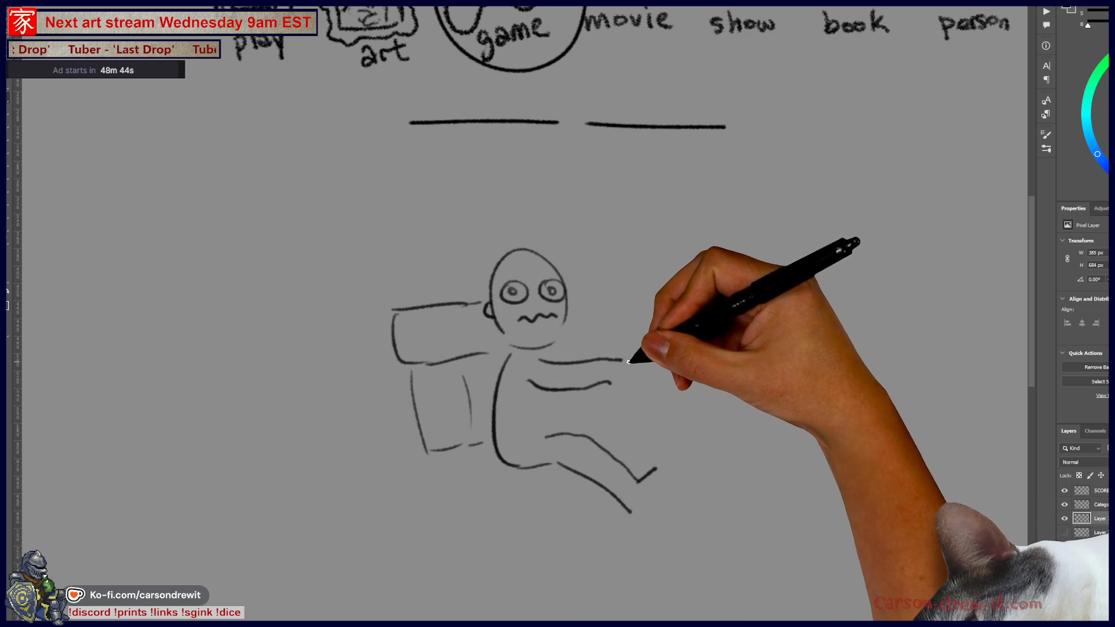
left_click_drag(562, 339, 610, 317)
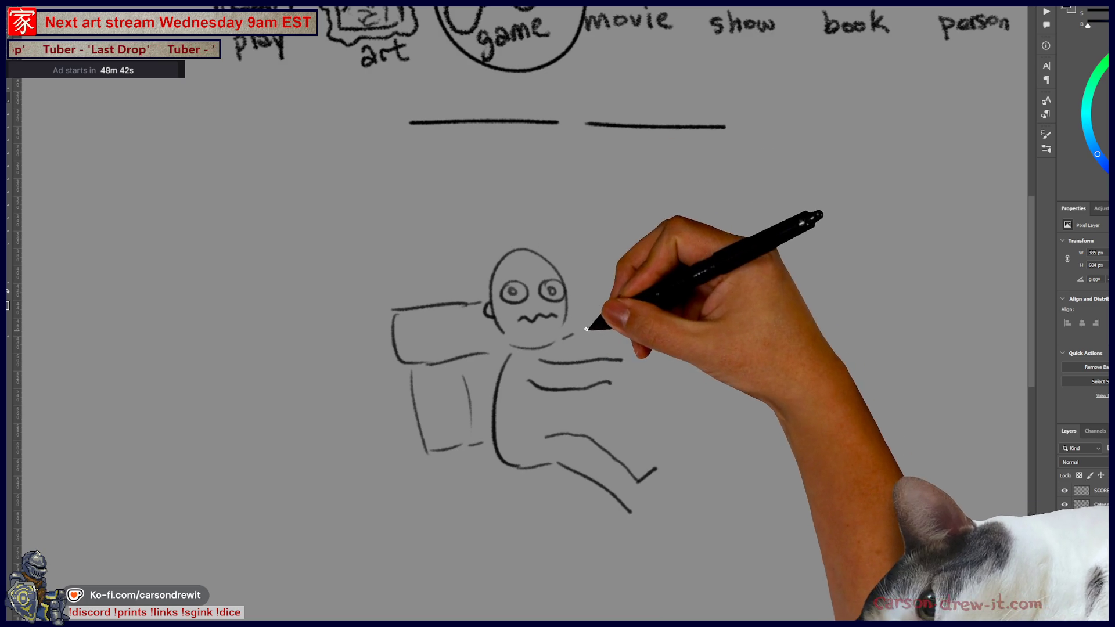
key("ctrl+z")
key("ctrl+z")
key("ctrl+z")
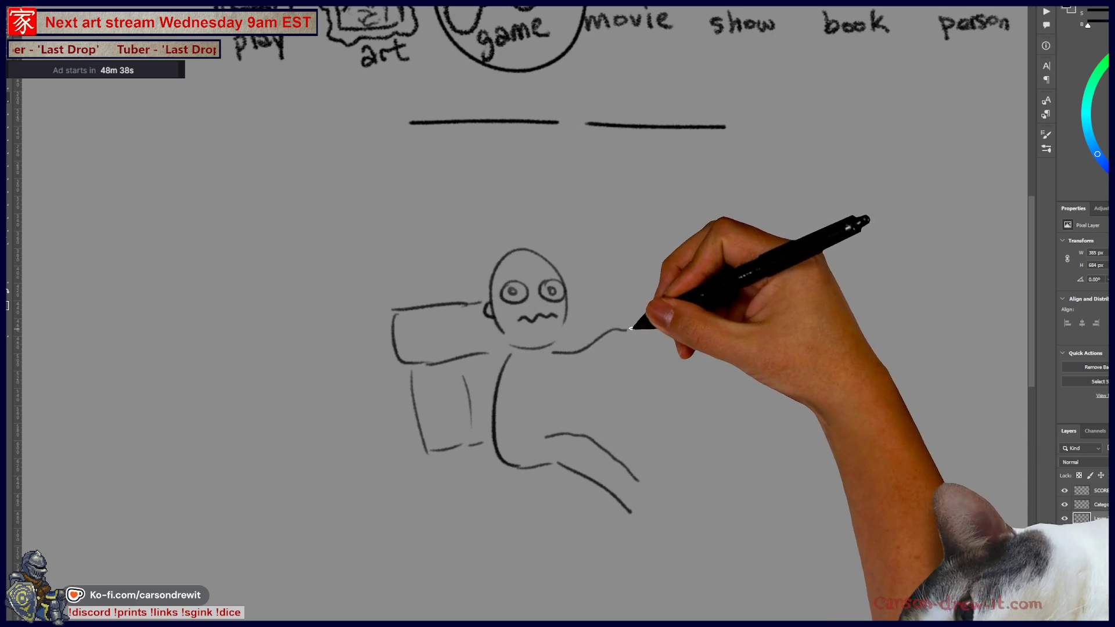
left_click_drag(583, 351, 551, 353)
mouse_move(566, 418)
left_mouse_down()
mouse_move(664, 450)
mouse_move(659, 473)
left_mouse_up()
left_click_drag(572, 378, 607, 366)
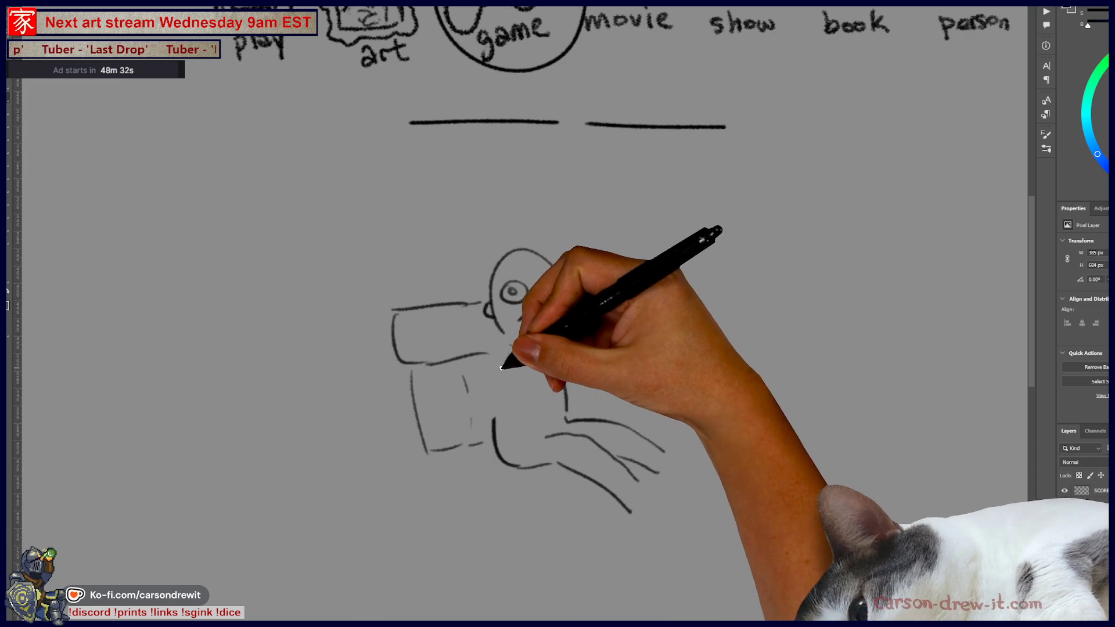
left_click_drag(457, 413, 454, 431)
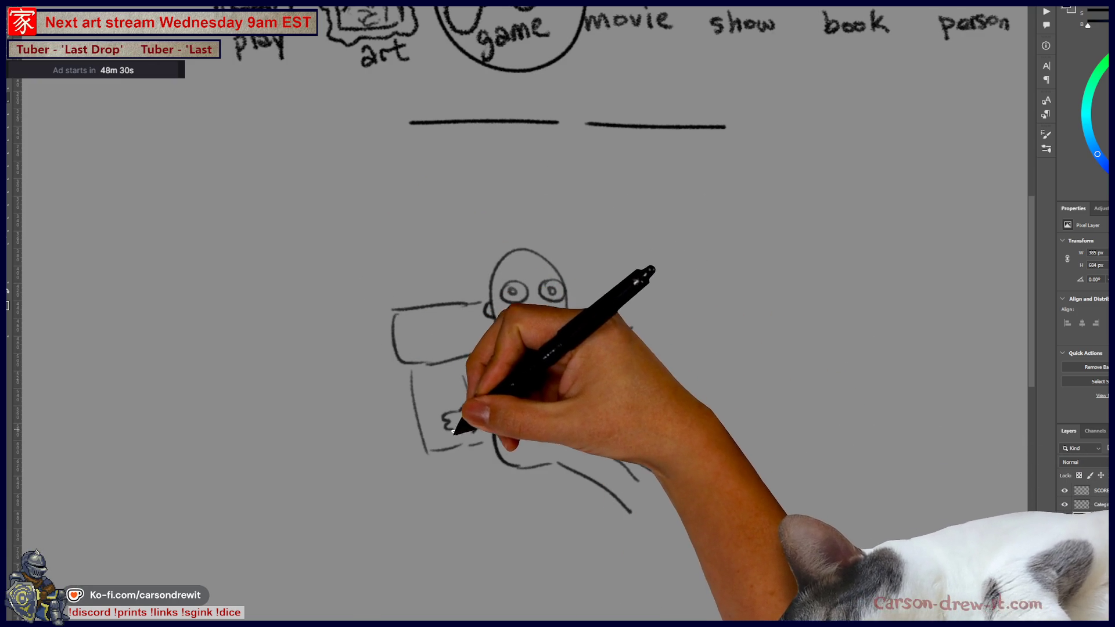
Add face details, a small X mark, and lines along the toilet's base.
left_click_drag(647, 320, 624, 328)
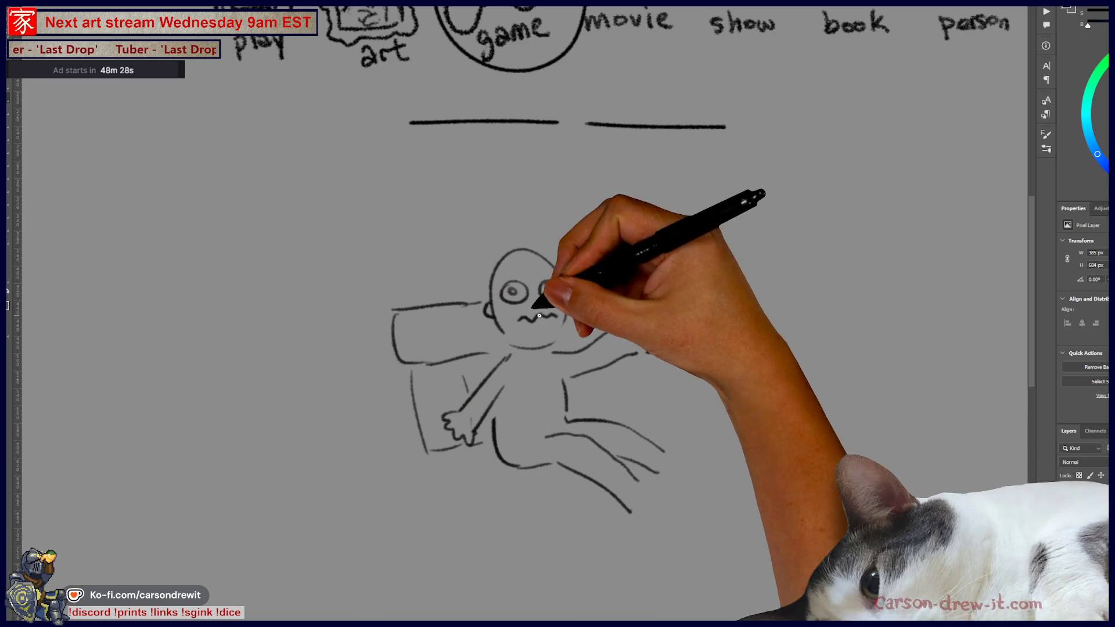
left_click_drag(510, 329, 498, 319)
left_click_drag(461, 380, 468, 390)
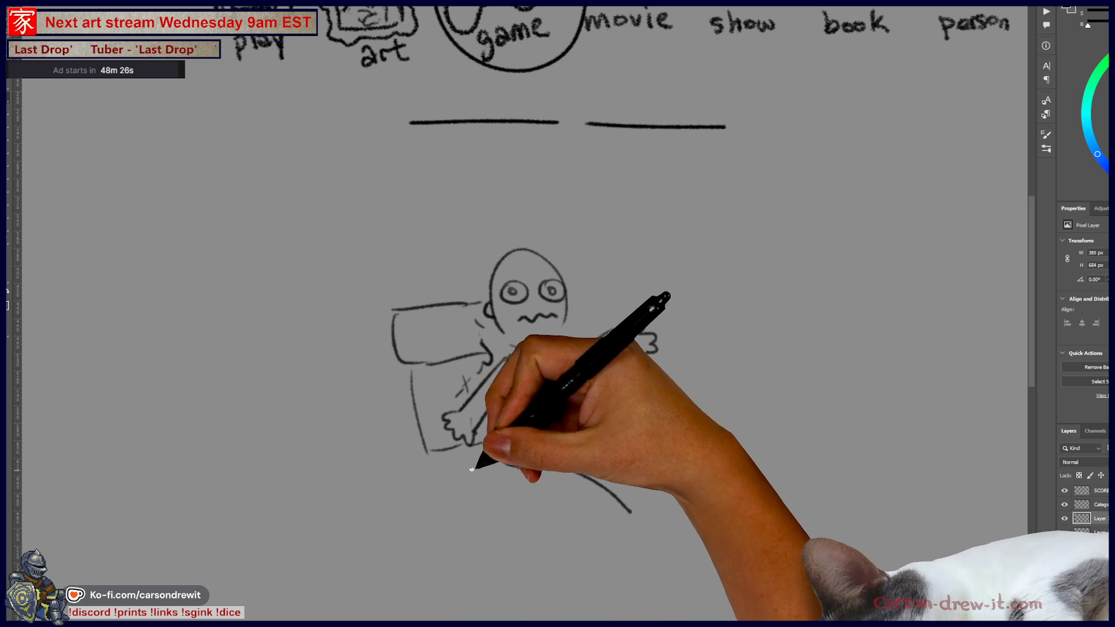
mouse_move(499, 528)
left_mouse_down()
mouse_move(592, 500)
mouse_move(598, 548)
left_mouse_up()
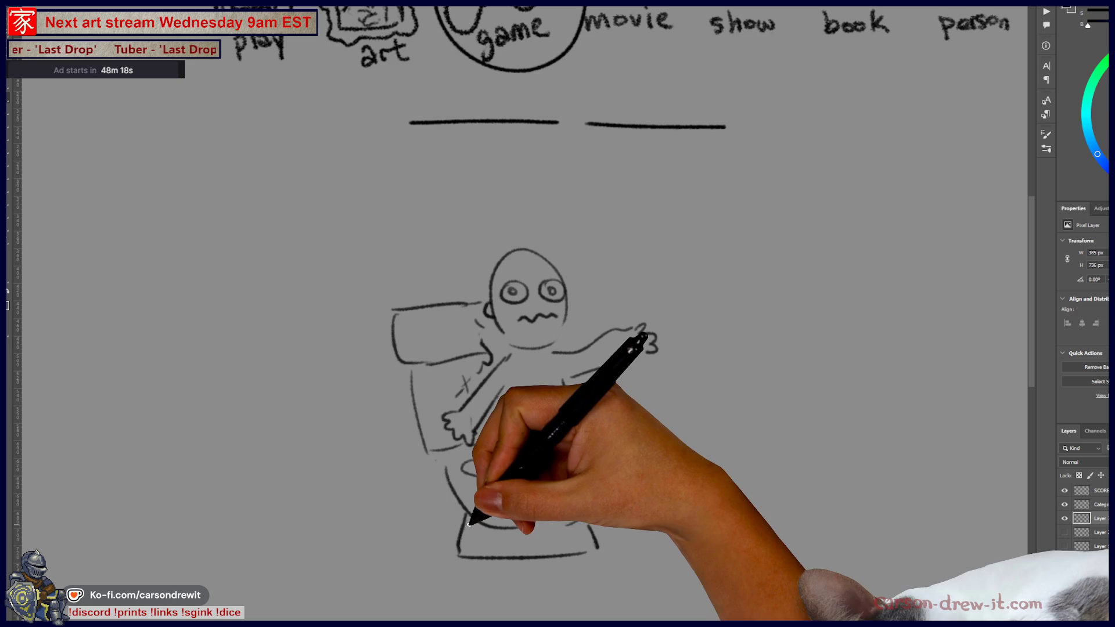
mouse_move(462, 528)
left_mouse_down()
mouse_move(343, 522)
mouse_move(331, 540)
mouse_move(308, 540)
mouse_move(321, 540)
mouse_move(318, 503)
mouse_move(331, 552)
mouse_move(347, 542)
left_mouse_up()
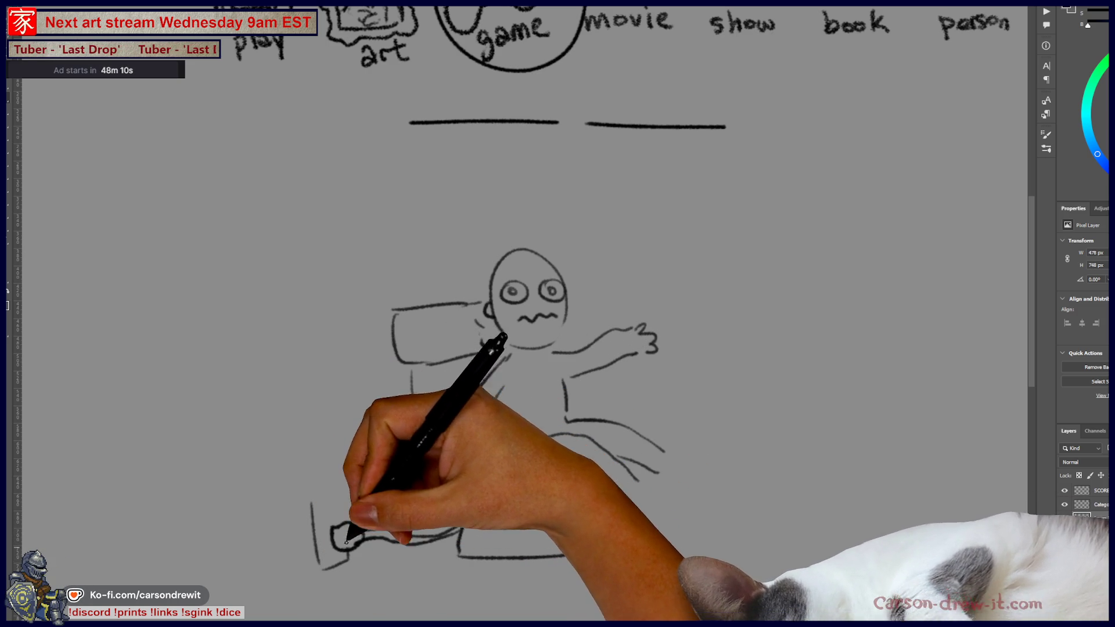
Draw the wall outlet and plug cord, with sparks along the cord, by the raised hand, and bowl cracks.
mouse_move(321, 483)
left_mouse_down()
mouse_move(348, 510)
mouse_move(331, 493)
mouse_move(326, 505)
left_mouse_up()
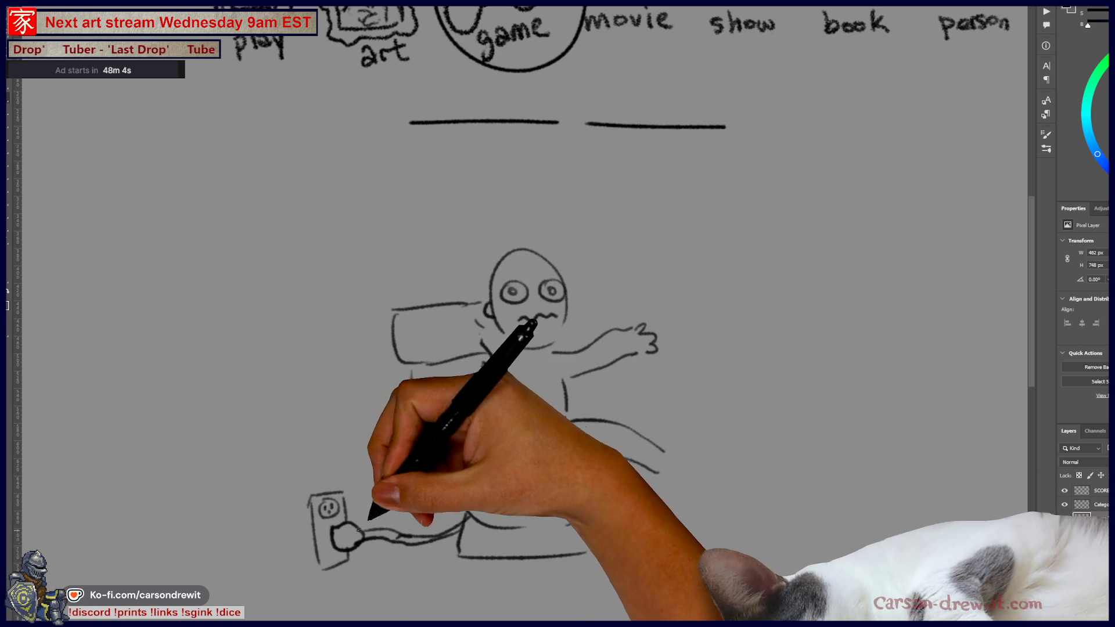
left_click_drag(376, 523, 451, 513)
left_click_drag(396, 558, 470, 540)
mouse_move(464, 444)
left_mouse_down()
mouse_move(440, 410)
mouse_move(461, 381)
mouse_move(472, 269)
mouse_move(463, 199)
mouse_move(498, 242)
mouse_move(552, 212)
mouse_move(597, 219)
mouse_move(615, 323)
mouse_move(604, 318)
mouse_move(704, 266)
mouse_move(609, 244)
mouse_move(659, 249)
left_mouse_up()
mouse_move(645, 391)
left_mouse_down()
mouse_move(697, 393)
mouse_move(667, 356)
mouse_move(669, 334)
mouse_move(720, 339)
mouse_move(611, 381)
mouse_move(607, 398)
mouse_move(660, 416)
left_mouse_up()
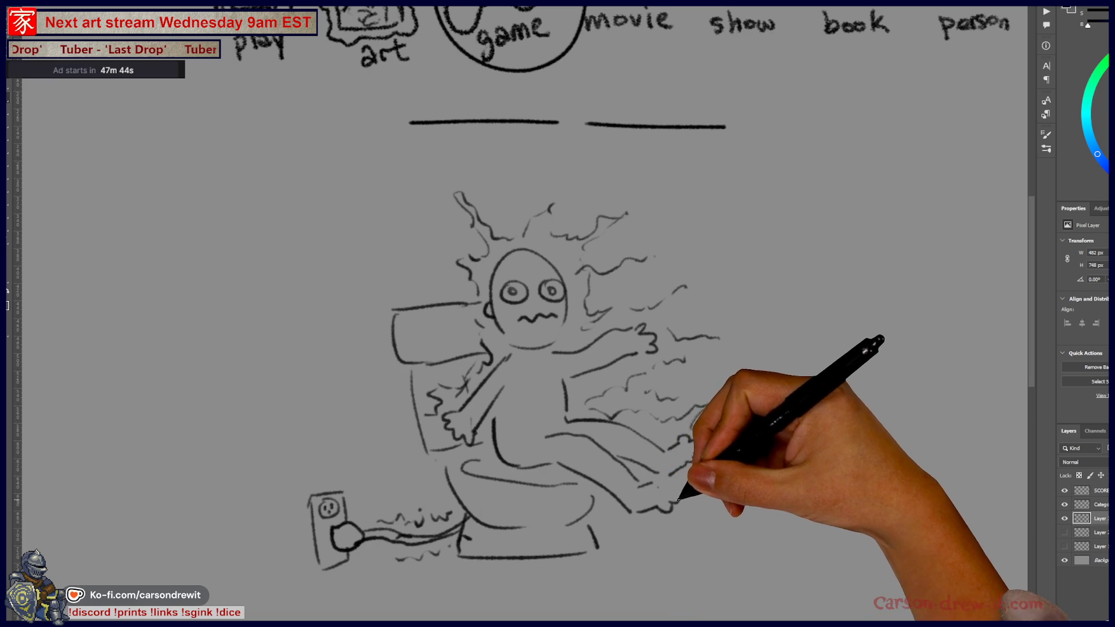
mouse_move(530, 463)
left_mouse_down()
mouse_move(552, 497)
mouse_move(540, 503)
mouse_move(598, 529)
mouse_move(658, 532)
left_mouse_up()
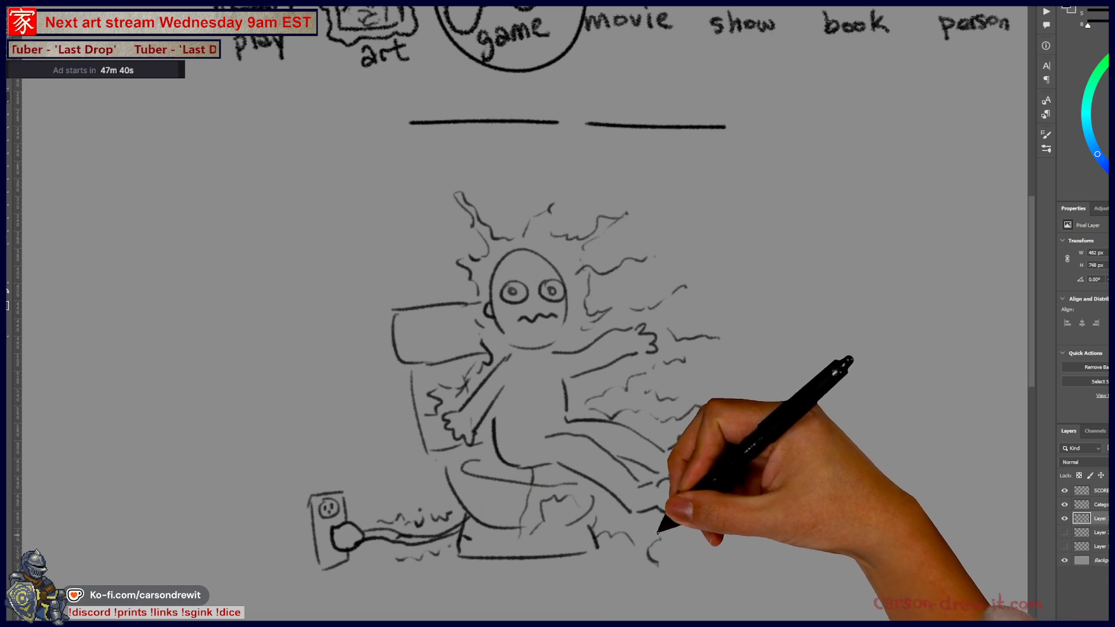
scroll(791, 423, "down", 2)
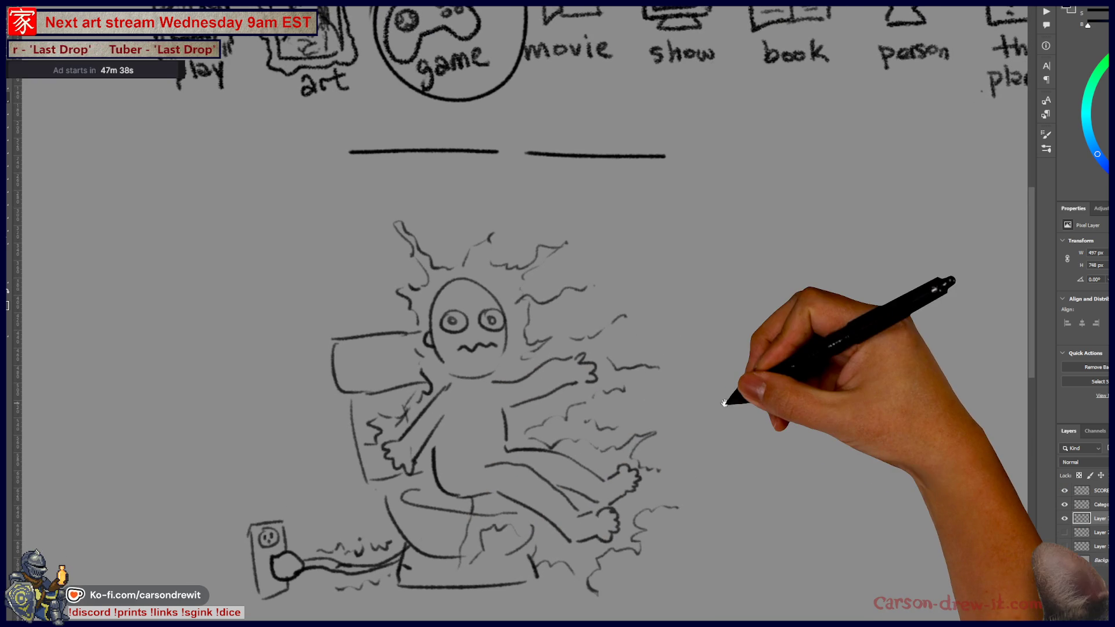
Lasso the electrocuted-figure sketch and duplicate it onto a new layer with Ctrl+J.
scroll(523, 314, "right", 3)
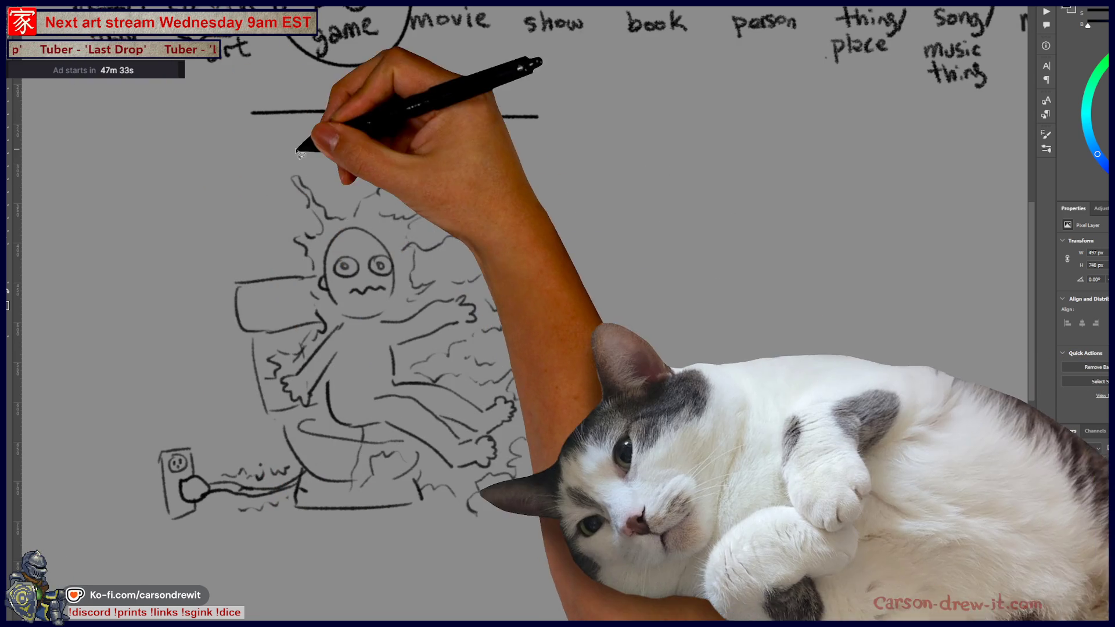
mouse_move(296, 148)
left_mouse_down()
mouse_move(96, 442)
mouse_move(560, 560)
mouse_move(451, 145)
mouse_move(319, 148)
left_mouse_up()
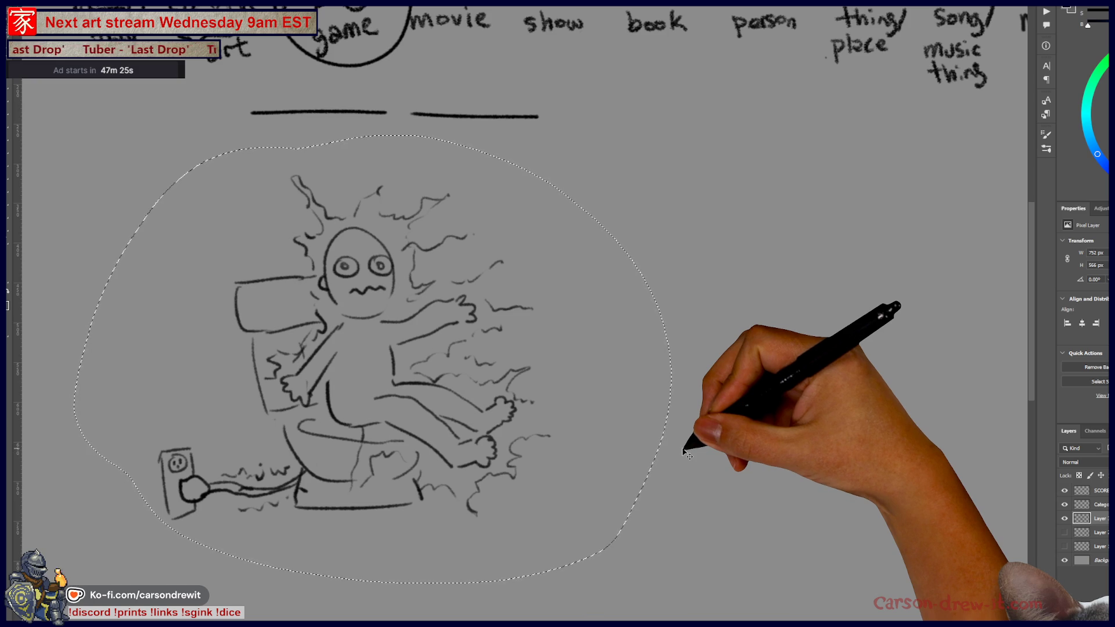
key("ctrl+j")
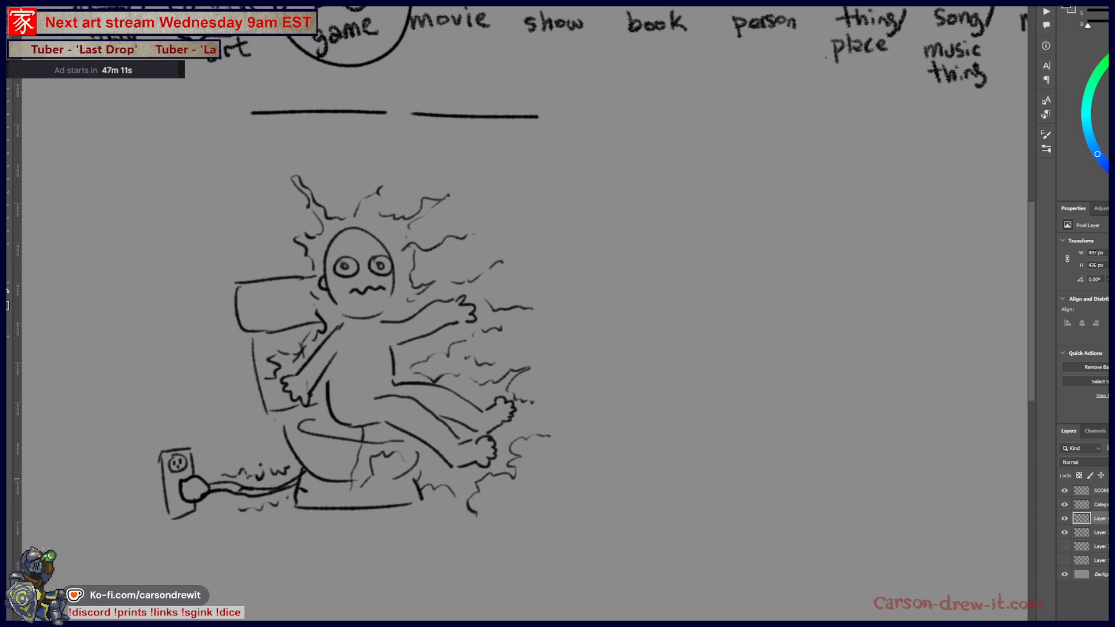
Move the copied figure beside the original, shrinking it slightly.
key("v")
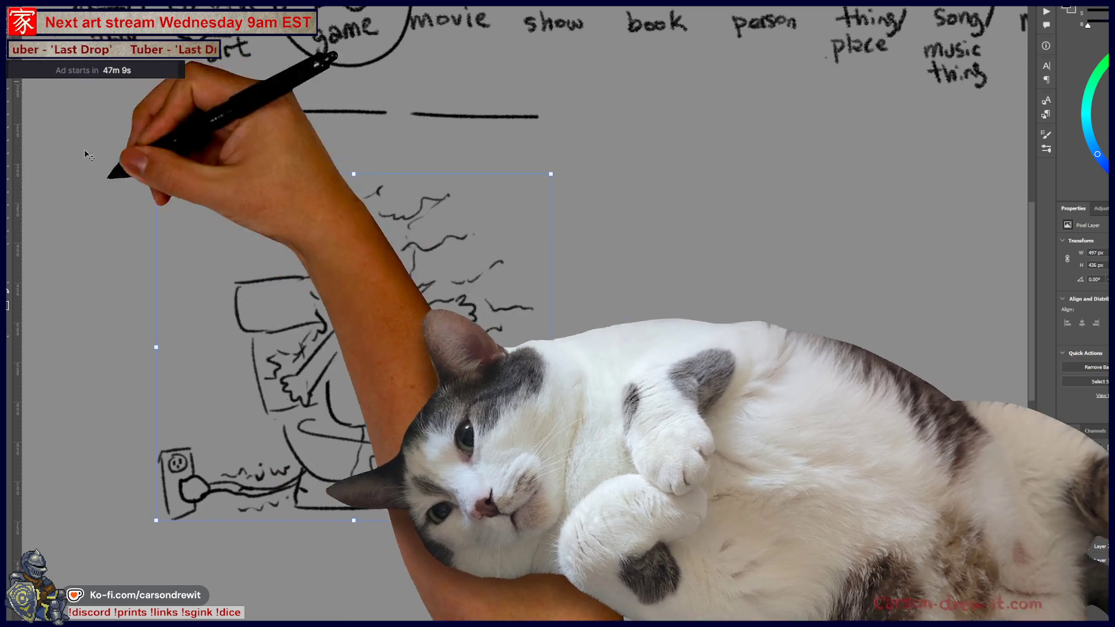
mouse_move(722, 162)
left_mouse_down()
mouse_move(694, 162)
mouse_move(645, 206)
mouse_move(667, 192)
mouse_move(652, 293)
mouse_move(537, 344)
mouse_move(567, 324)
mouse_move(552, 336)
mouse_move(604, 336)
mouse_move(667, 374)
mouse_move(643, 373)
left_mouse_up()
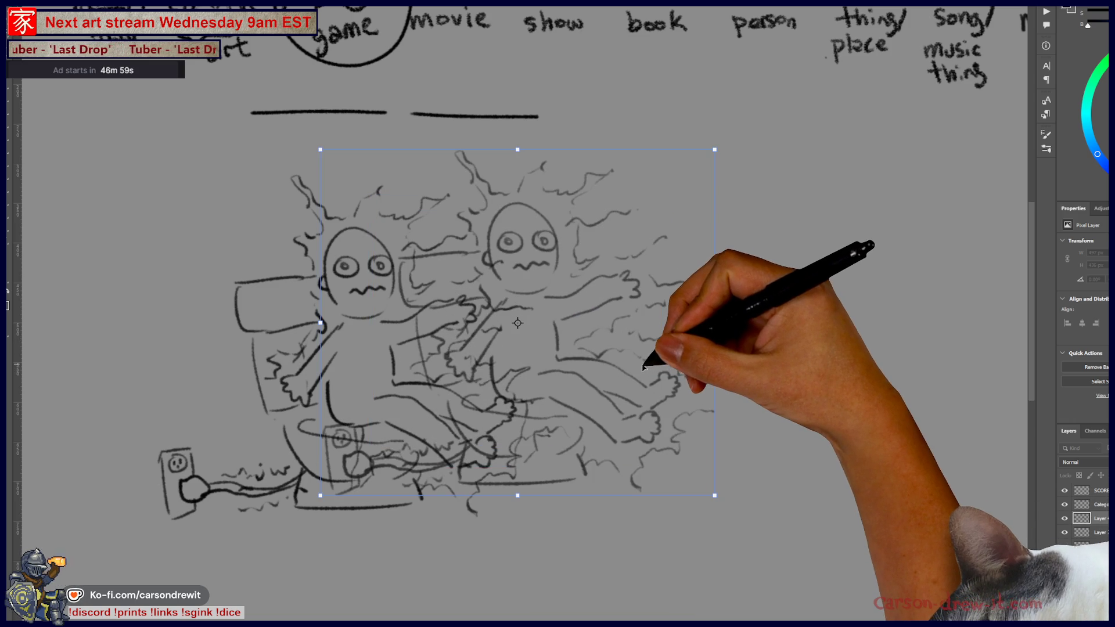
left_click_drag(714, 150, 660, 197)
mouse_move(575, 354)
left_mouse_down()
mouse_move(584, 375)
mouse_move(696, 349)
mouse_move(596, 342)
mouse_move(575, 361)
left_mouse_up()
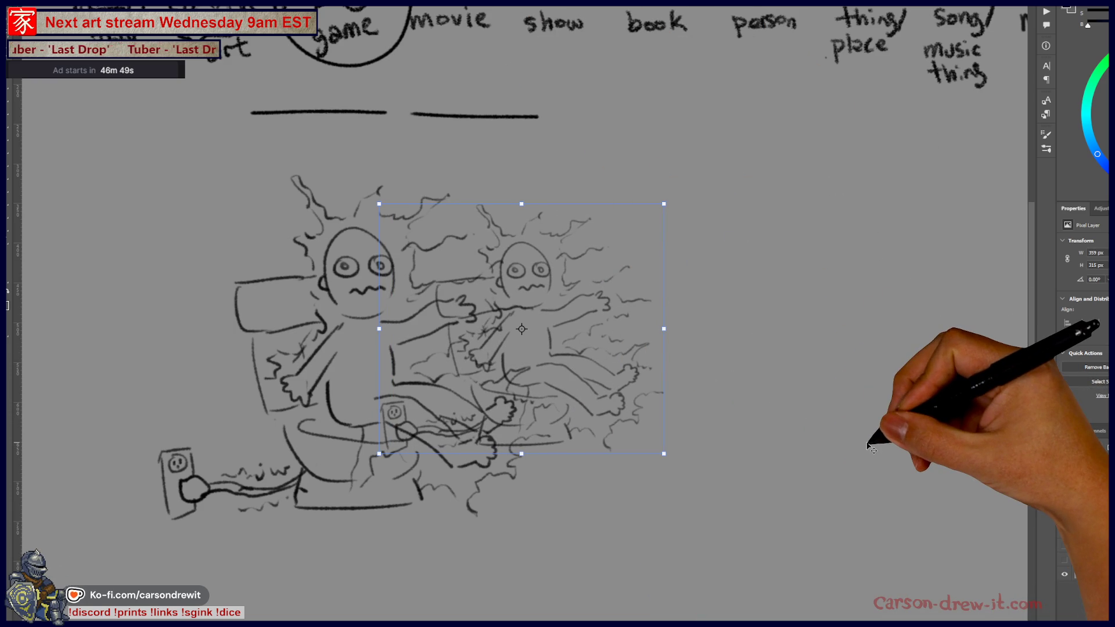
Duplicate the figure as a smaller, fainter third copy further to the right.
left_click_drag(569, 377, 713, 337)
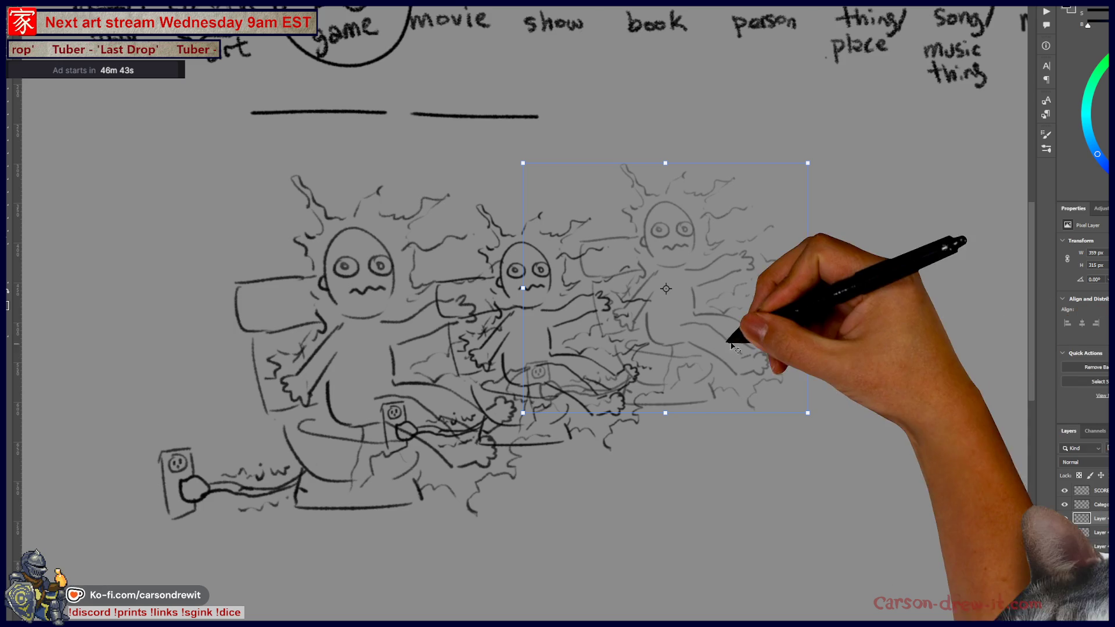
left_click_drag(641, 378, 617, 386)
mouse_move(784, 173)
left_mouse_down()
mouse_move(754, 180)
mouse_move(725, 258)
mouse_move(762, 194)
left_mouse_up()
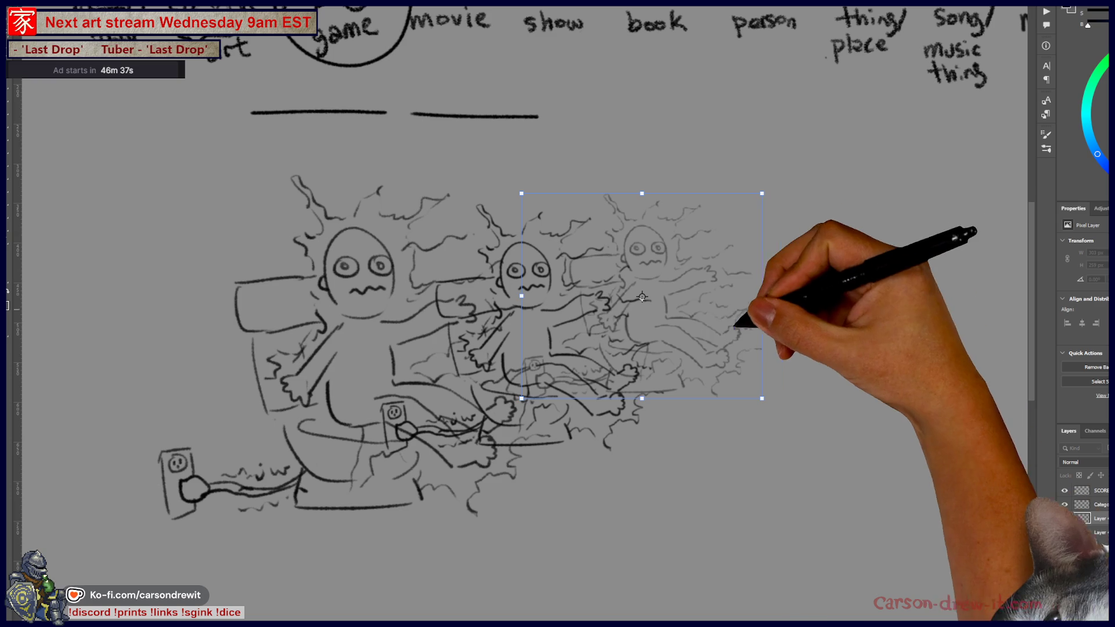
left_click_drag(746, 349, 739, 348)
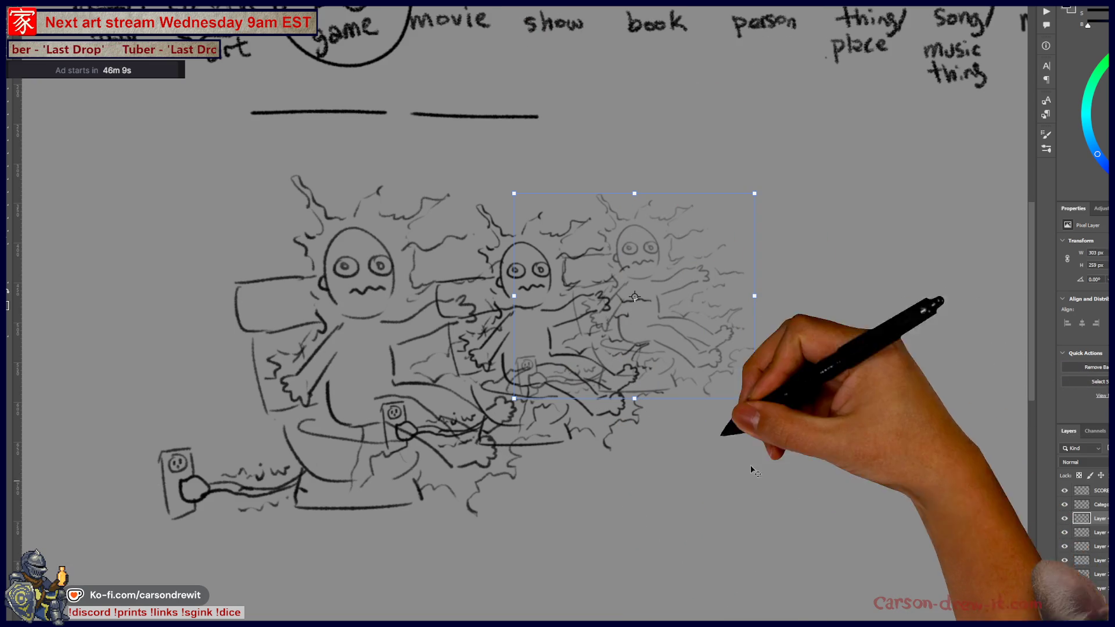
mouse_move(691, 325)
left_mouse_down()
mouse_move(788, 297)
mouse_move(754, 293)
mouse_move(722, 311)
left_mouse_up()
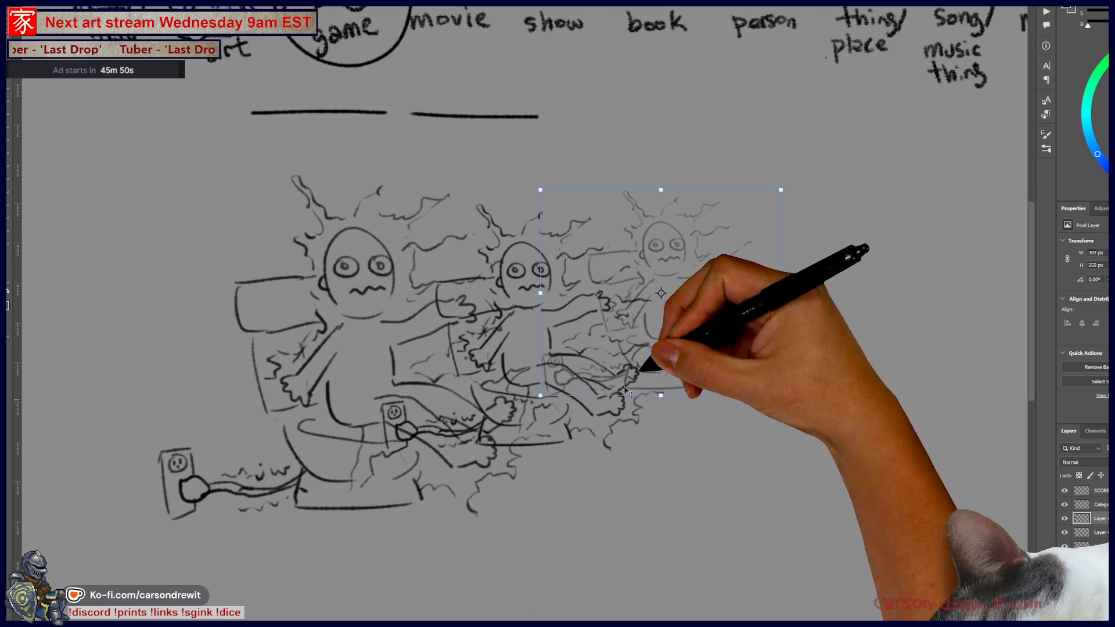
Compare the copies by toggling layer visibility, then hide the electrocuted figure sketch.
left_click(1064, 519)
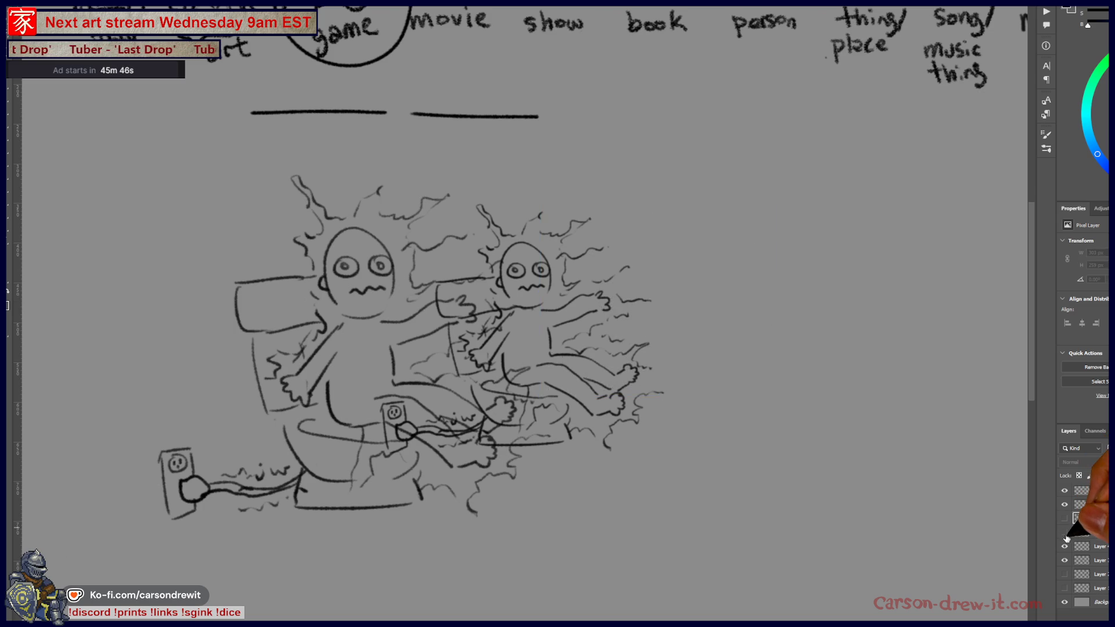
left_click(1064, 532)
left_click(1064, 518)
left_click(1064, 532)
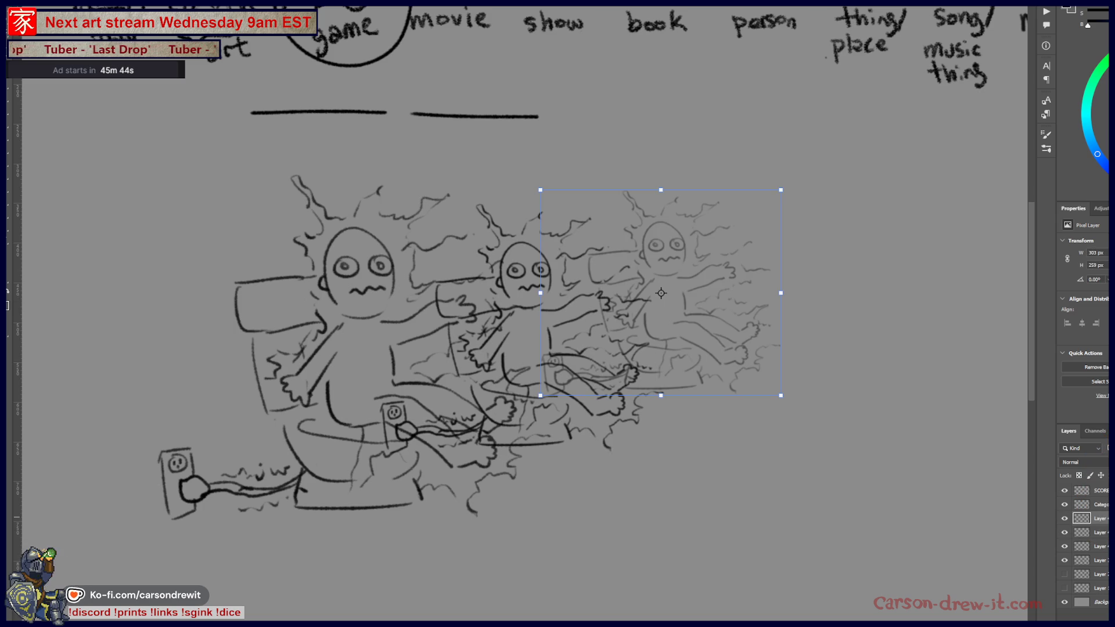
left_click(1064, 518)
left_click(1064, 518)
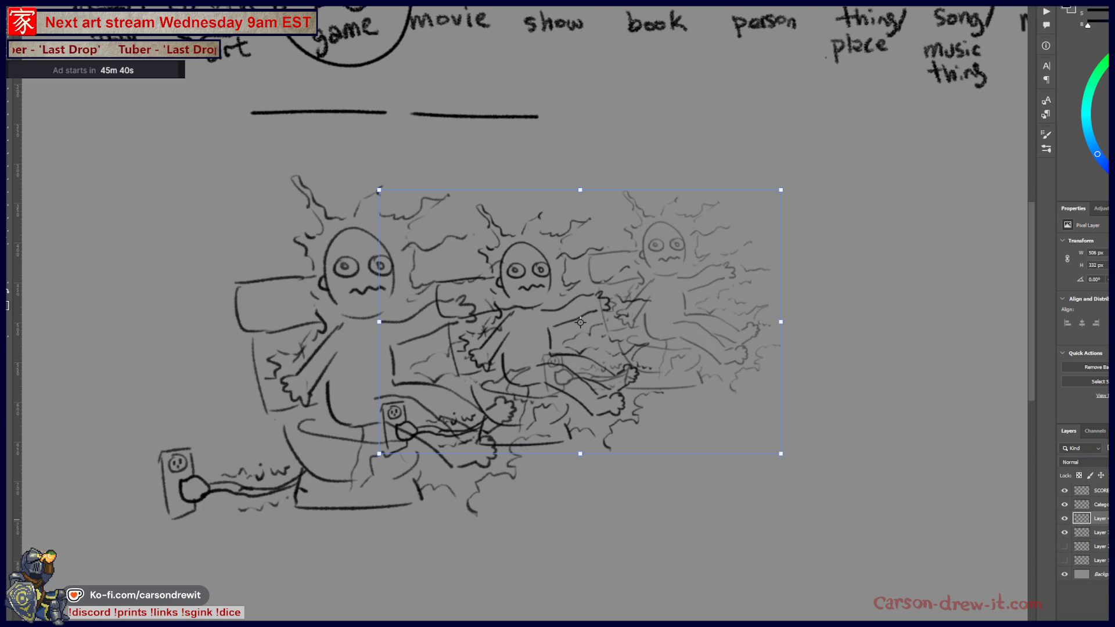
left_click(1072, 520)
left_click(1072, 520)
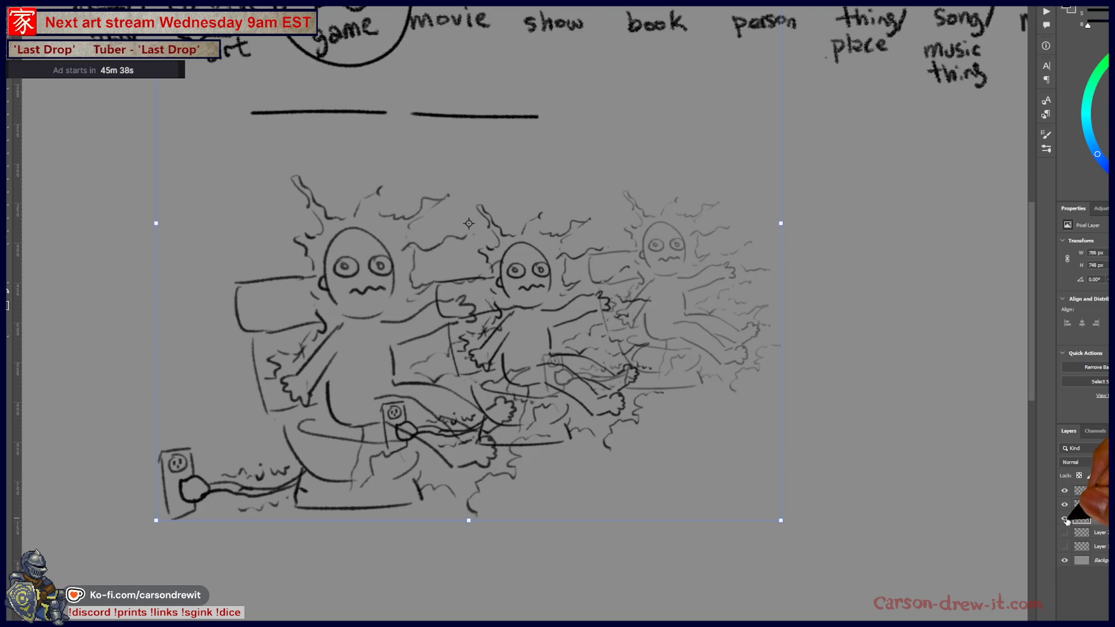
left_click_drag(573, 374, 830, 516)
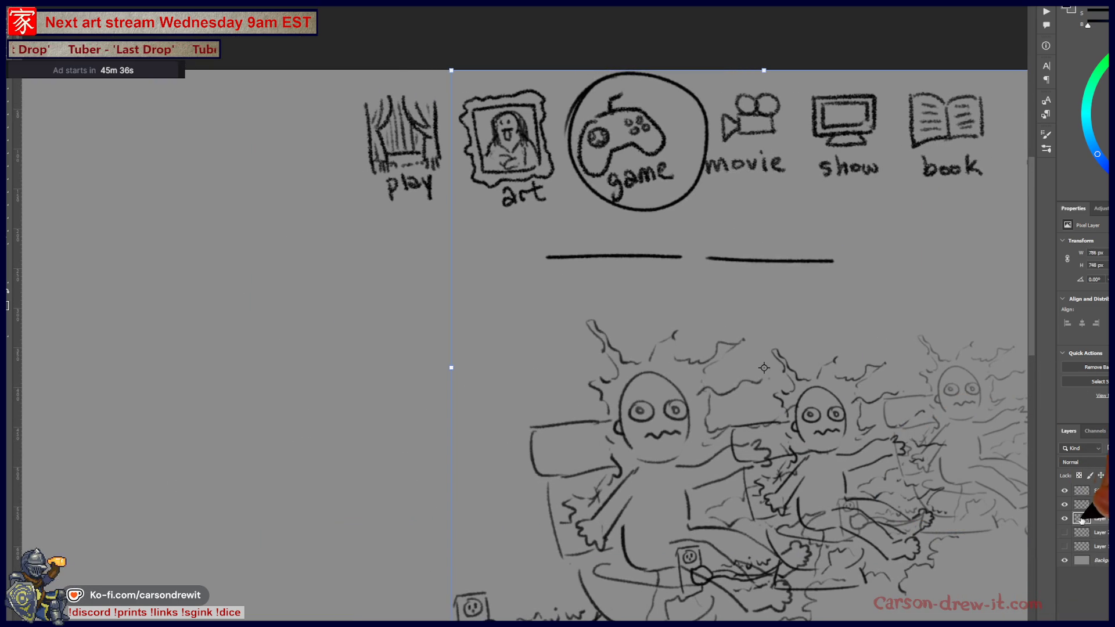
left_click(1065, 520)
left_click_drag(478, 325, 692, 351)
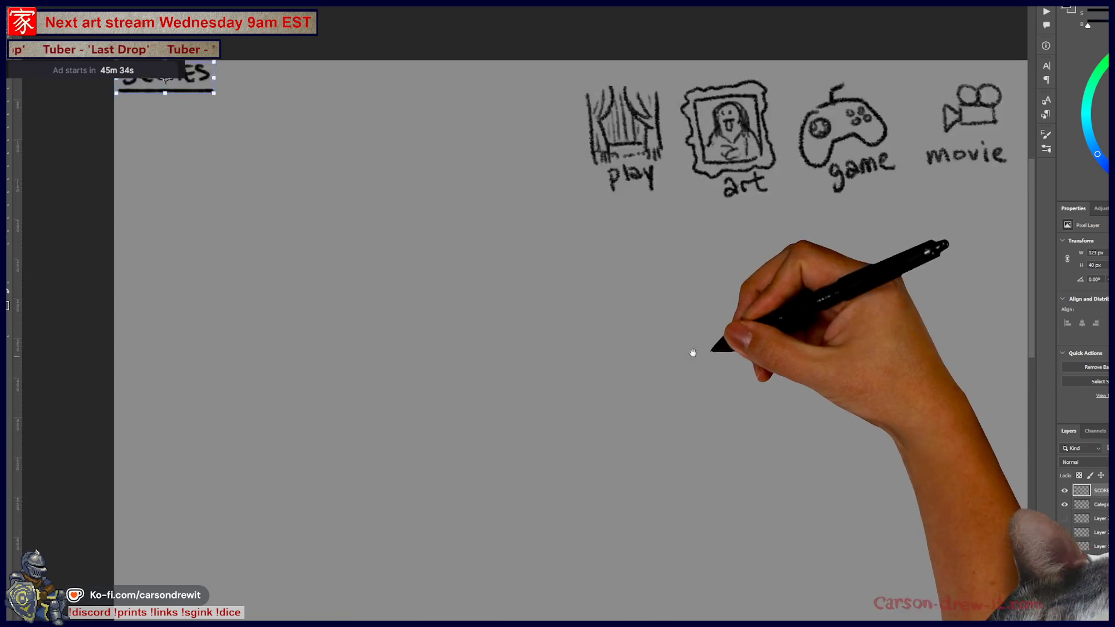
Deselect the SCORES layer and write the first viewer's name with a score of 1.
left_click_drag(406, 325, 867, 393)
left_click_drag(511, 401, 375, 438)
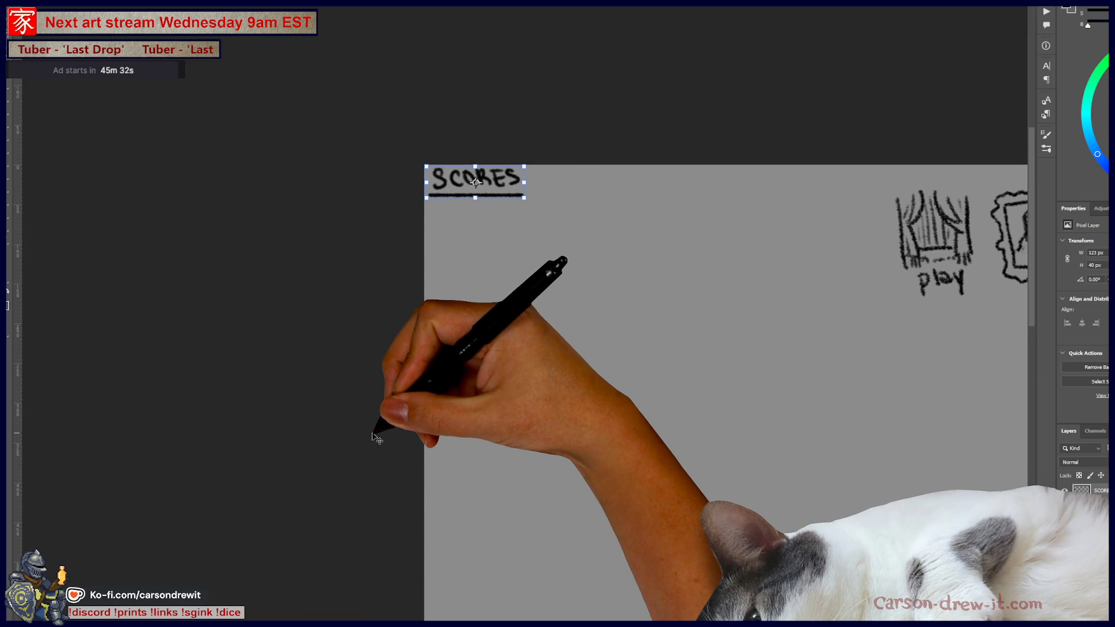
left_click(377, 438)
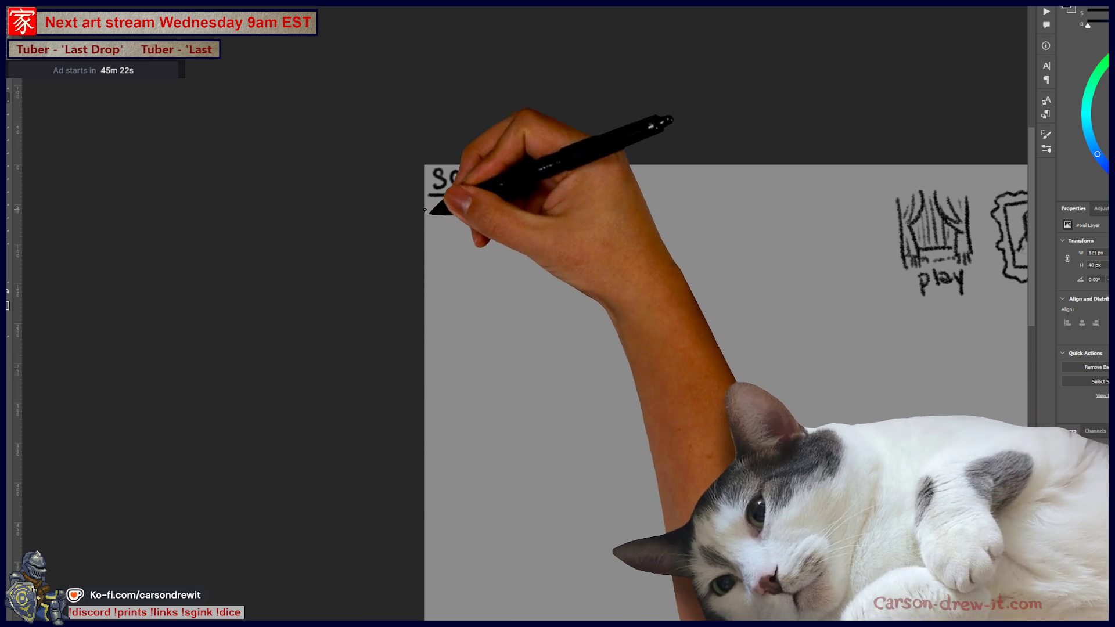
mouse_move(434, 207)
left_mouse_down()
mouse_move(434, 223)
mouse_move(457, 224)
mouse_move(458, 205)
mouse_move(517, 220)
left_mouse_up()
key("ctrl+z")
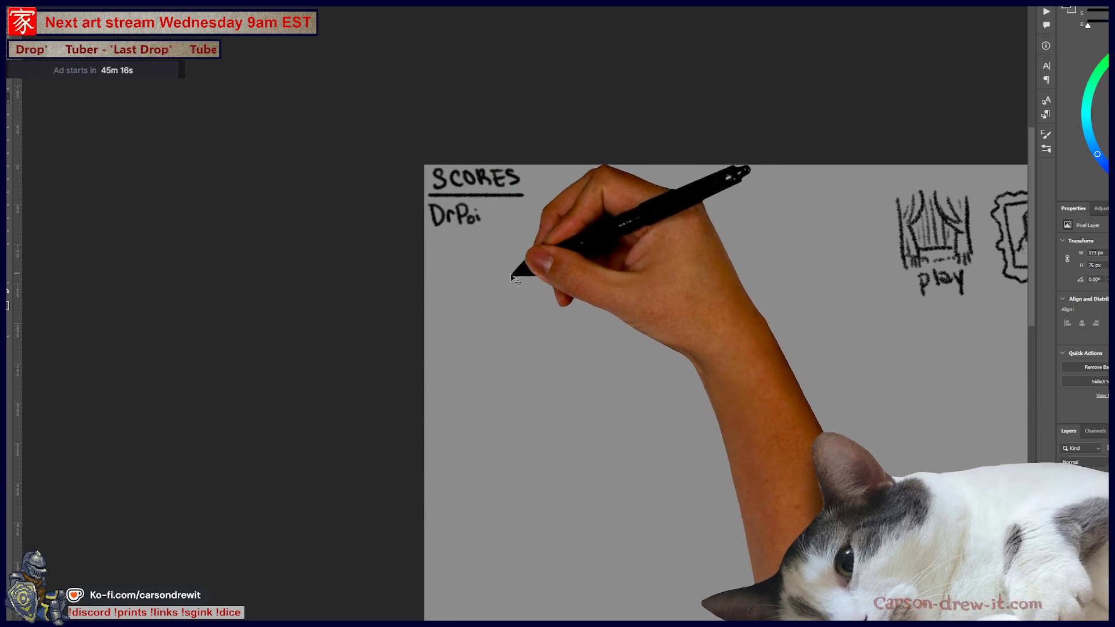
scroll(512, 217, "up", 3)
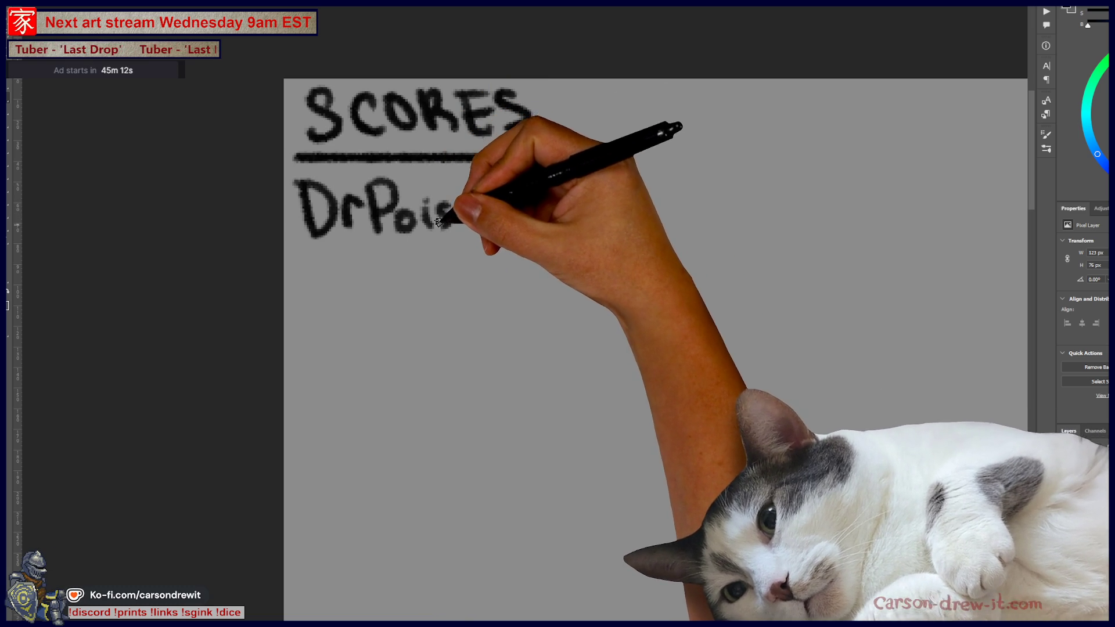
mouse_move(487, 228)
left_mouse_down()
mouse_move(549, 212)
mouse_move(571, 232)
left_mouse_up()
mouse_move(301, 255)
left_mouse_down()
mouse_move(301, 299)
mouse_move(329, 255)
left_mouse_up()
Write the second viewer's name on the next line, scored 1.
left_click_drag(300, 278, 371, 278)
mouse_move(380, 274)
left_mouse_down()
mouse_move(392, 300)
mouse_move(429, 297)
left_mouse_up()
mouse_move(444, 256)
left_mouse_down()
mouse_move(443, 296)
mouse_move(485, 293)
left_mouse_up()
left_click_drag(545, 274, 566, 296)
mouse_move(574, 251)
left_mouse_down()
mouse_move(578, 296)
mouse_move(647, 279)
mouse_move(667, 299)
left_mouse_up()
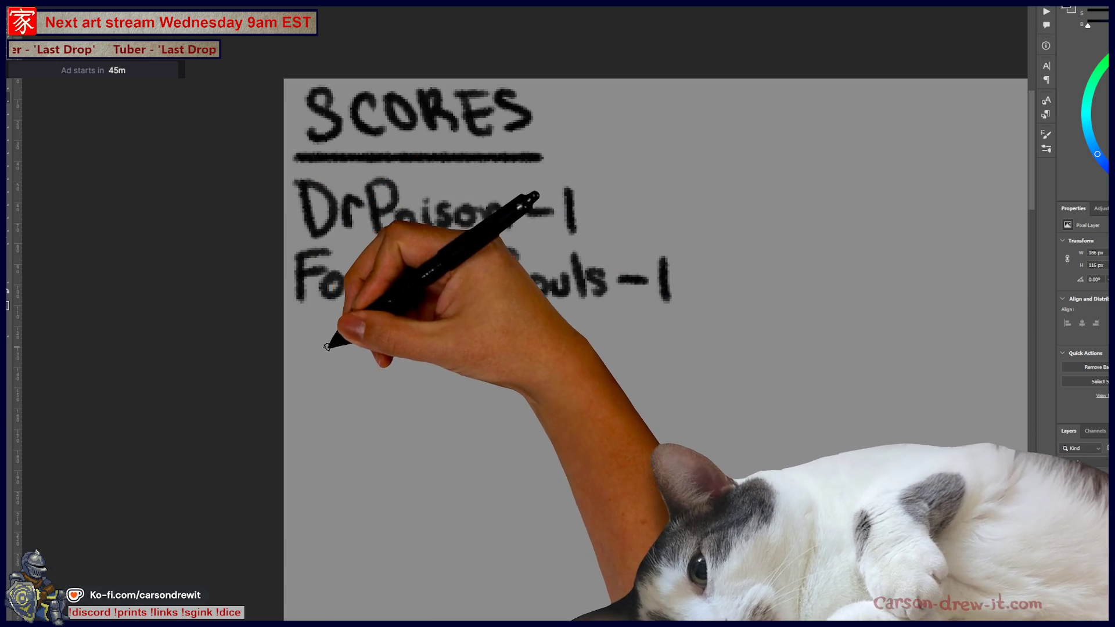
Write the third viewer's name, including an underscore, scored 1.
mouse_move(298, 318)
left_mouse_down()
mouse_move(323, 365)
mouse_move(343, 341)
mouse_move(350, 364)
mouse_move(364, 363)
left_mouse_up()
left_click_drag(388, 329, 395, 353)
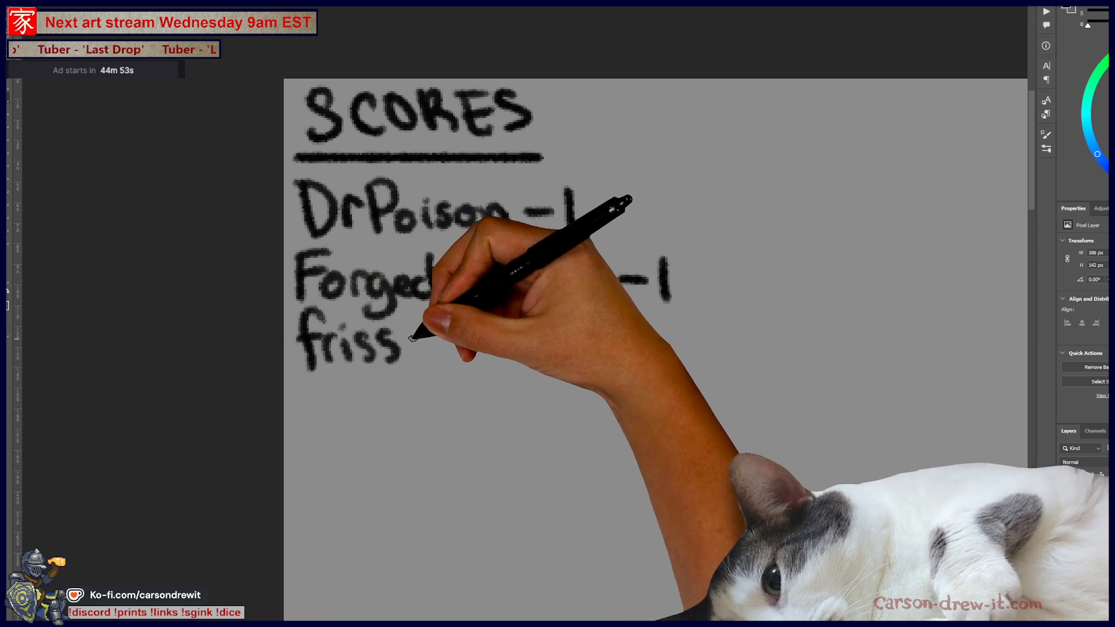
left_click_drag(473, 358, 493, 359)
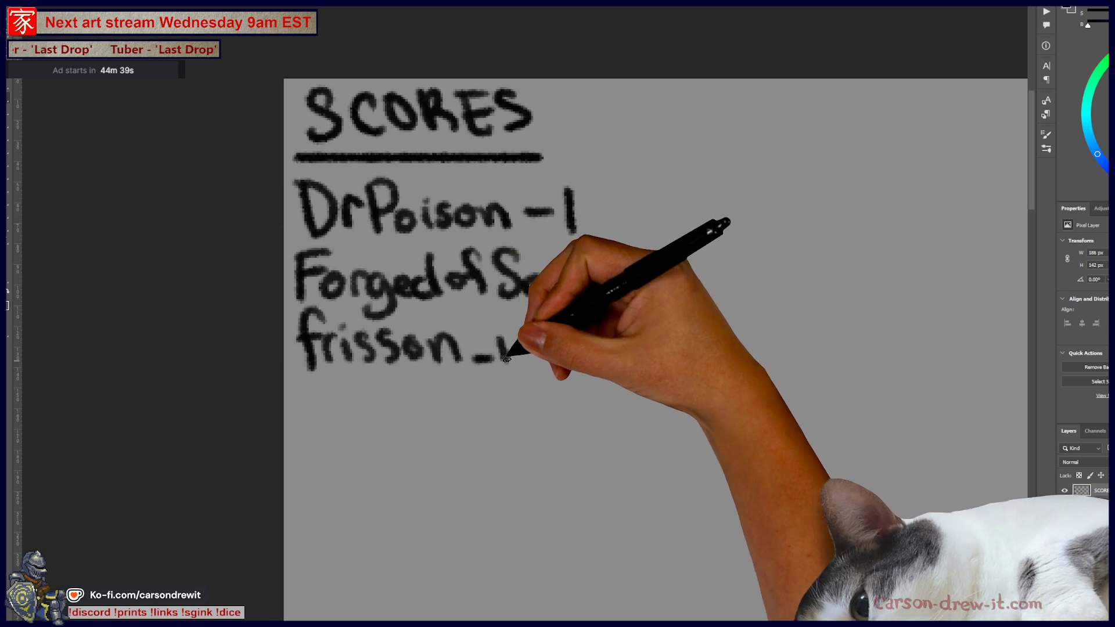
left_click_drag(571, 346, 583, 332)
mouse_move(619, 280)
left_mouse_down()
mouse_move(647, 279)
mouse_move(667, 299)
left_mouse_up()
left_click_drag(599, 347, 659, 360)
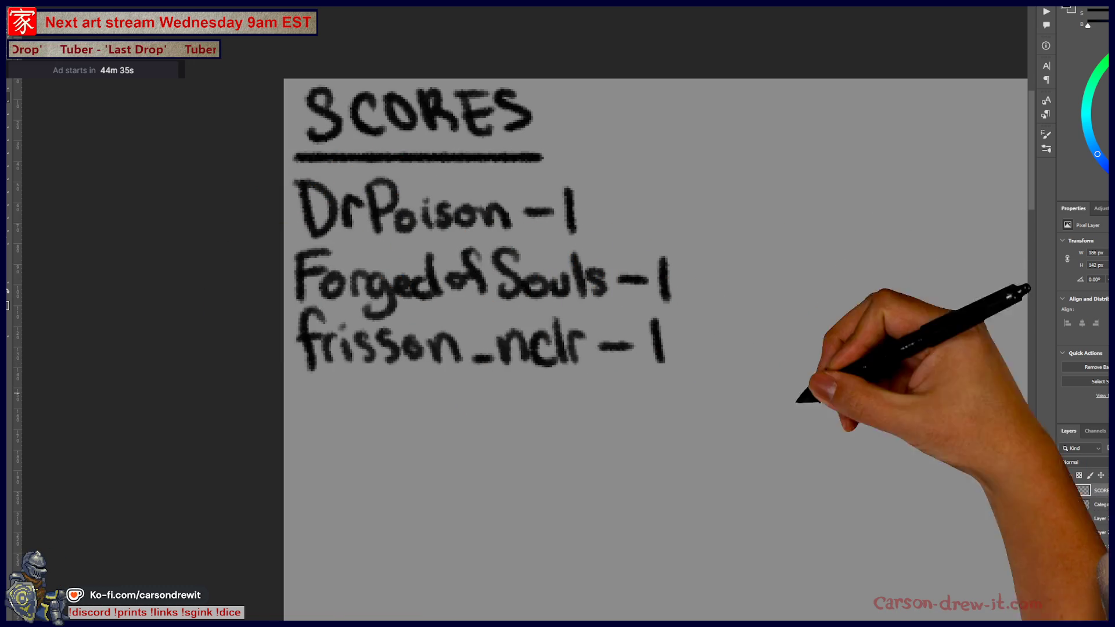
Zoom out to show the whole score sheet and the category icons.
key("ctrl+minus")
mouse_move(561, 372)
left_mouse_down()
mouse_move(641, 403)
mouse_move(461, 288)
left_mouse_up()
scroll(461, 287, "down", 2)
scroll(460, 289, "down", 2)
left_click_drag(623, 356, 519, 349)
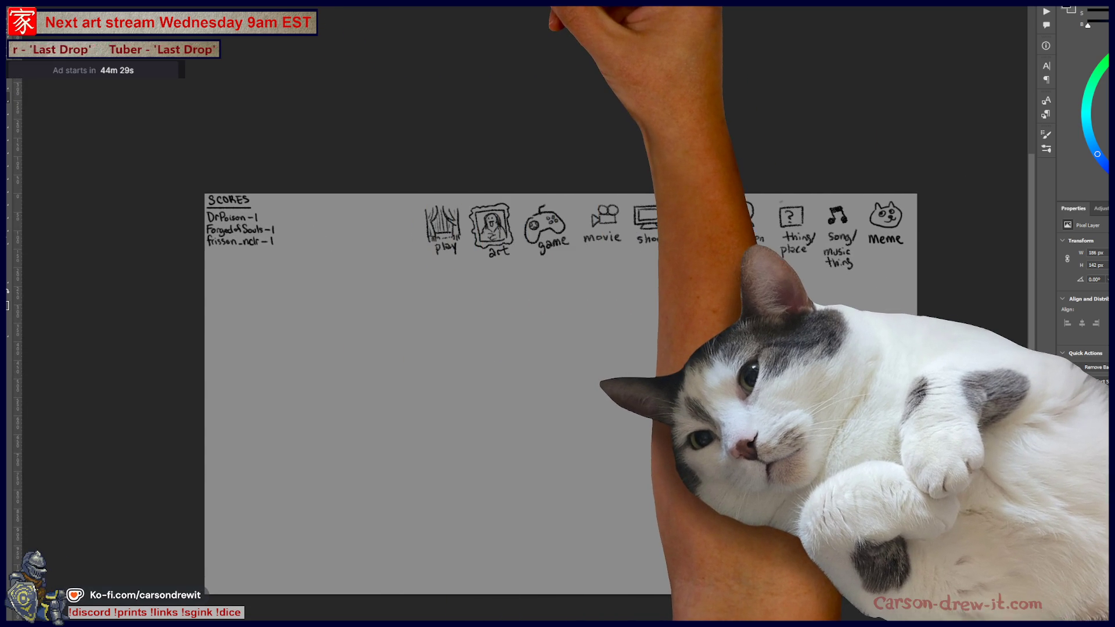
key("ctrl+Tab")
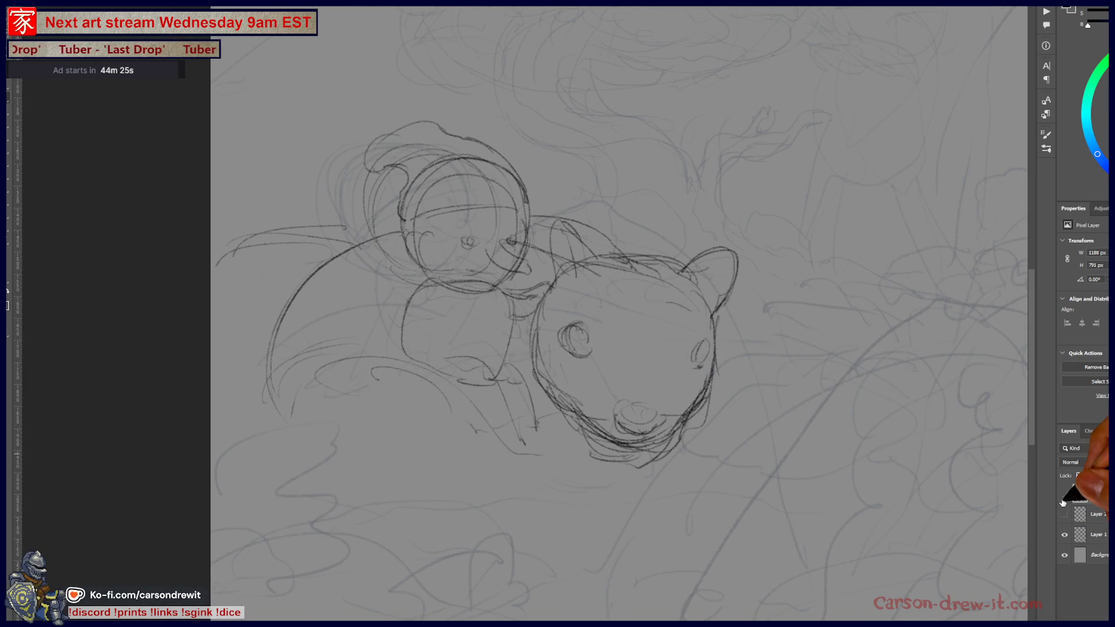
Hide Layer 3's rough animal sketch and dismiss the hidden-layer brush alert.
left_click(1064, 496)
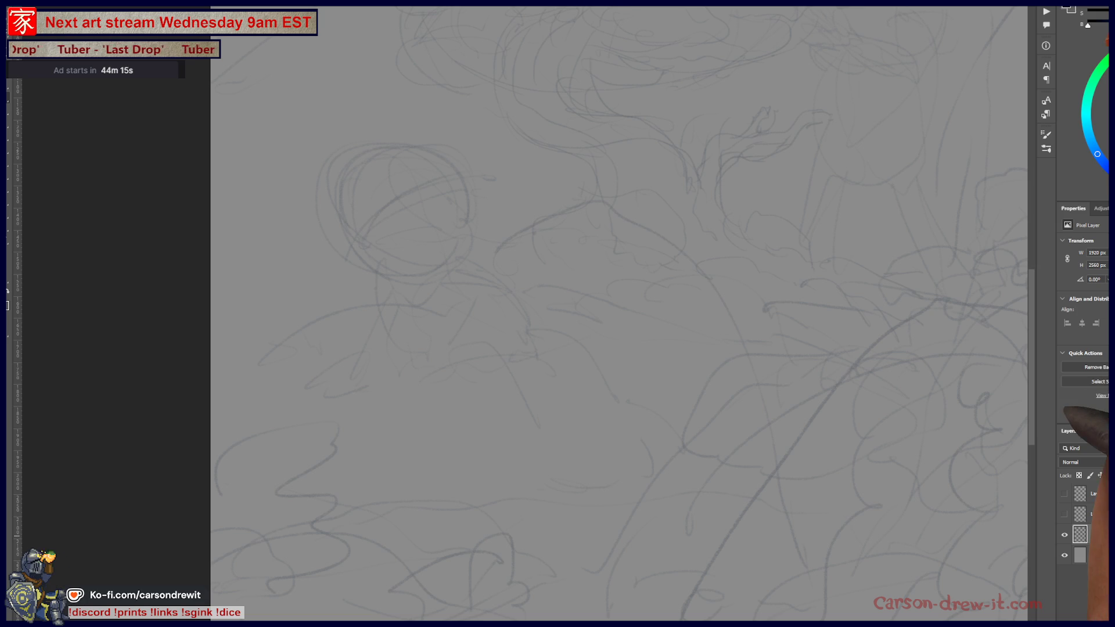
left_click(1093, 31)
key("F6")
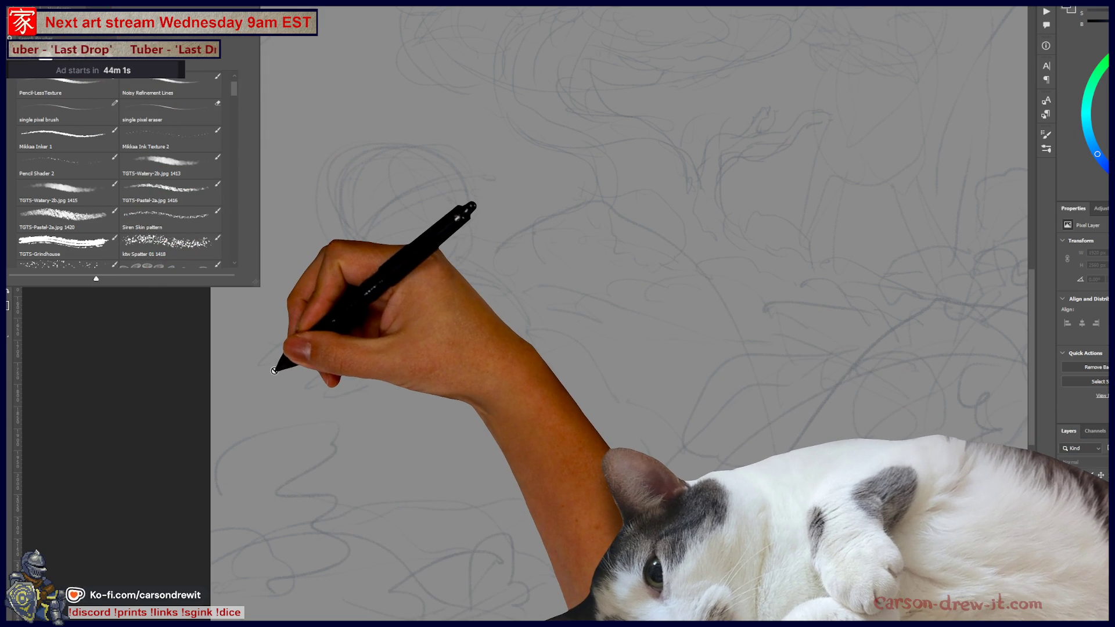
left_click(273, 372)
left_click(714, 204)
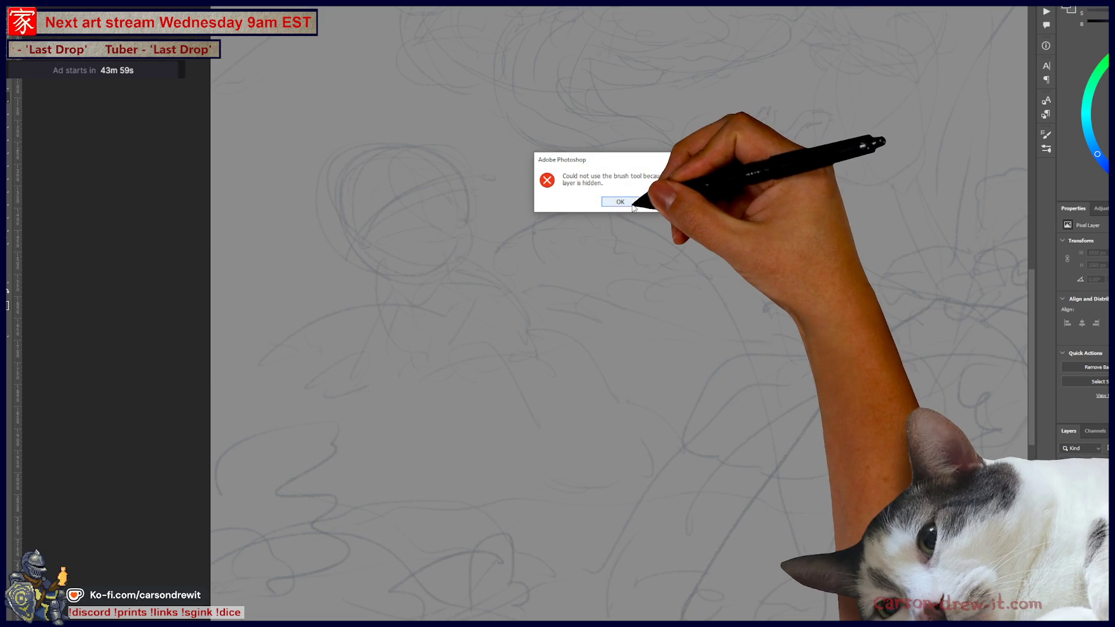
left_click(620, 202)
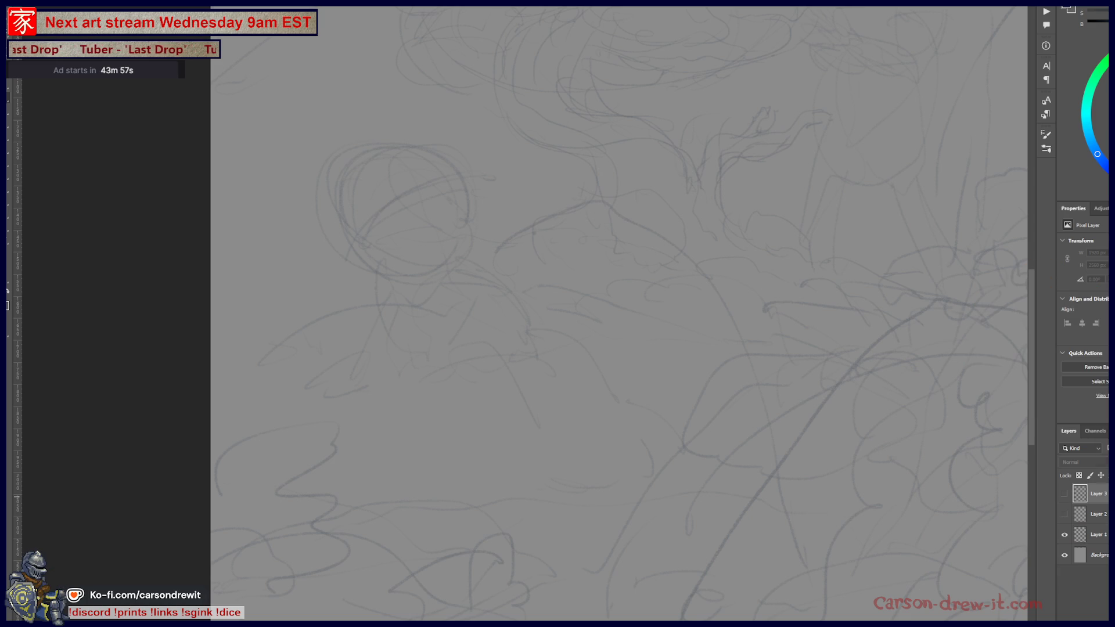
On a new empty layer, sketch the creature's opening arcs and curved strokes.
key("ctrl+shift+alt+n")
left_click_drag(546, 373, 522, 393)
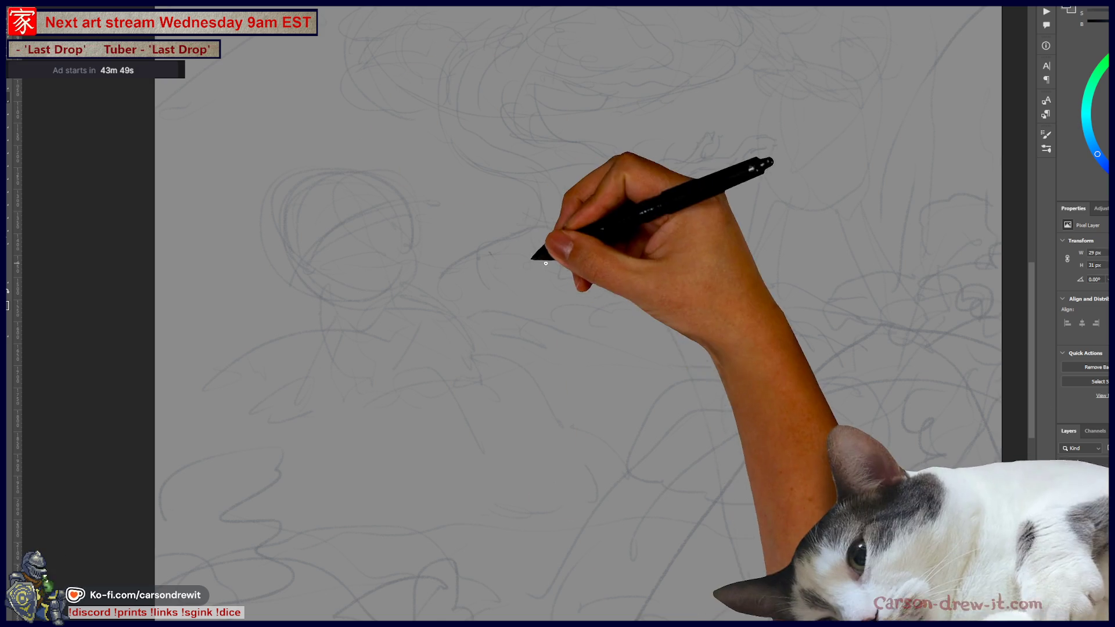
left_click_drag(378, 242, 556, 212)
key("ctrl+z")
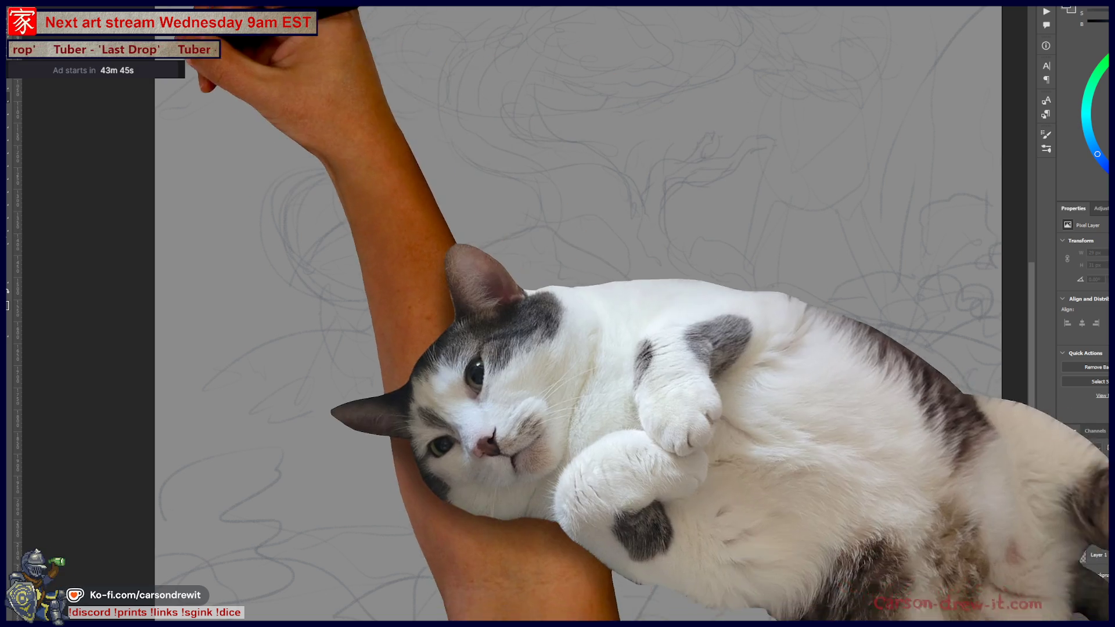
left_click_drag(371, 328, 519, 231)
mouse_move(440, 278)
left_mouse_down()
mouse_move(481, 244)
mouse_move(598, 331)
left_mouse_up()
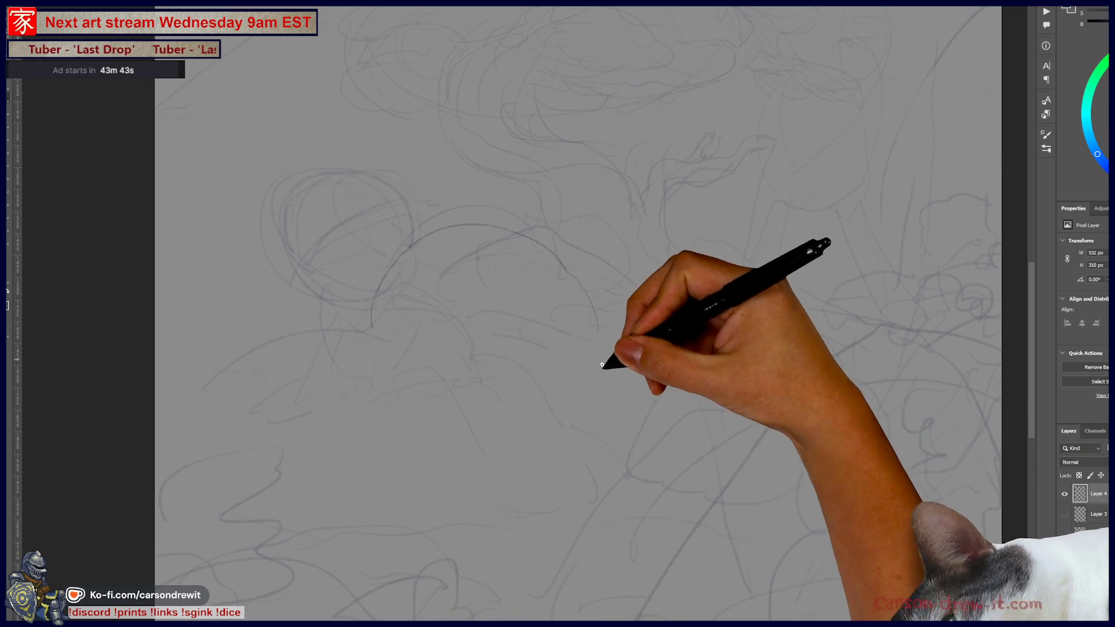
left_click_drag(645, 296, 649, 432)
Sketch the large round body circle and an oval head above it.
mouse_move(334, 488)
left_mouse_down()
mouse_move(485, 563)
mouse_move(478, 435)
mouse_move(331, 491)
left_mouse_up()
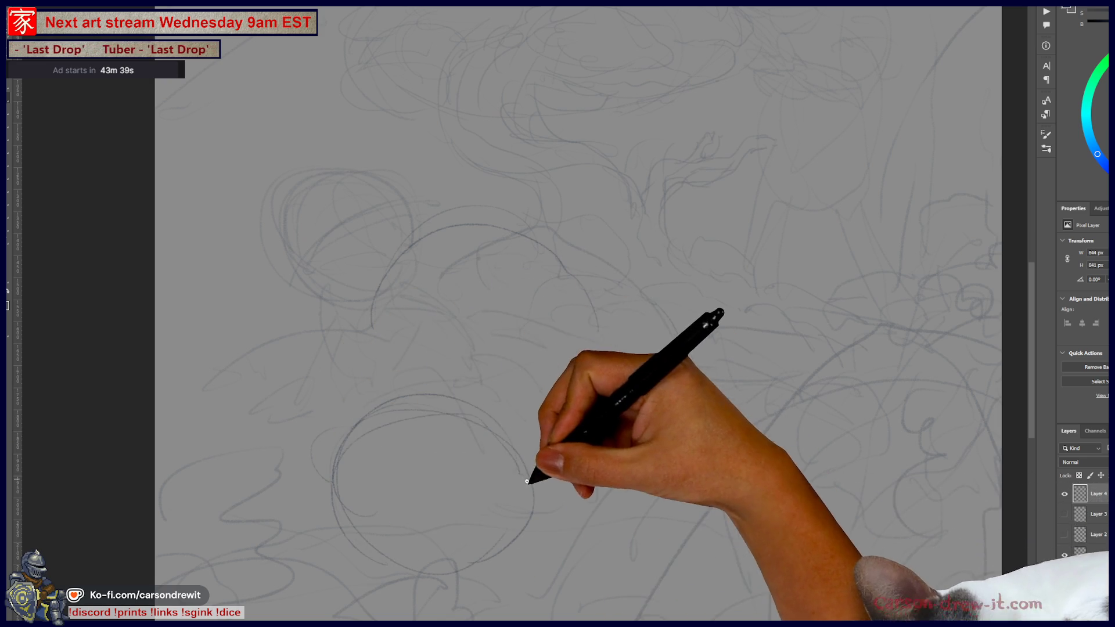
mouse_move(318, 432)
left_mouse_down()
mouse_move(345, 499)
mouse_move(418, 406)
mouse_move(460, 385)
mouse_move(422, 515)
left_mouse_up()
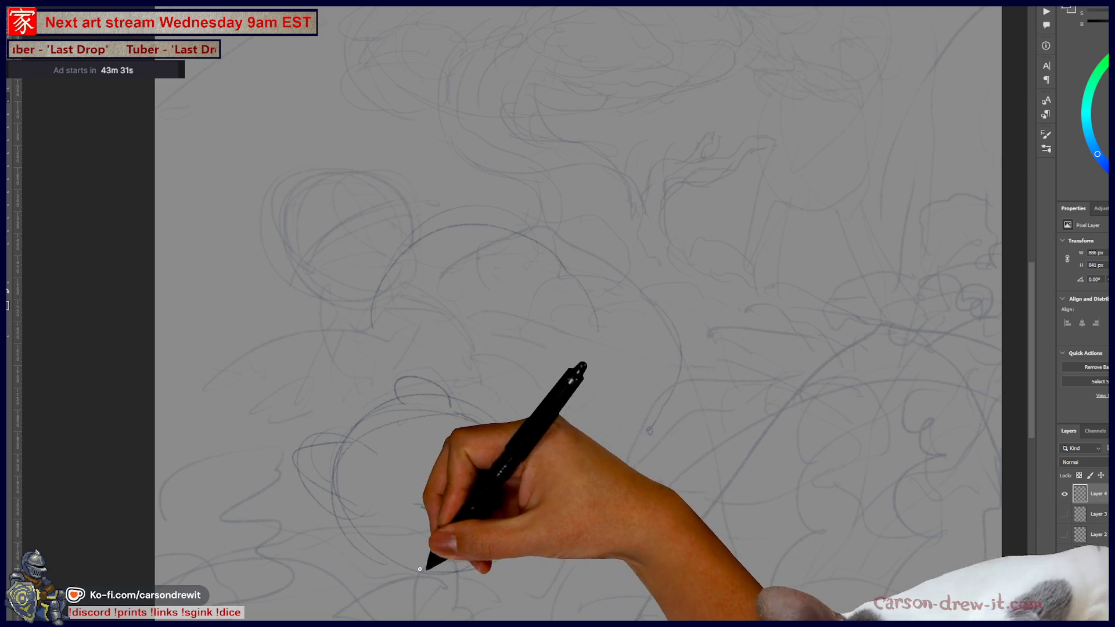
left_click_drag(336, 528, 299, 535)
mouse_move(328, 576)
left_mouse_down()
mouse_move(323, 543)
mouse_move(416, 548)
mouse_move(348, 542)
mouse_move(498, 579)
mouse_move(256, 455)
mouse_move(291, 442)
mouse_move(256, 388)
mouse_move(381, 268)
mouse_move(560, 259)
left_mouse_up()
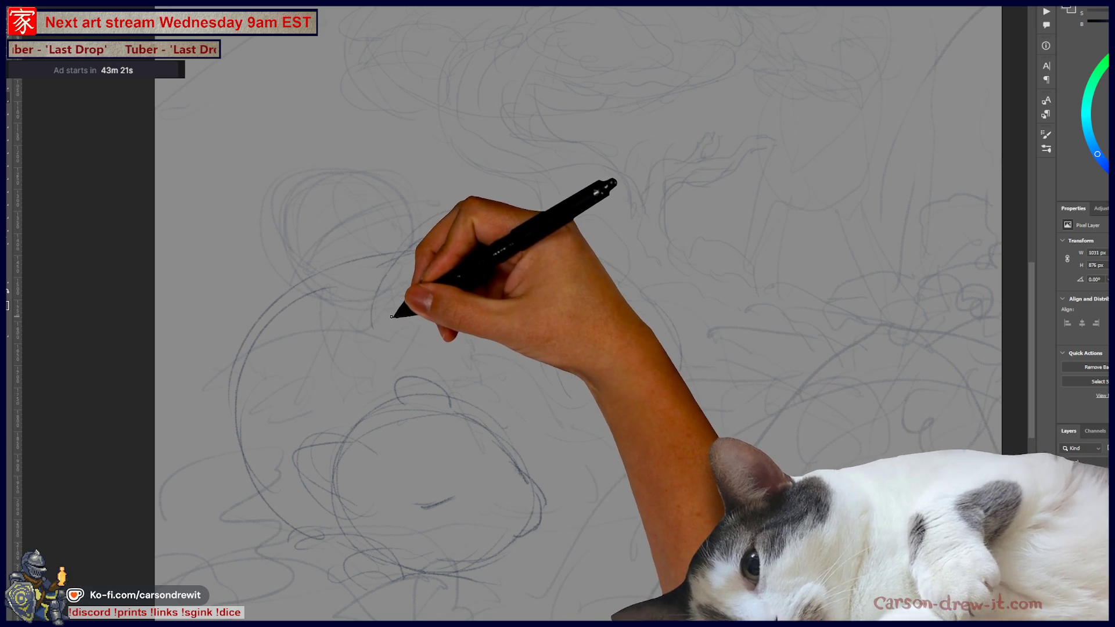
mouse_move(443, 374)
left_mouse_down()
mouse_move(428, 329)
mouse_move(477, 269)
mouse_move(499, 268)
left_mouse_up()
mouse_move(505, 316)
left_mouse_down()
mouse_move(523, 331)
mouse_move(497, 356)
mouse_move(453, 368)
mouse_move(568, 279)
left_mouse_up()
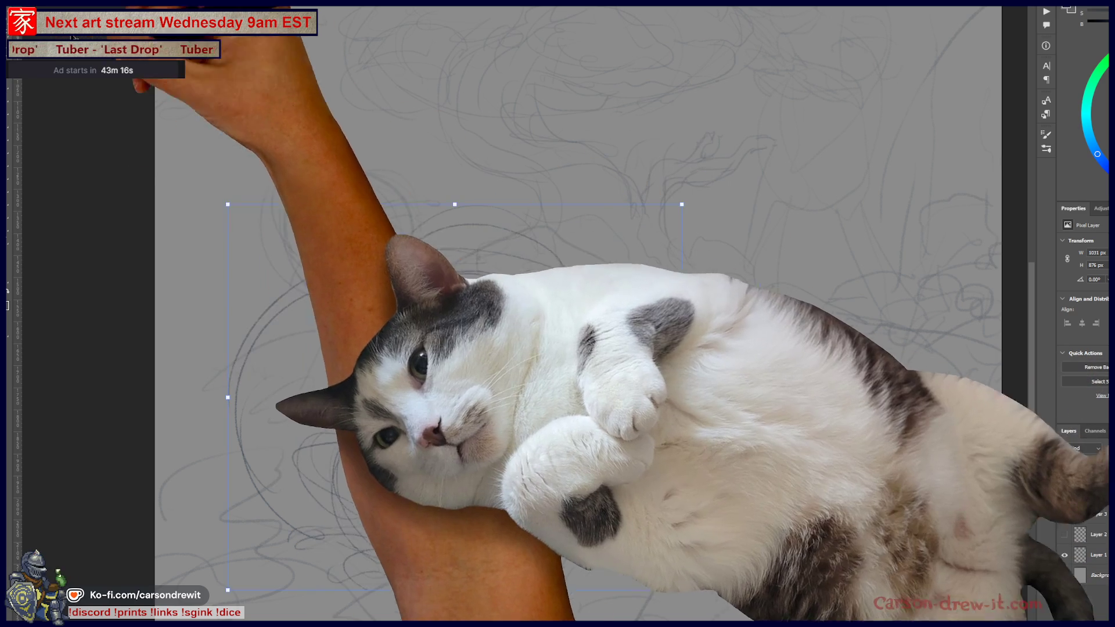
left_click_drag(443, 450, 375, 450)
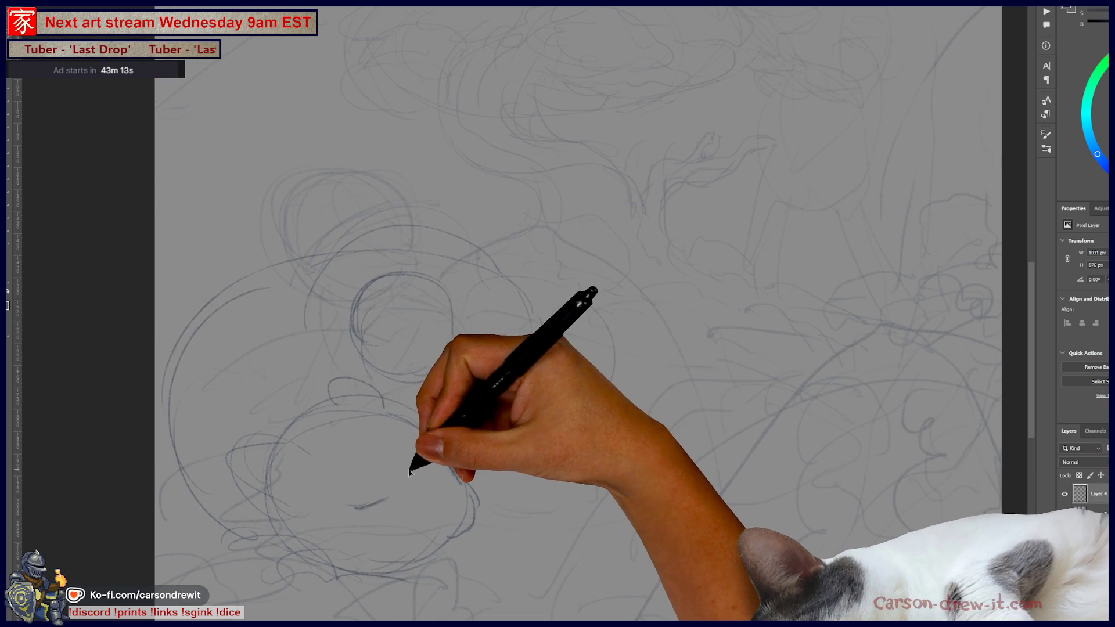
key("ctrl+t")
scroll(399, 398, "down", 3)
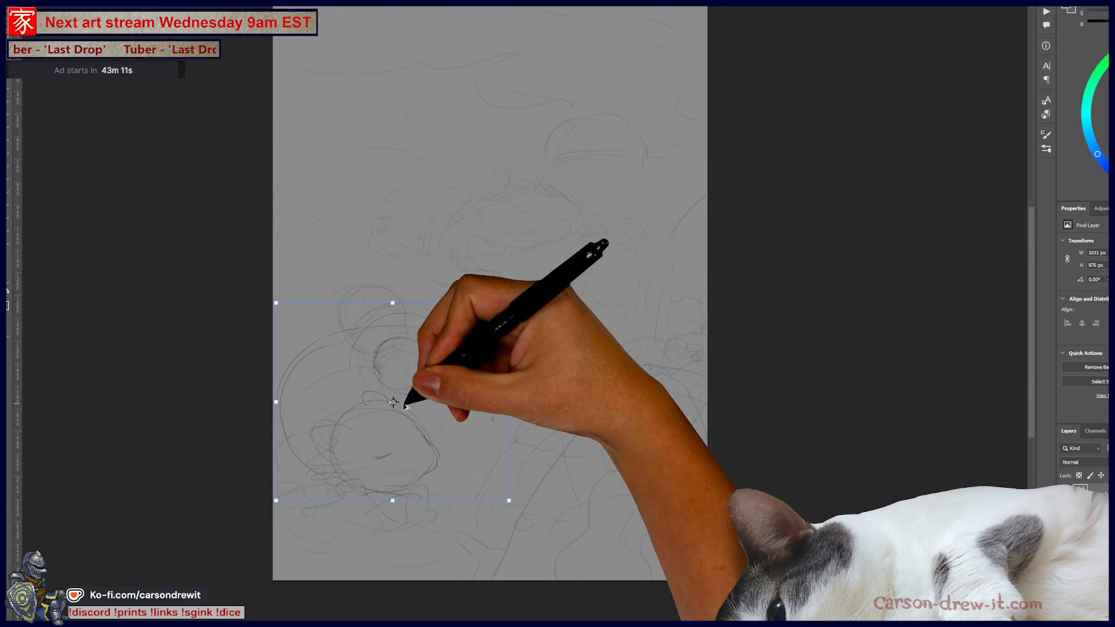
Scale the rough circle sketch down to about 945 by 826 px and move it up-right.
scroll(401, 395, "up", 3)
left_click_drag(598, 245, 565, 268)
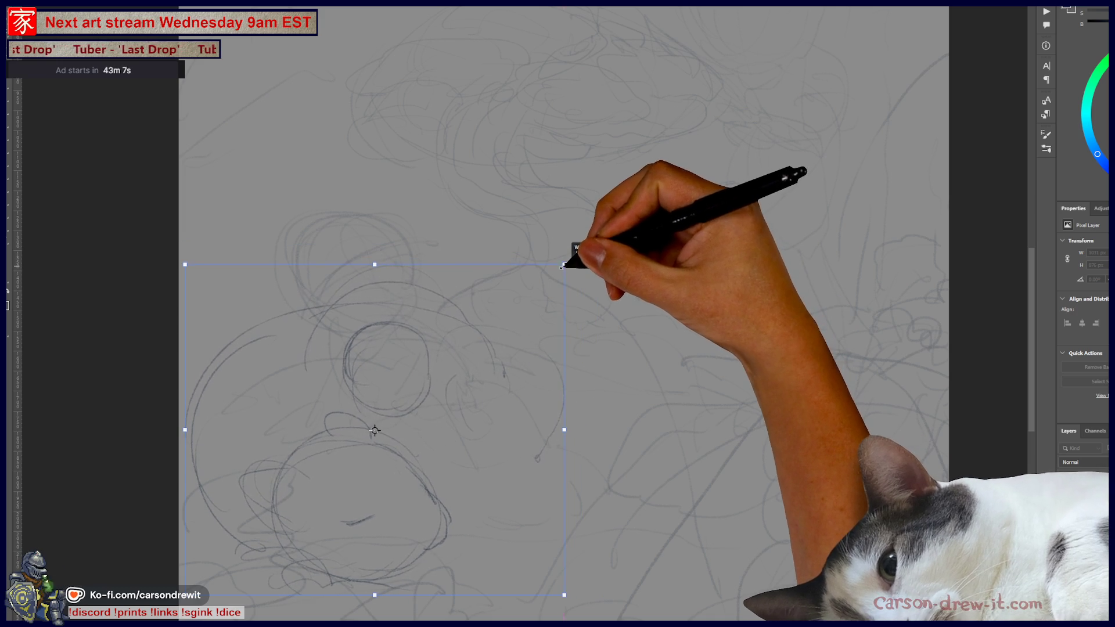
left_click_drag(489, 344, 511, 323)
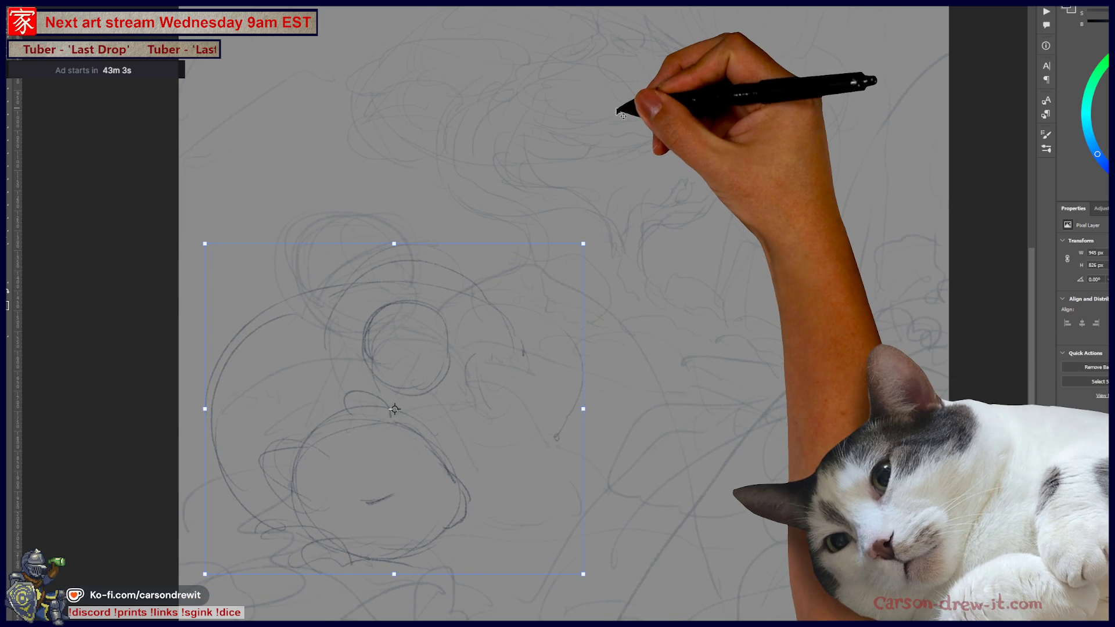
key("Return")
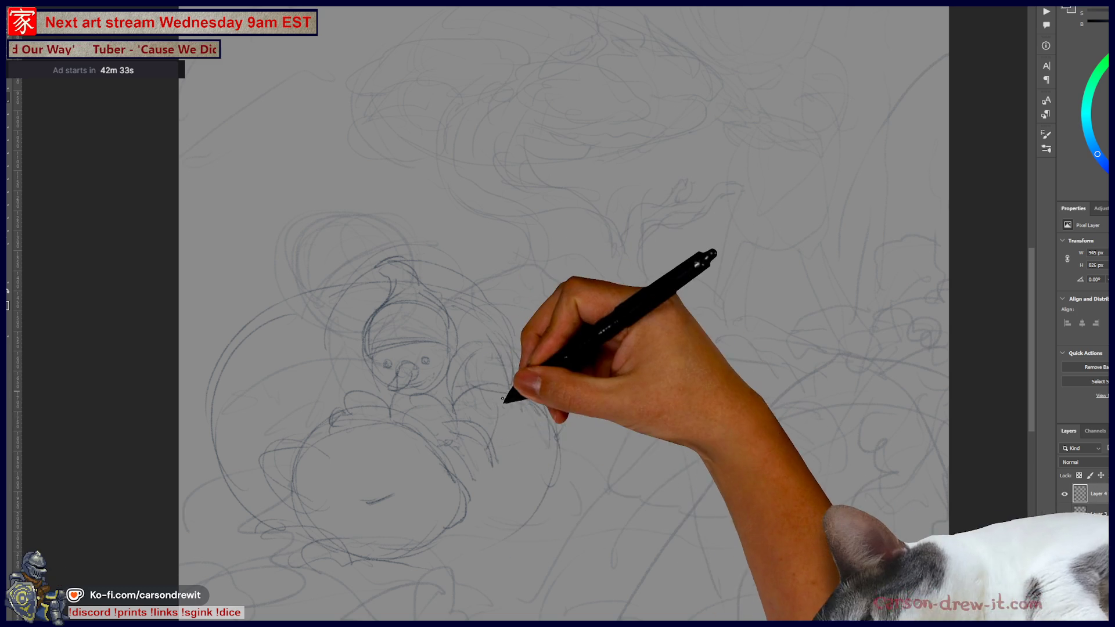
Sketch the creature's capped head, face and body lines.
key("ctrl")
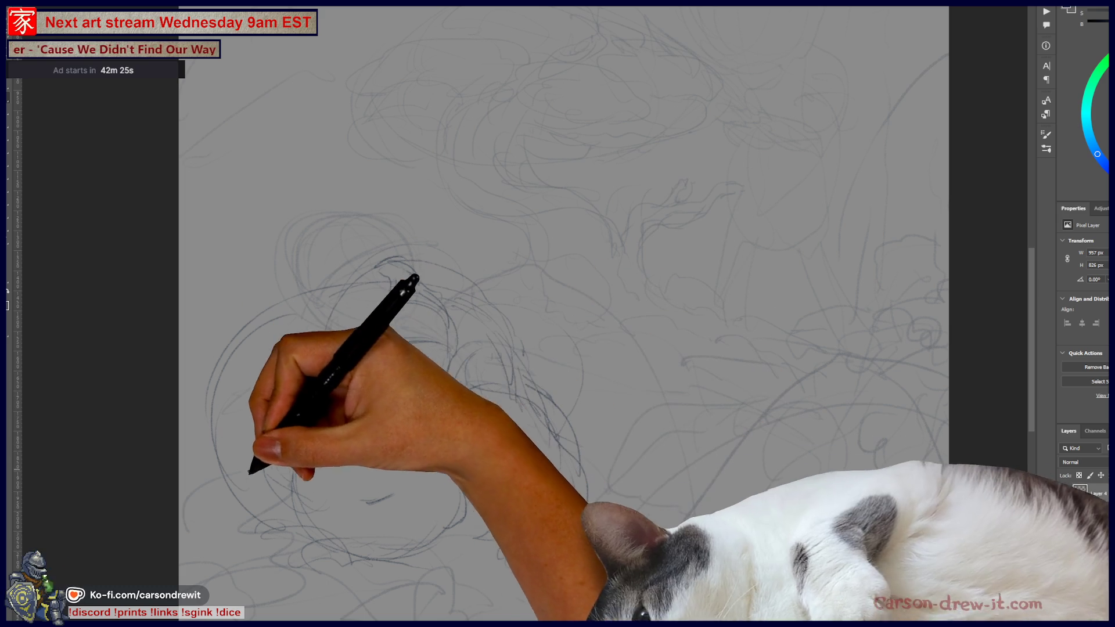
mouse_move(194, 473)
left_mouse_down()
mouse_move(260, 488)
mouse_move(224, 507)
mouse_move(271, 530)
left_mouse_up()
mouse_move(372, 348)
left_mouse_down()
mouse_move(444, 343)
mouse_move(418, 386)
left_mouse_up()
left_click_drag(331, 418, 407, 401)
mouse_move(480, 511)
left_mouse_down()
mouse_move(336, 348)
mouse_move(427, 453)
mouse_move(353, 520)
mouse_move(511, 398)
mouse_move(559, 343)
left_mouse_up()
Draw long sweeping arcs and a diagonal stroke across the scene, plus a low curve beneath.
mouse_move(435, 129)
left_mouse_down()
mouse_move(428, 268)
mouse_move(485, 224)
mouse_move(579, 410)
mouse_move(629, 365)
mouse_move(573, 430)
mouse_move(625, 371)
mouse_move(742, 368)
mouse_move(828, 330)
left_mouse_up()
left_click_drag(691, 457, 686, 276)
left_click_drag(795, 203, 581, 360)
left_click_drag(232, 516, 369, 474)
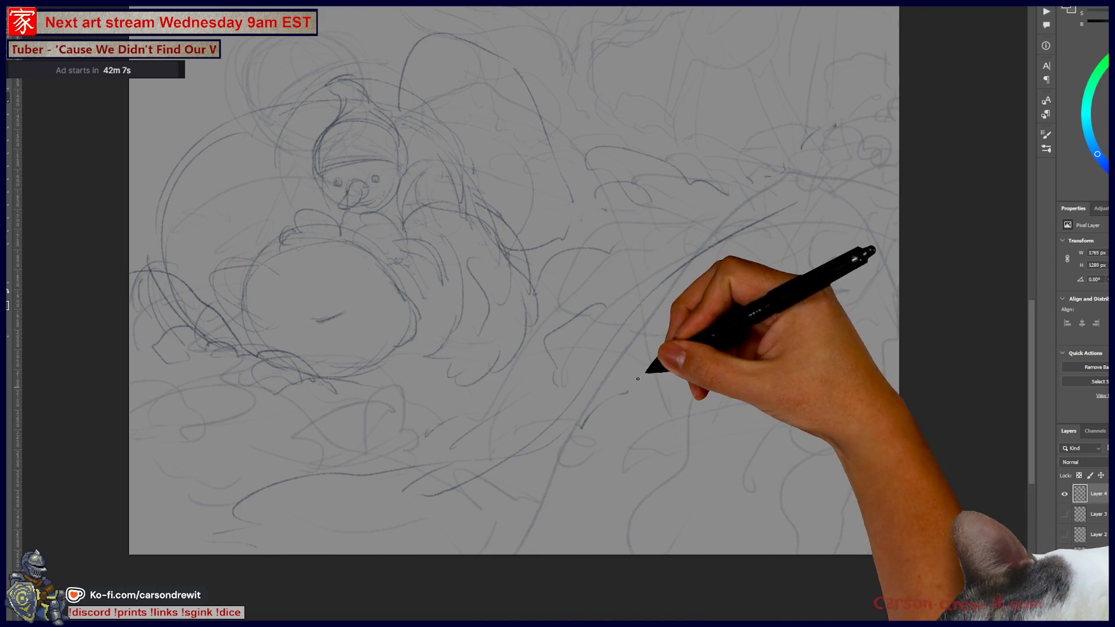
Add a rounded heart-like shape below the creature and a leaf-like shape to its right.
left_click_drag(714, 336, 585, 467)
mouse_move(674, 388)
left_mouse_down()
mouse_move(791, 311)
mouse_move(741, 291)
mouse_move(729, 373)
mouse_move(715, 332)
left_mouse_up()
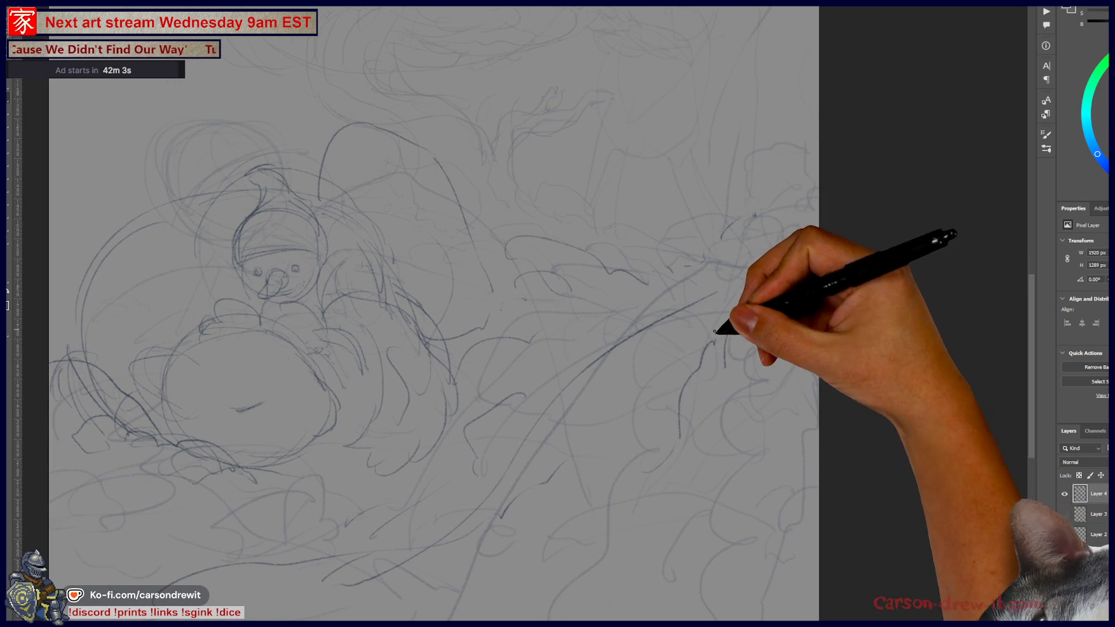
left_click_drag(547, 540, 661, 406)
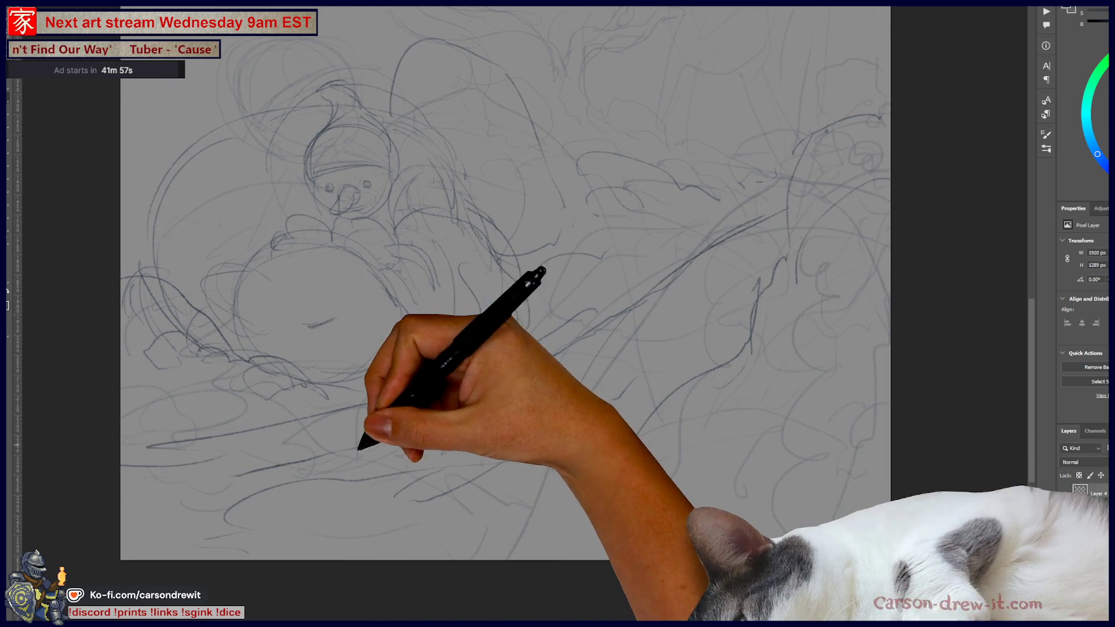
mouse_move(409, 384)
left_mouse_down()
mouse_move(468, 393)
mouse_move(485, 426)
mouse_move(523, 391)
left_mouse_up()
mouse_move(553, 311)
left_mouse_down()
mouse_move(634, 266)
mouse_move(585, 330)
mouse_move(604, 256)
mouse_move(634, 256)
left_mouse_up()
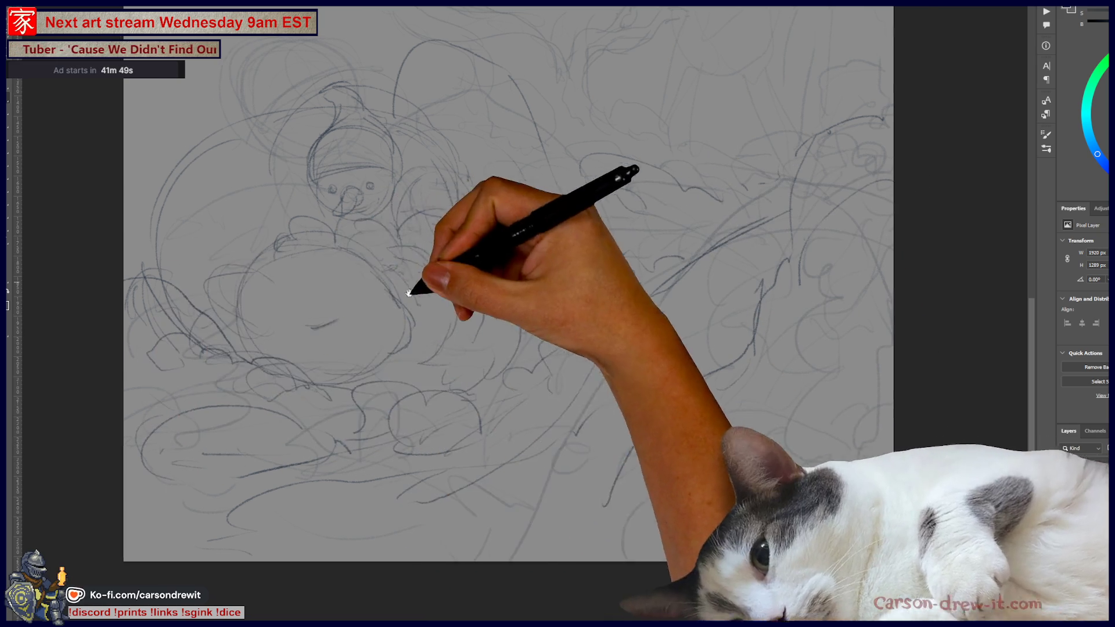
left_click_drag(411, 286, 415, 448)
mouse_move(457, 232)
left_mouse_down()
mouse_move(435, 298)
mouse_move(552, 279)
mouse_move(555, 249)
left_mouse_up()
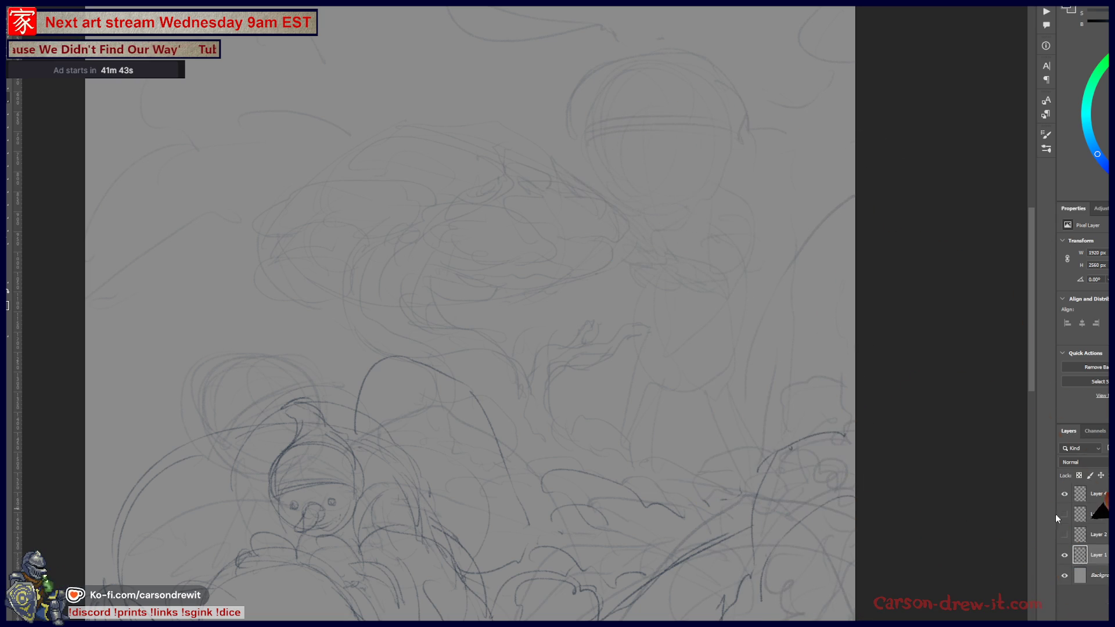
Shrink the creature sketch to about 87%, nudge it left and lower its layer opacity.
key("ctrl+0")
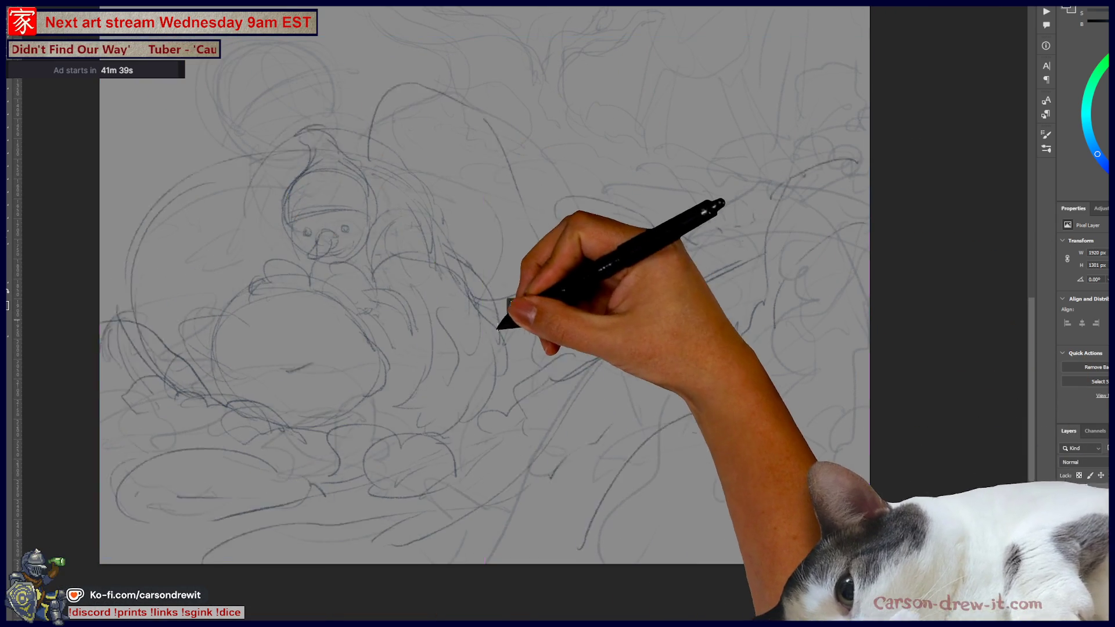
mouse_move(505, 319)
left_mouse_down()
mouse_move(444, 333)
mouse_move(438, 311)
mouse_move(450, 303)
left_mouse_up()
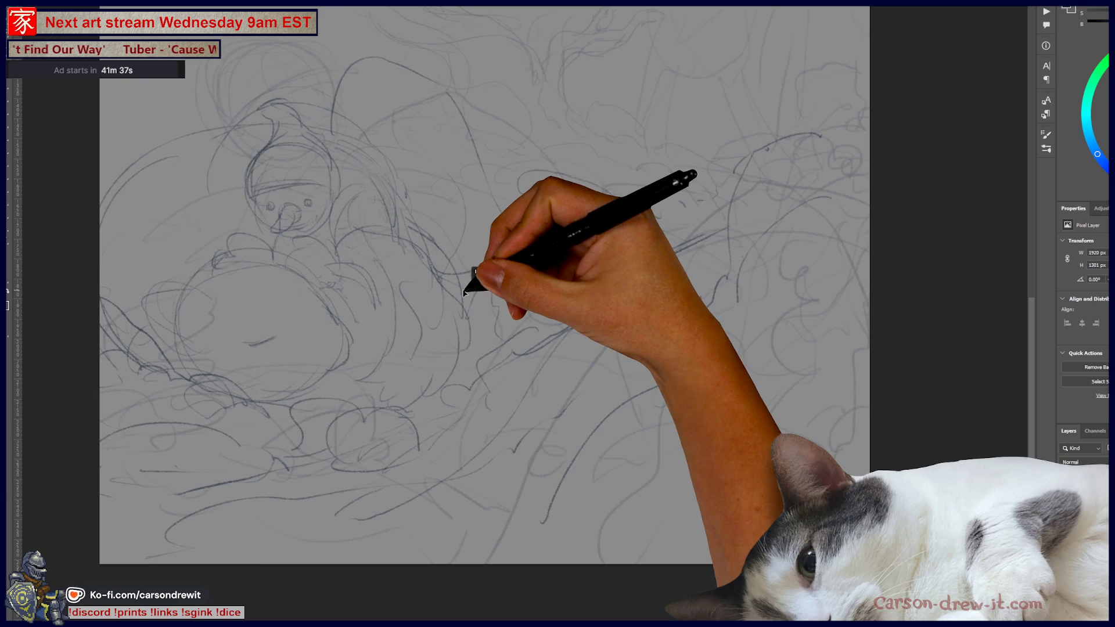
scroll(557, 322, "down", 1)
mouse_move(555, 321)
left_mouse_down()
mouse_move(654, 366)
mouse_move(622, 456)
mouse_move(568, 503)
mouse_move(596, 353)
left_mouse_up()
mouse_move(738, 216)
left_mouse_down()
mouse_move(668, 232)
mouse_move(668, 250)
mouse_move(701, 213)
left_mouse_up()
mouse_move(516, 369)
left_mouse_down()
mouse_move(490, 378)
mouse_move(510, 460)
mouse_move(534, 453)
mouse_move(563, 412)
mouse_move(565, 362)
mouse_move(531, 371)
mouse_move(573, 377)
left_mouse_up()
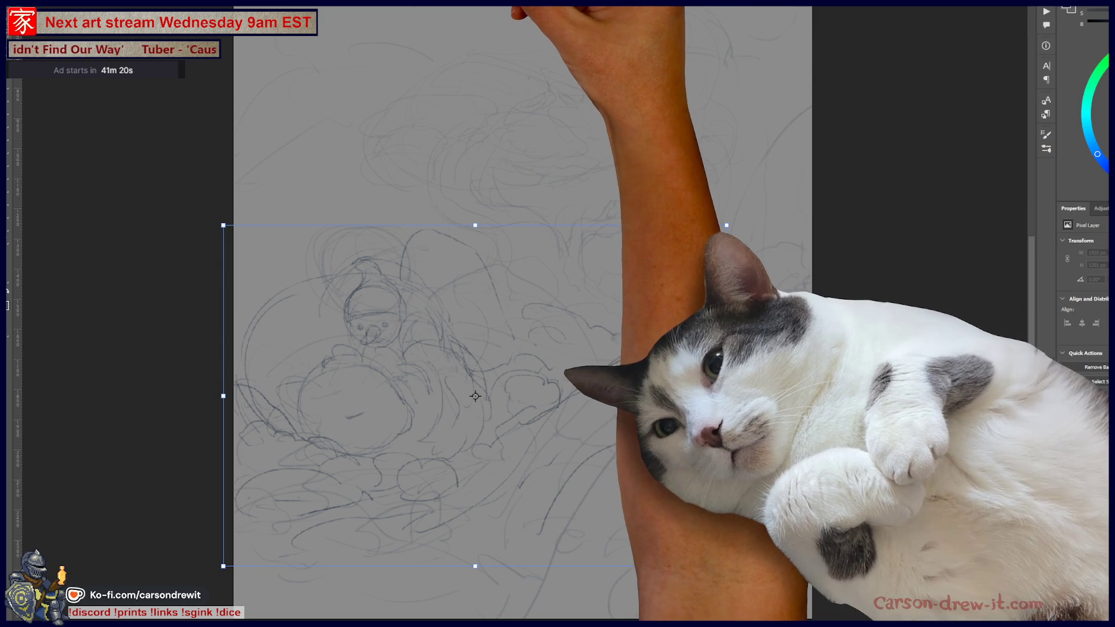
left_click_drag(1107, 464, 1103, 466)
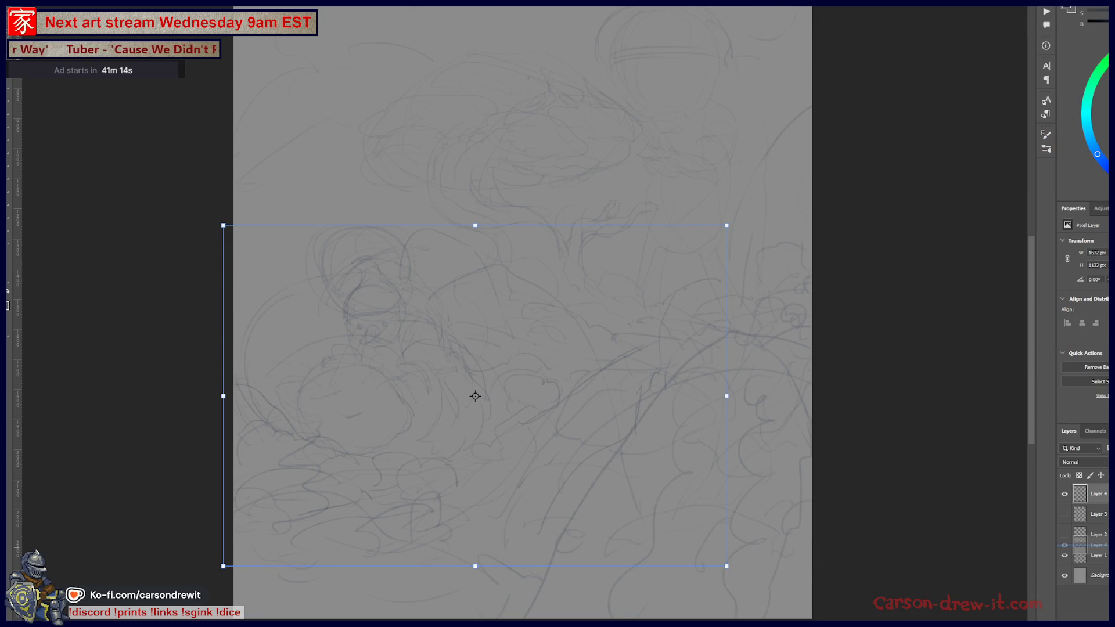
left_click(1097, 493)
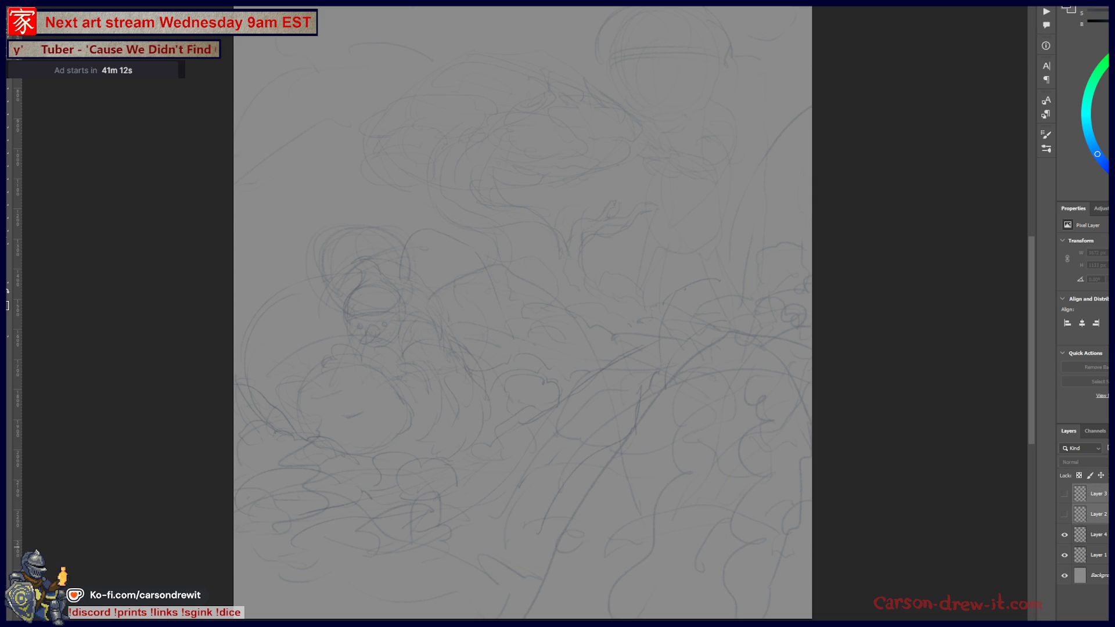
Delete Layer 3 and Layer 2.
key("ctrl+z")
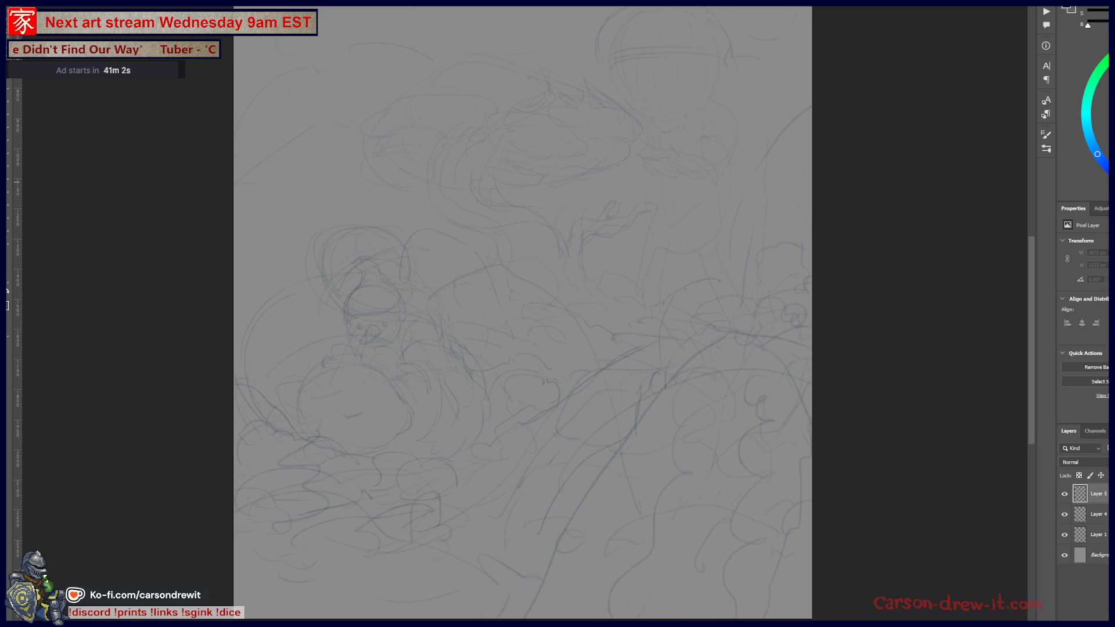
scroll(321, 308, "up", 3)
scroll(277, 281, "up", 1)
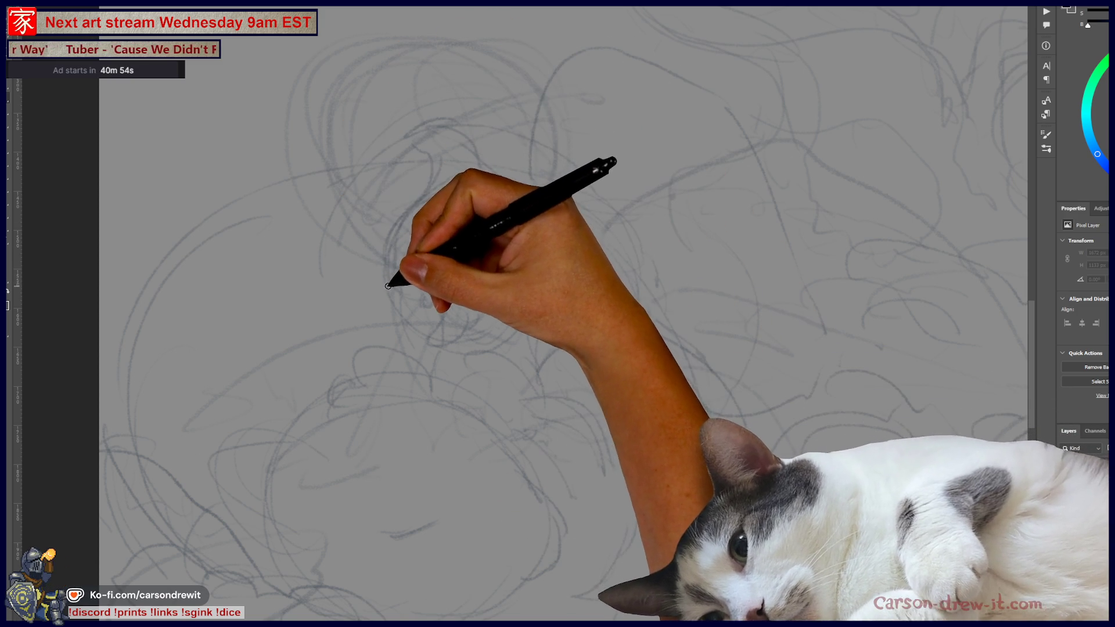
Draw the first scalloped headband stroke across the creature's head.
mouse_move(383, 274)
left_mouse_down()
mouse_move(385, 284)
mouse_move(399, 260)
mouse_move(424, 275)
left_mouse_up()
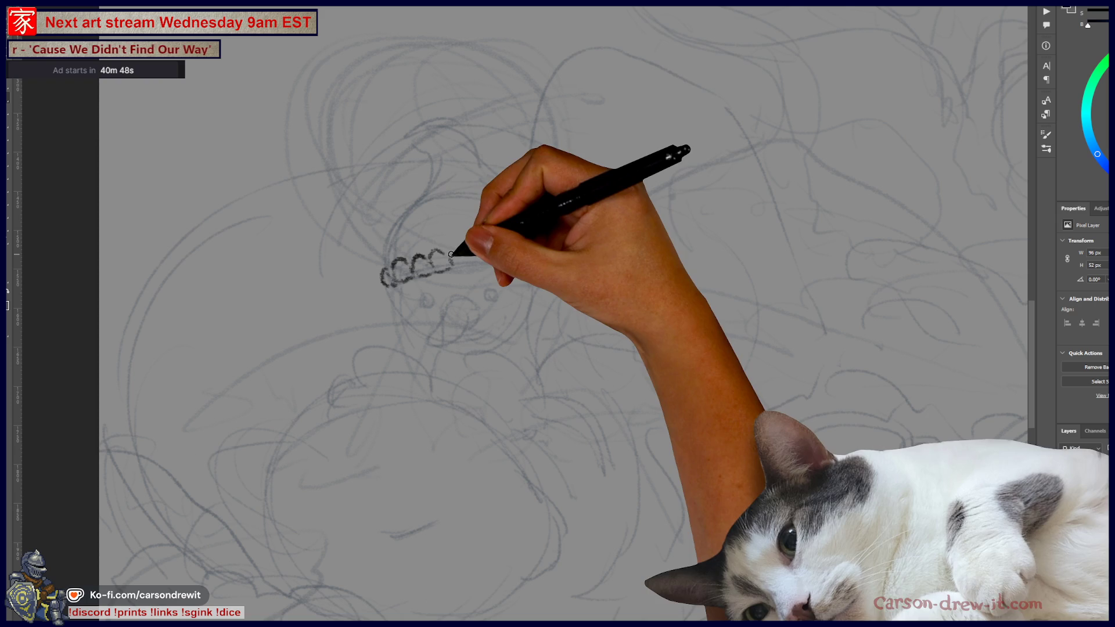
key("ctrl+z")
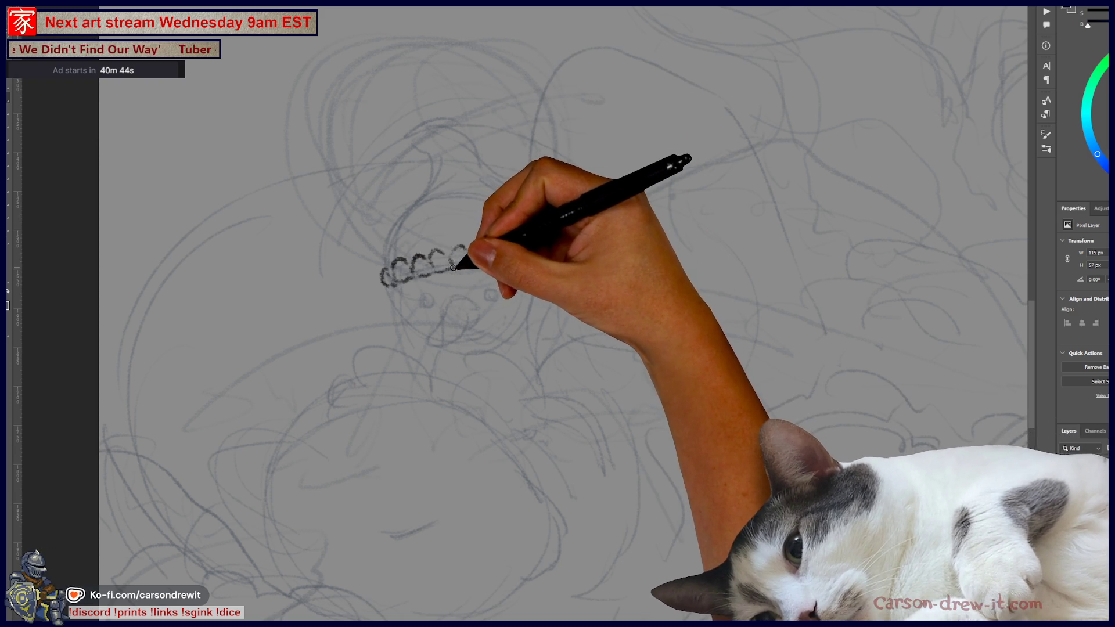
mouse_move(472, 264)
left_mouse_down()
mouse_move(522, 249)
mouse_move(534, 280)
left_mouse_up()
key("ctrl+z")
mouse_move(385, 273)
left_mouse_down()
mouse_move(391, 289)
mouse_move(413, 279)
left_mouse_up()
key("ctrl+z")
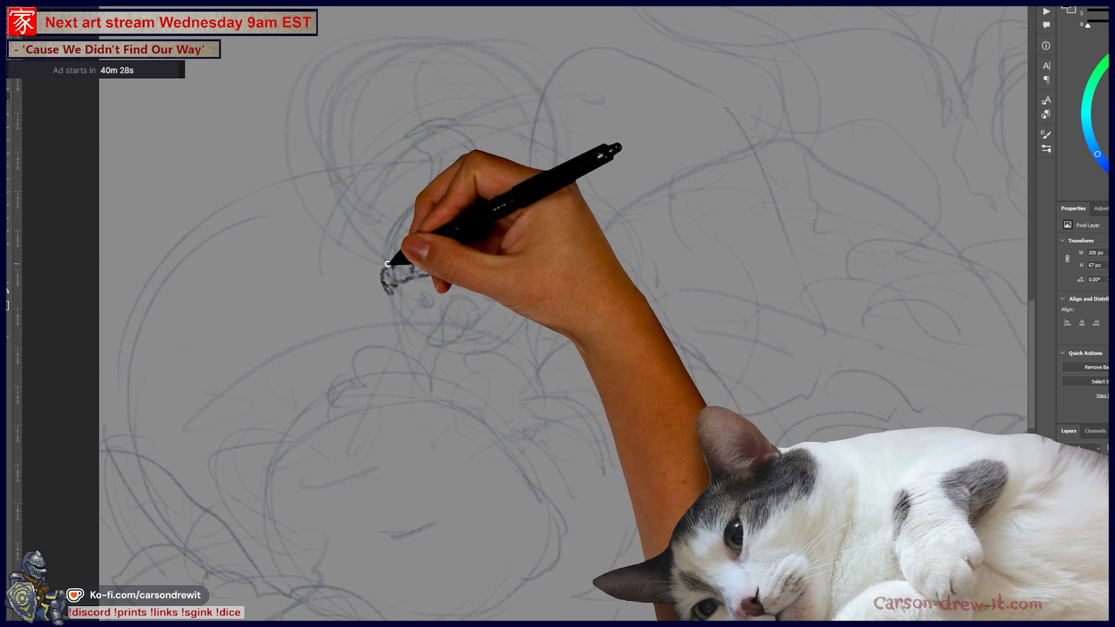
key("ctrl+shift+z")
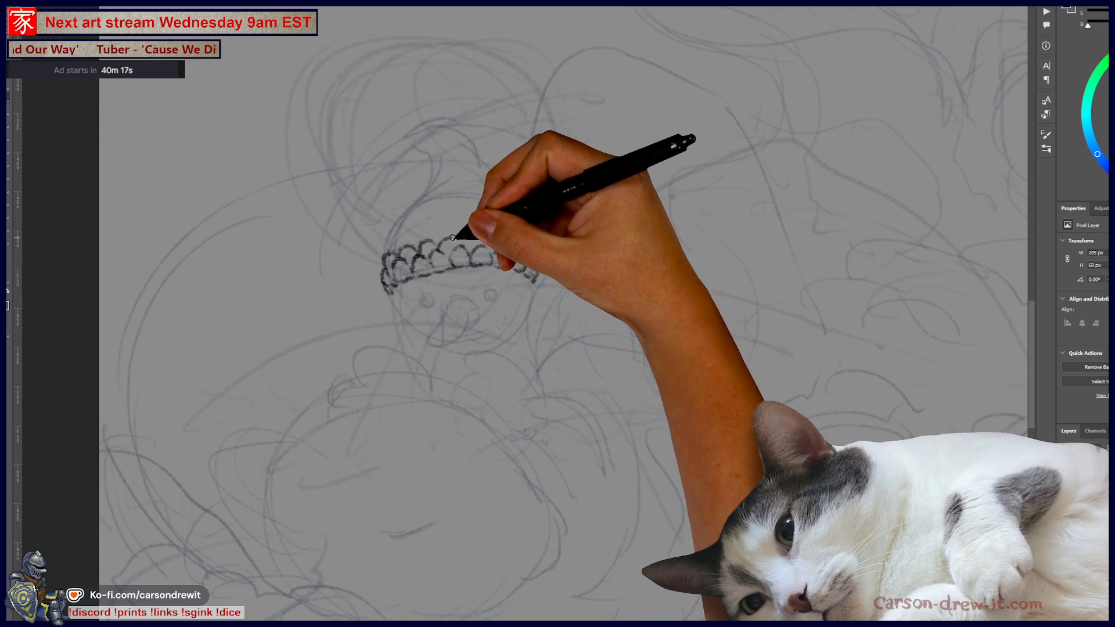
Add scallops at both headband ends and a second row of scales.
mouse_move(483, 239)
left_mouse_down()
mouse_move(521, 248)
mouse_move(493, 241)
left_mouse_up()
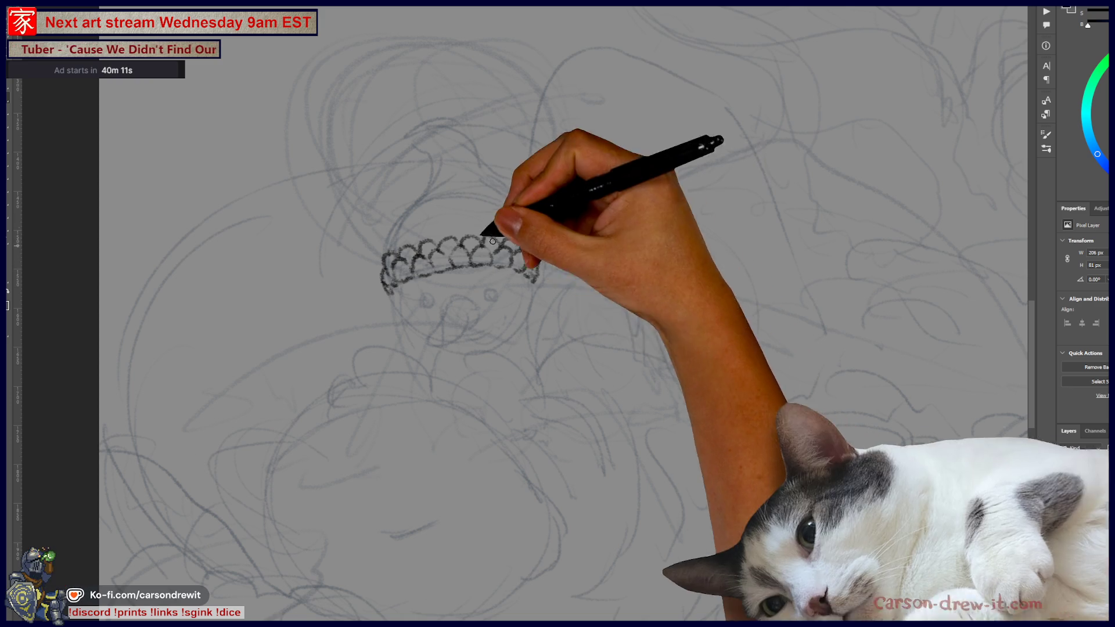
left_click_drag(391, 256, 405, 245)
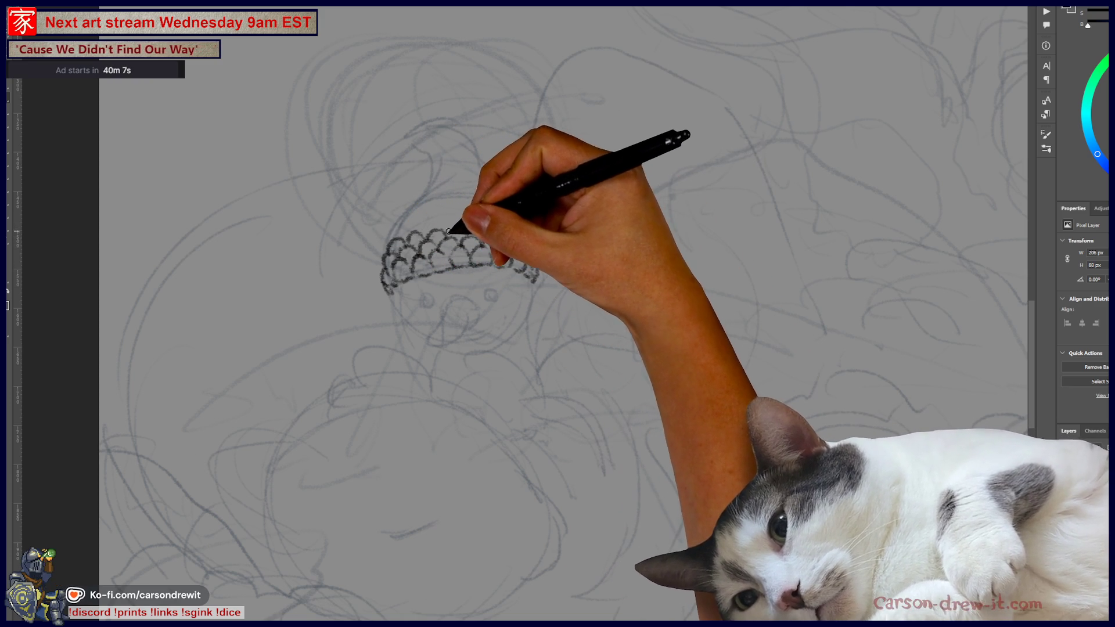
left_click_drag(487, 236, 513, 230)
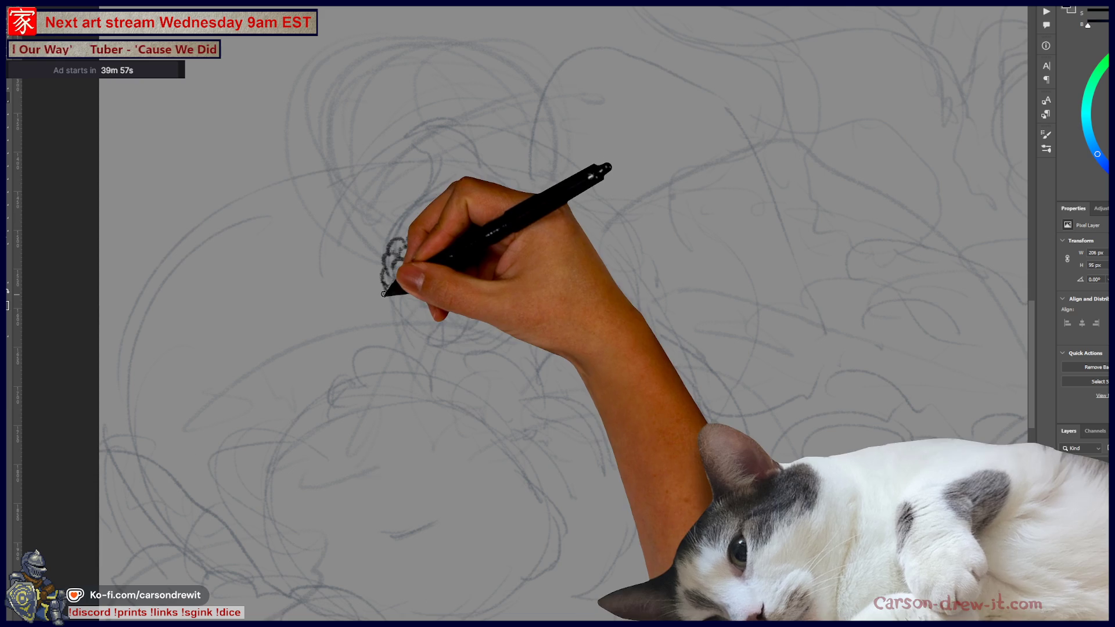
mouse_move(366, 314)
left_mouse_down()
mouse_move(381, 308)
mouse_move(383, 278)
mouse_move(341, 277)
mouse_move(382, 274)
left_mouse_up()
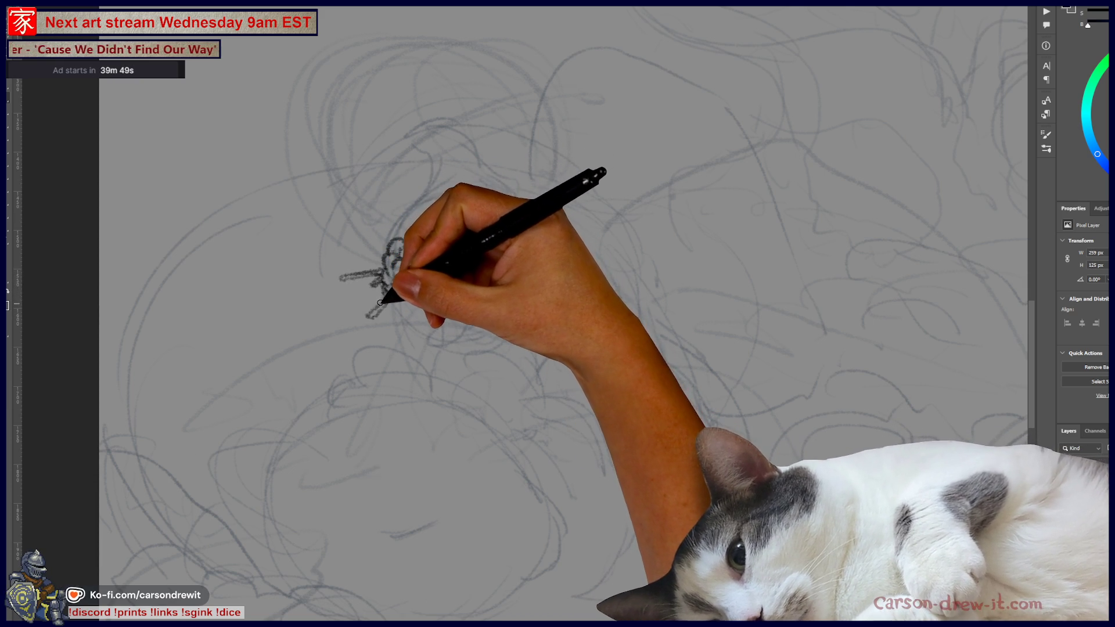
mouse_move(383, 285)
left_mouse_down()
mouse_move(505, 261)
mouse_move(538, 273)
left_mouse_up()
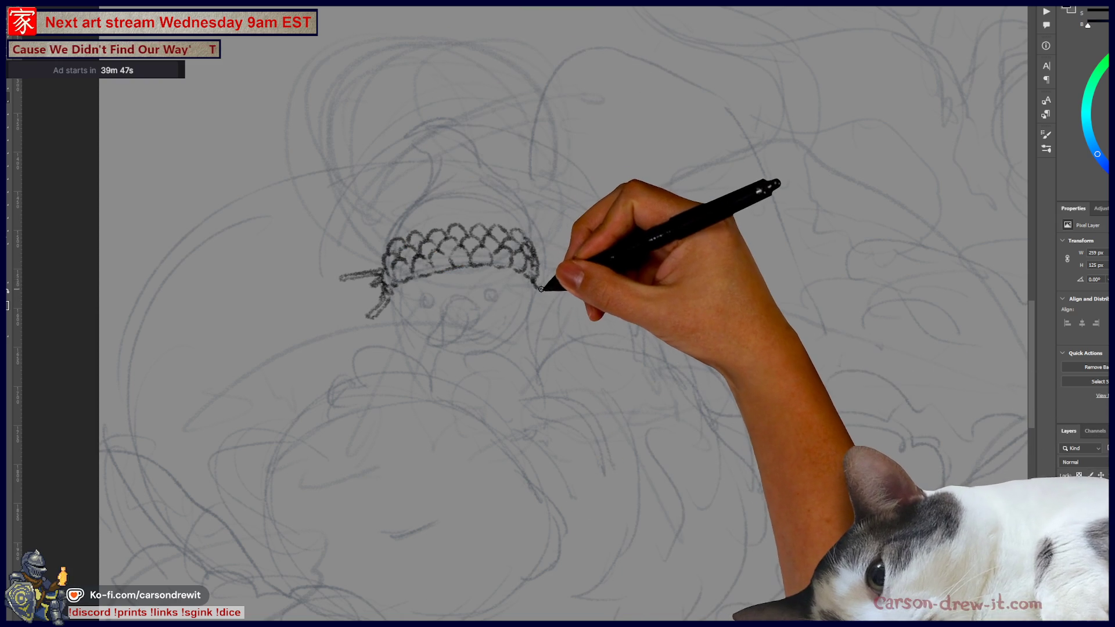
mouse_move(539, 273)
left_mouse_down()
mouse_move(560, 287)
mouse_move(540, 255)
left_mouse_up()
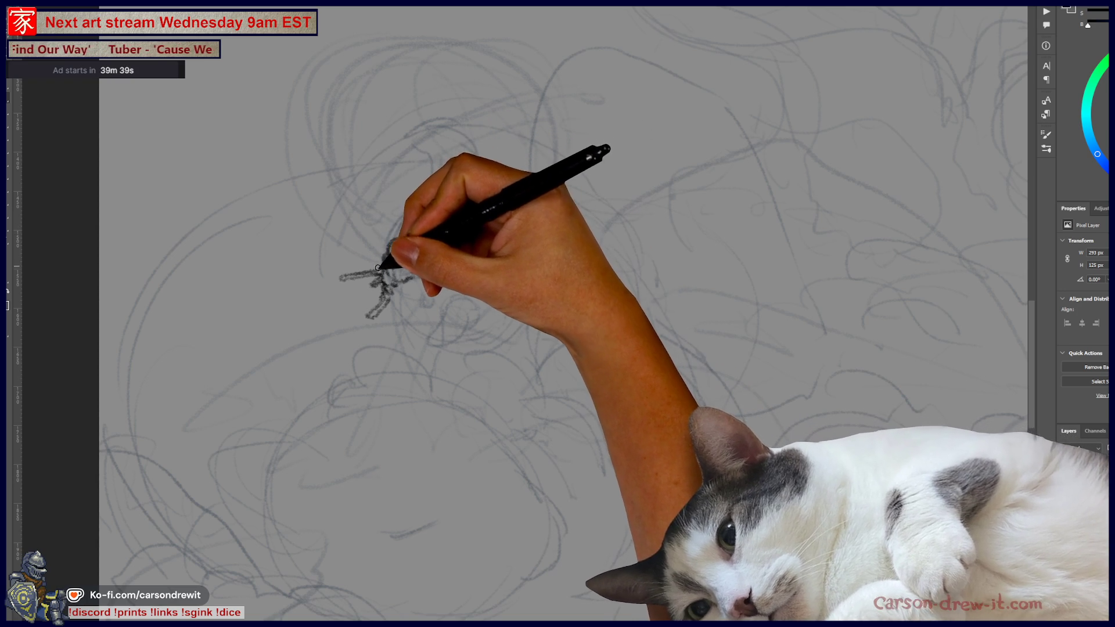
Add spiky tufts at the left and right ends of the headband.
mouse_move(377, 257)
left_mouse_down()
mouse_move(393, 244)
mouse_move(388, 254)
mouse_move(375, 247)
mouse_move(385, 232)
mouse_move(493, 210)
left_mouse_up()
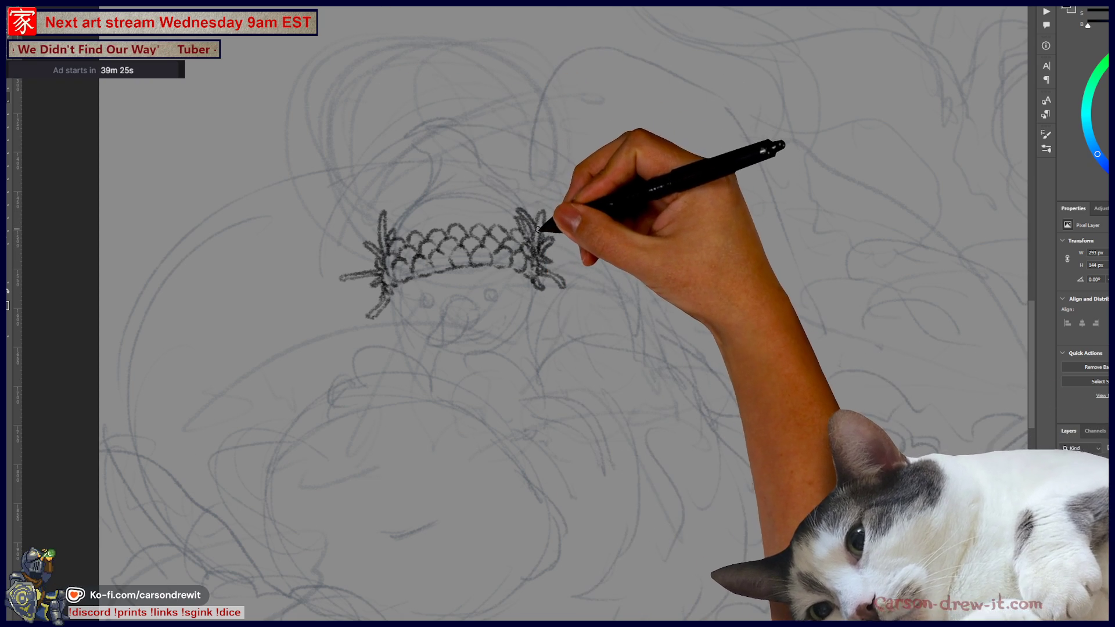
left_click_drag(514, 198, 535, 217)
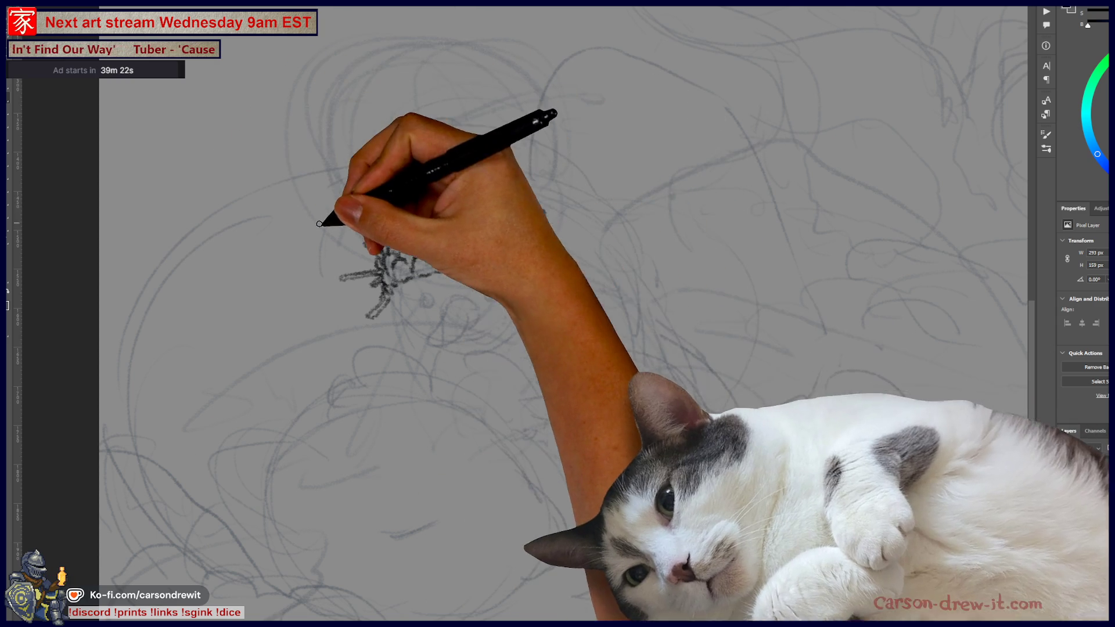
mouse_move(319, 223)
left_mouse_down()
mouse_move(380, 236)
mouse_move(373, 224)
mouse_move(381, 248)
left_mouse_up()
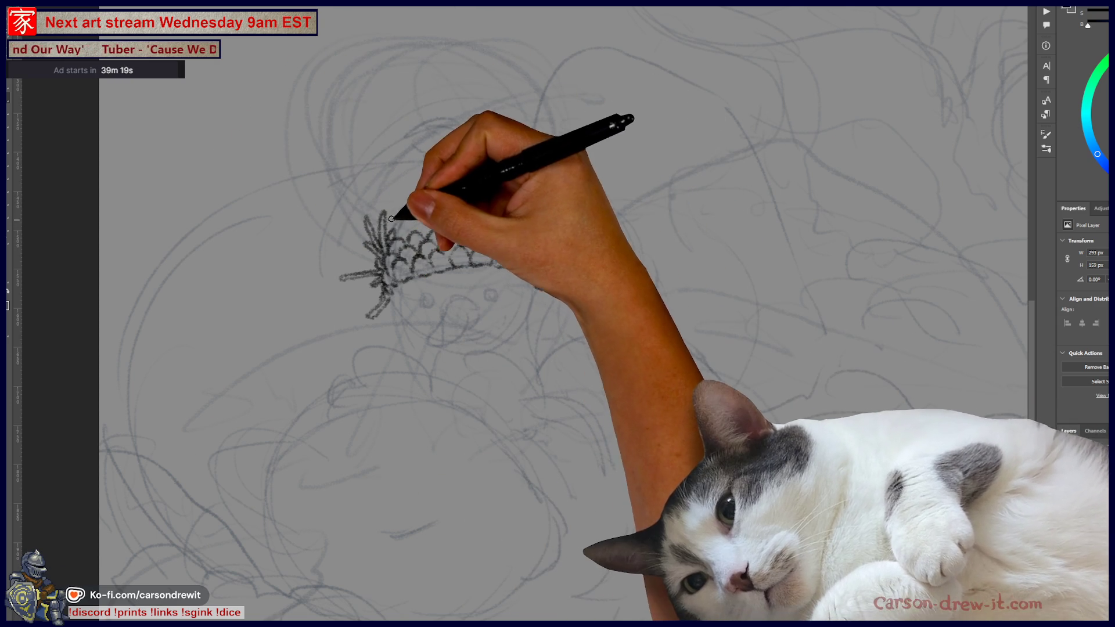
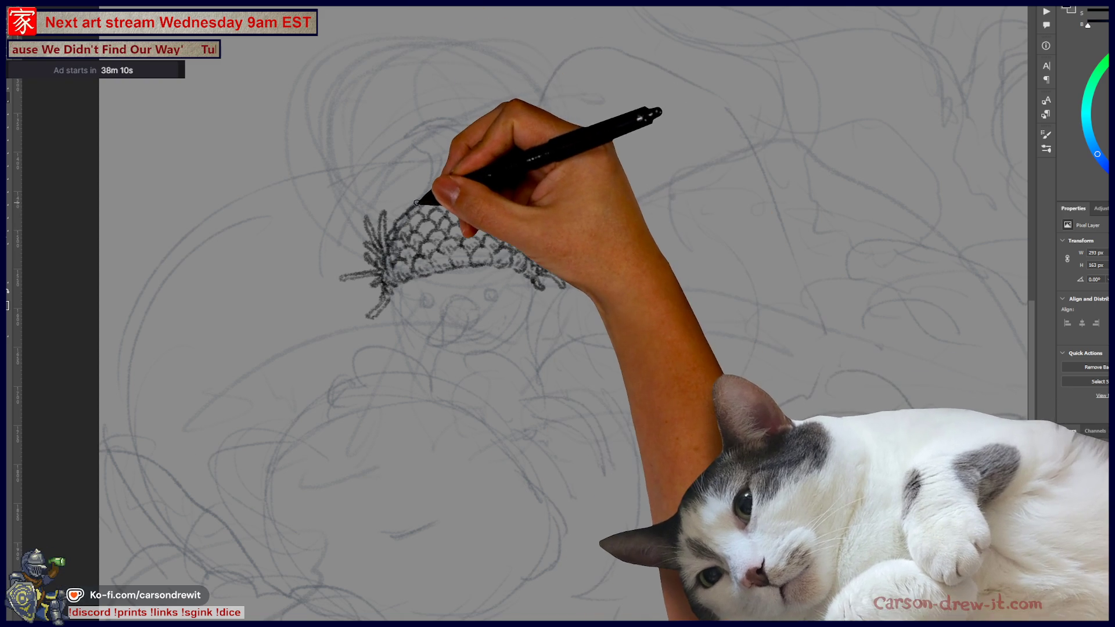
Ink scale strokes up the acorn cap, building it toward a pointed top.
mouse_move(432, 195)
left_mouse_down()
mouse_move(485, 187)
mouse_move(474, 188)
left_mouse_up()
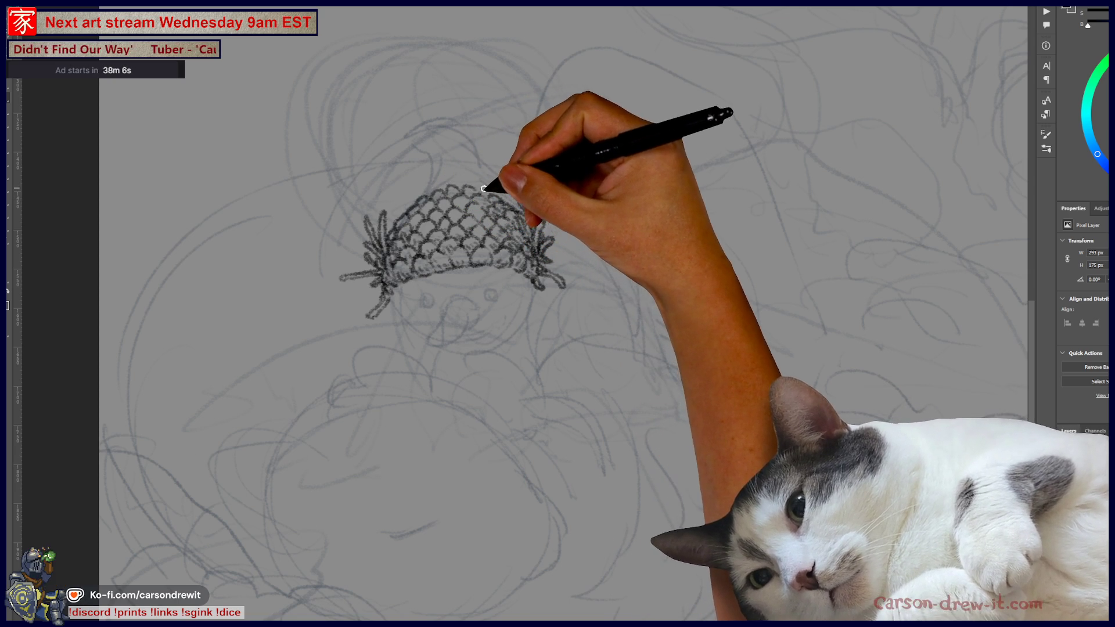
mouse_move(492, 187)
left_mouse_down()
mouse_move(499, 180)
mouse_move(467, 178)
left_mouse_up()
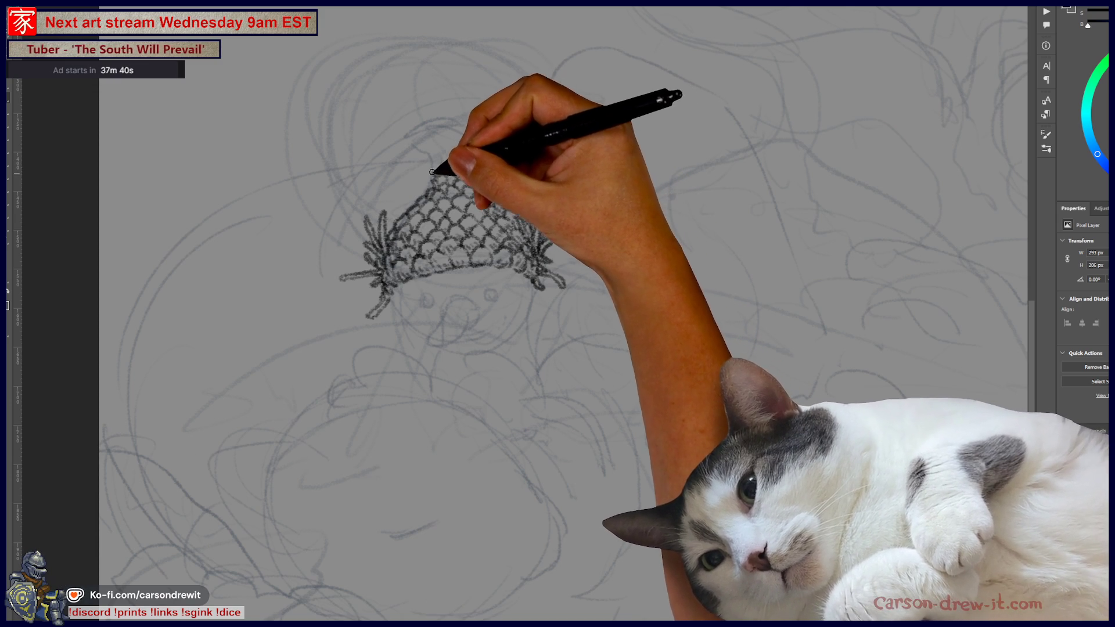
left_click_drag(435, 157, 436, 154)
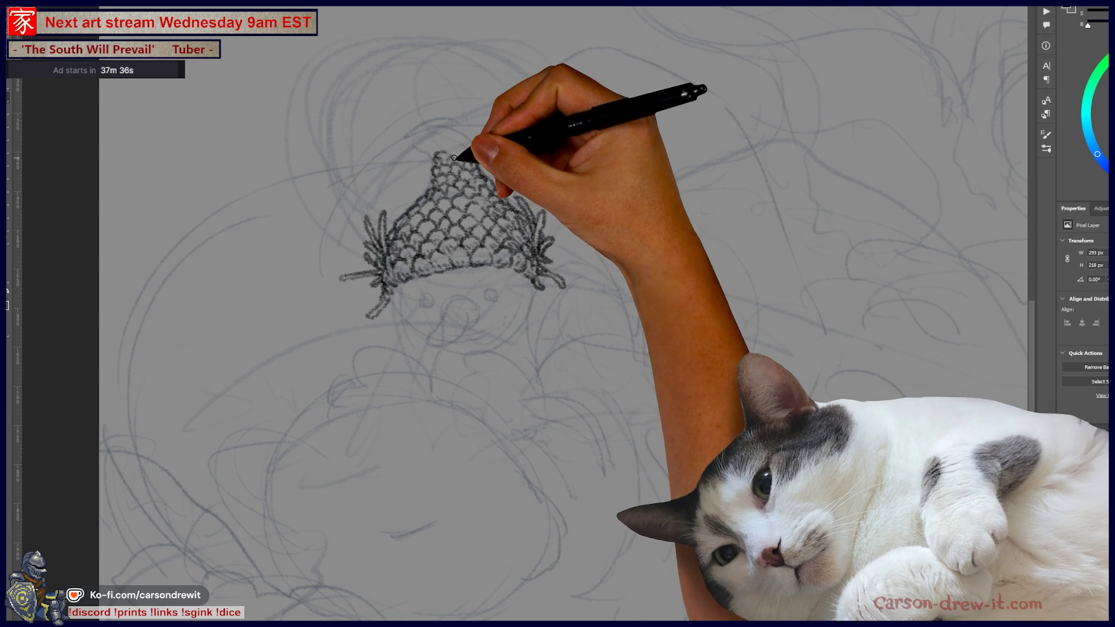
left_click_drag(448, 153, 472, 163)
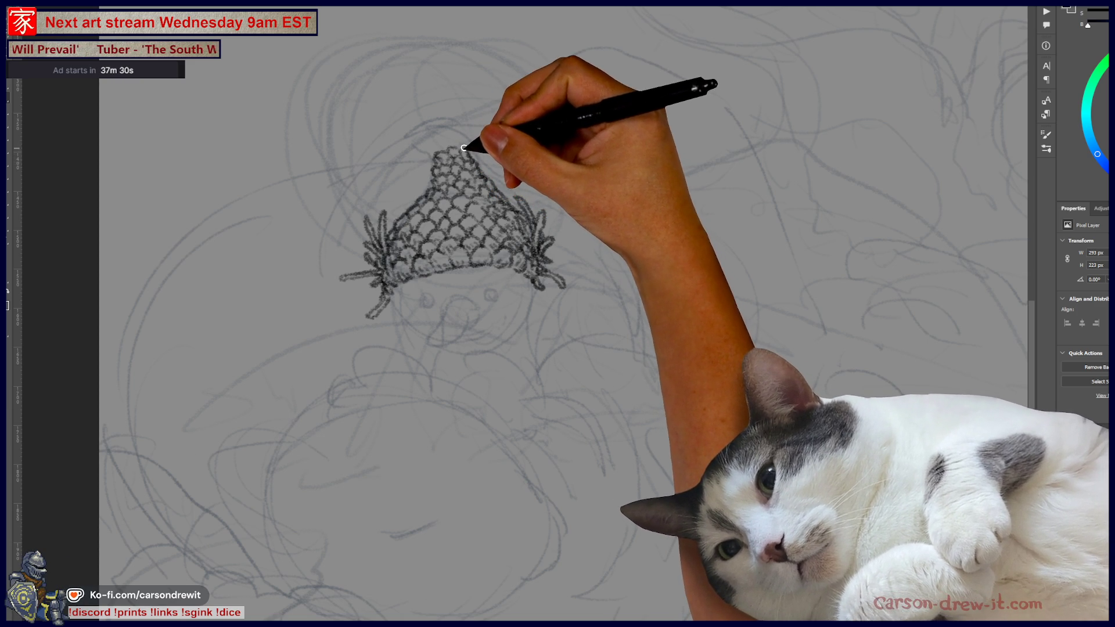
left_click_drag(461, 140, 447, 139)
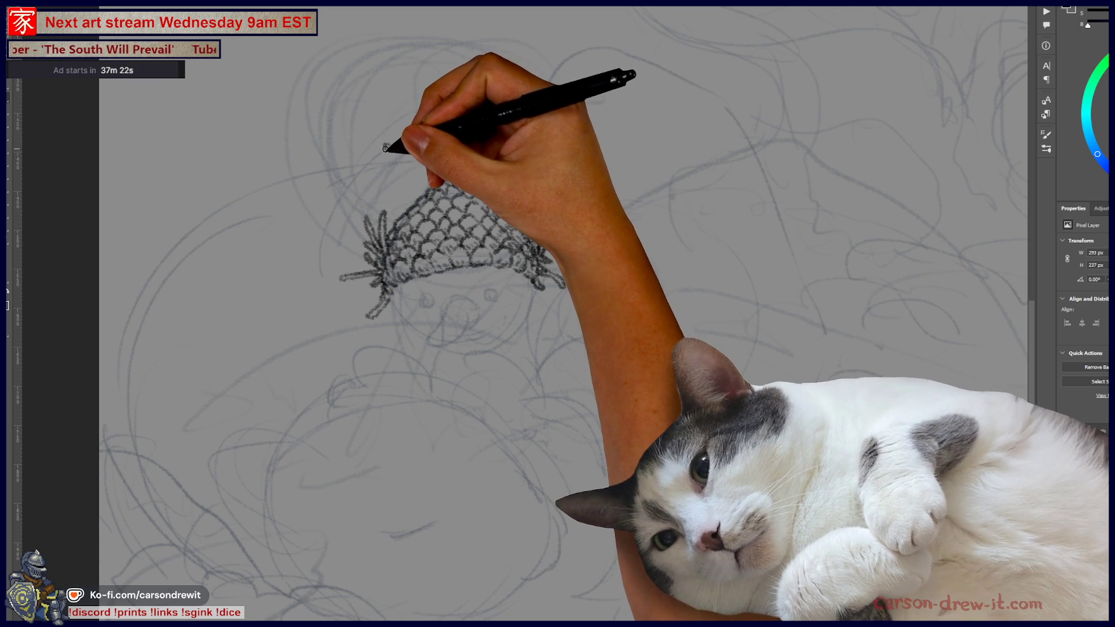
Draw the curled stem at the cap's tip, then reshape the top with a smaller brush.
left_click_drag(385, 148, 412, 152)
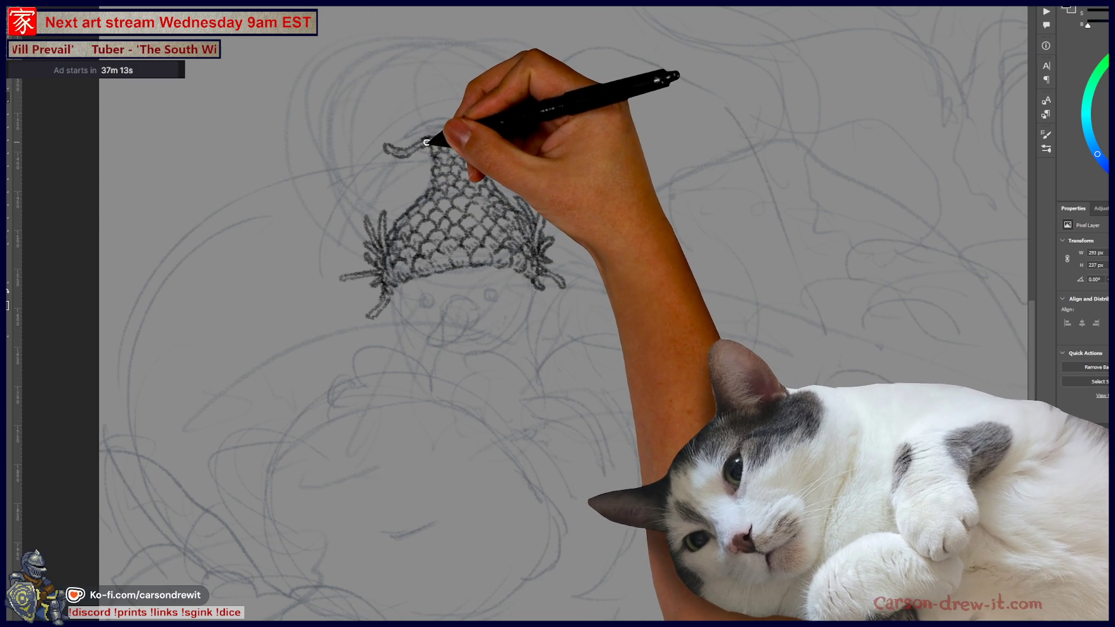
key("bracketleft")
key("bracketleft")
key("bracketleft")
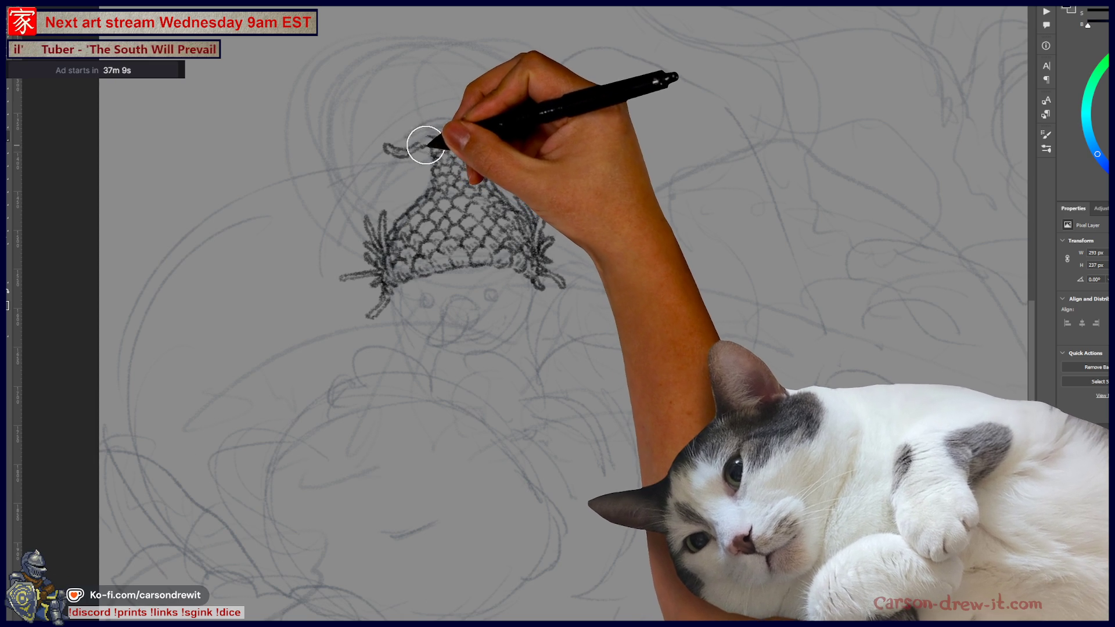
key("bracketleft")
key("bracketleft")
key("bracketleft")
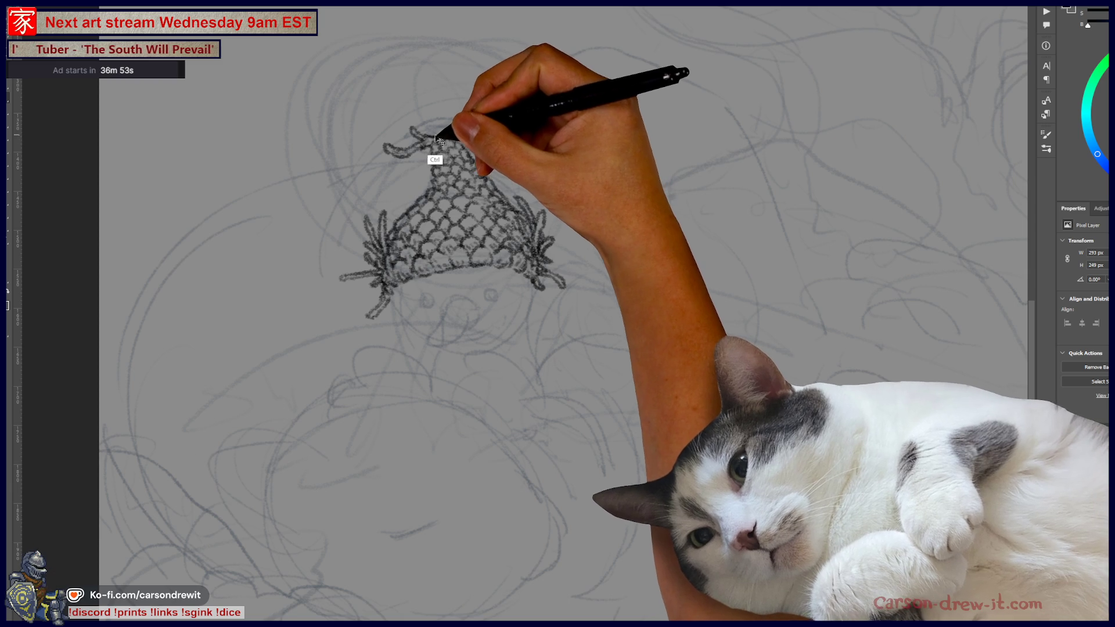
left_click_drag(451, 149, 459, 155)
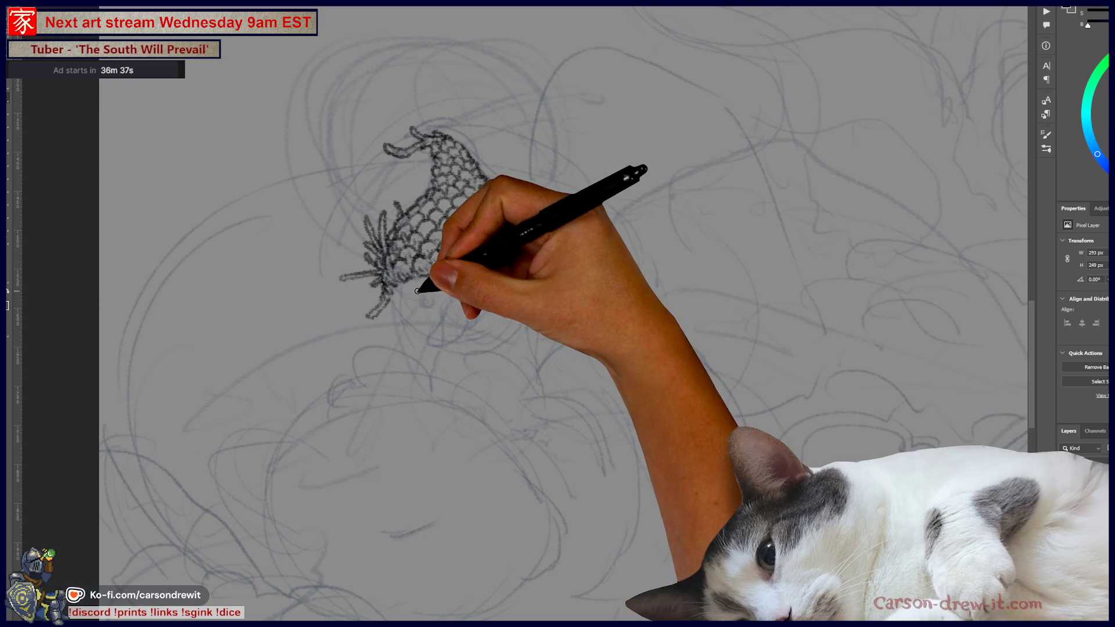
Add cap fringe strokes and redraw the face's curved left outline beneath the cap after two undone attempts.
left_click_drag(390, 291, 480, 361)
key("ctrl+z")
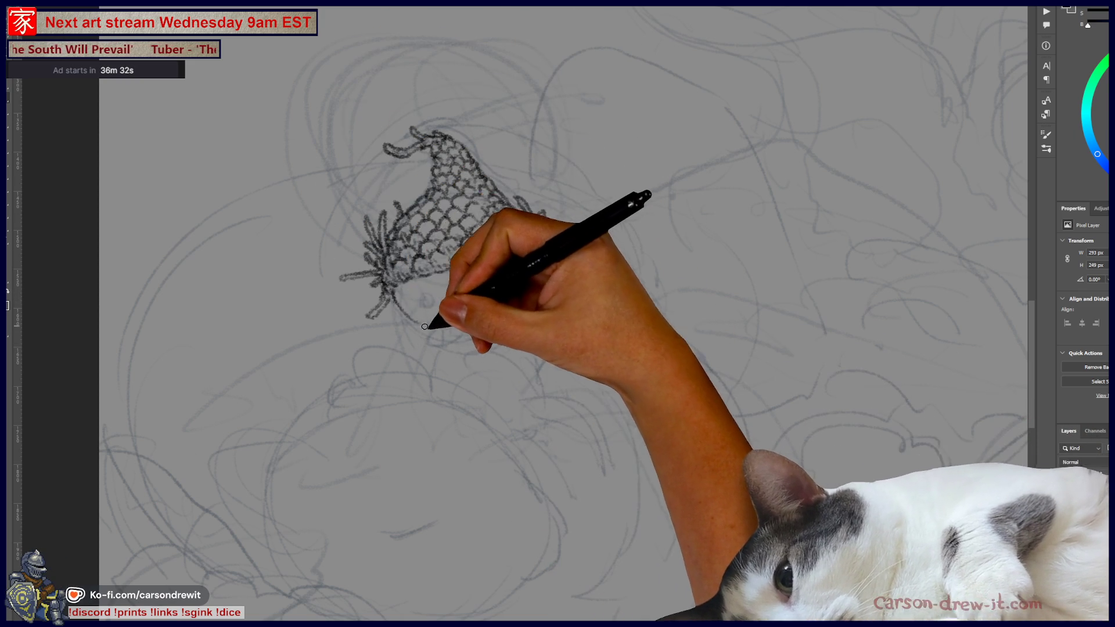
mouse_move(422, 319)
left_mouse_down()
mouse_move(491, 328)
mouse_move(518, 285)
left_mouse_up()
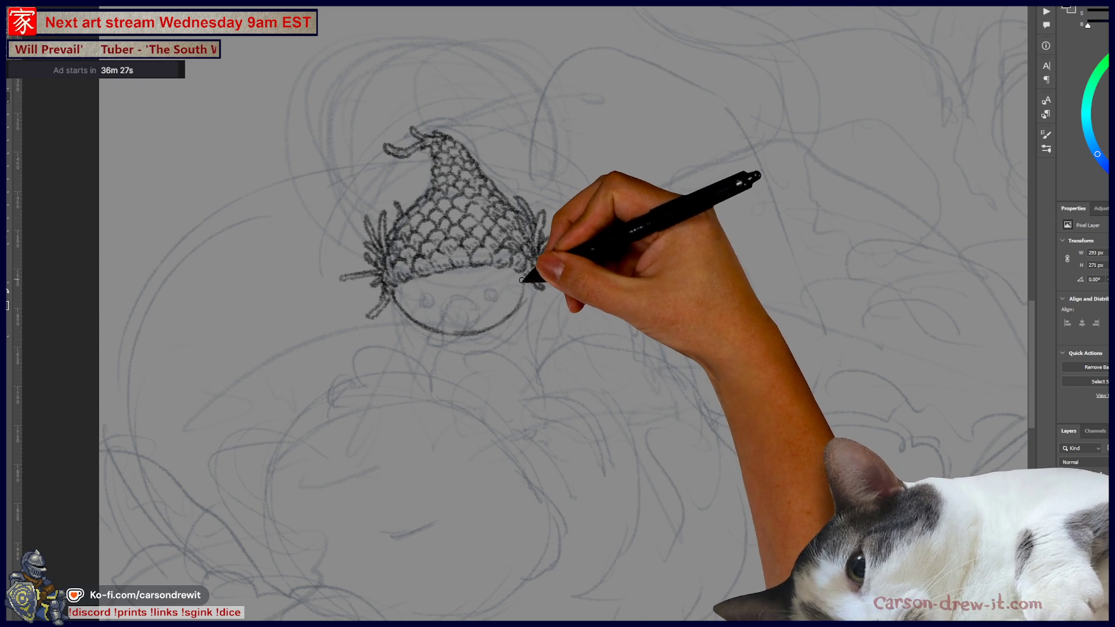
key("ctrl+z")
key("ctrl+z")
key("ctrl+z")
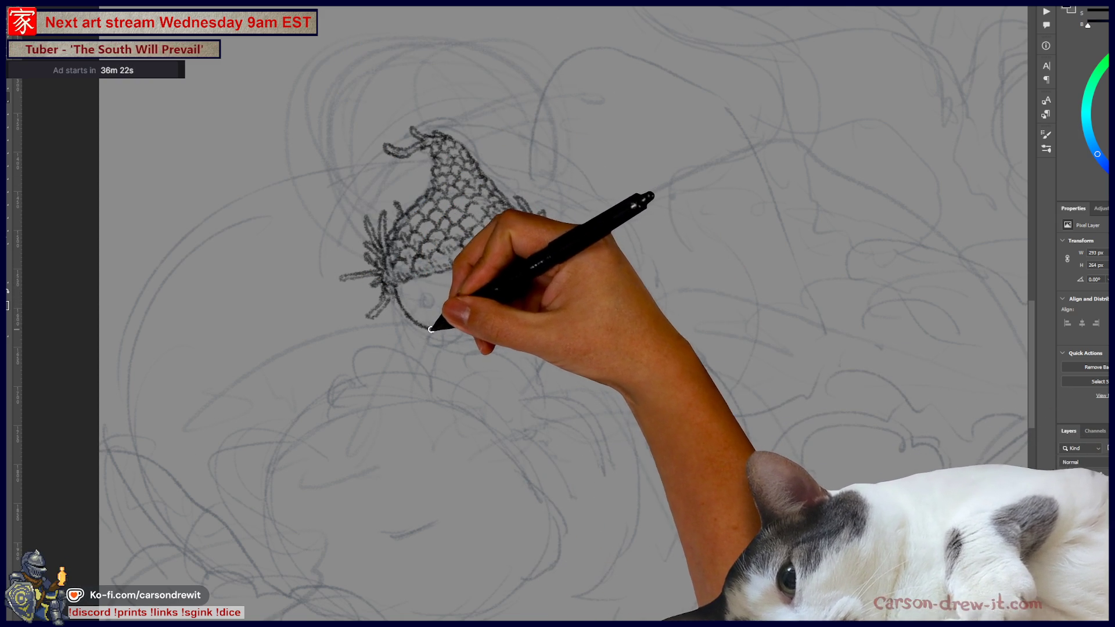
mouse_move(432, 328)
left_mouse_down()
mouse_move(408, 294)
mouse_move(424, 301)
left_mouse_up()
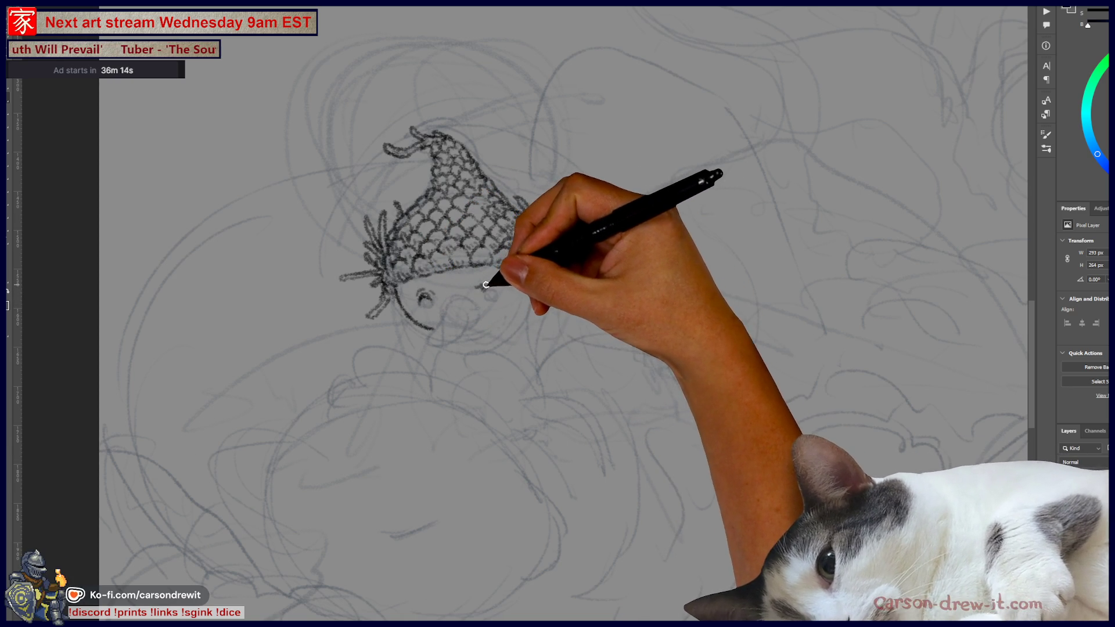
key("ctrl")
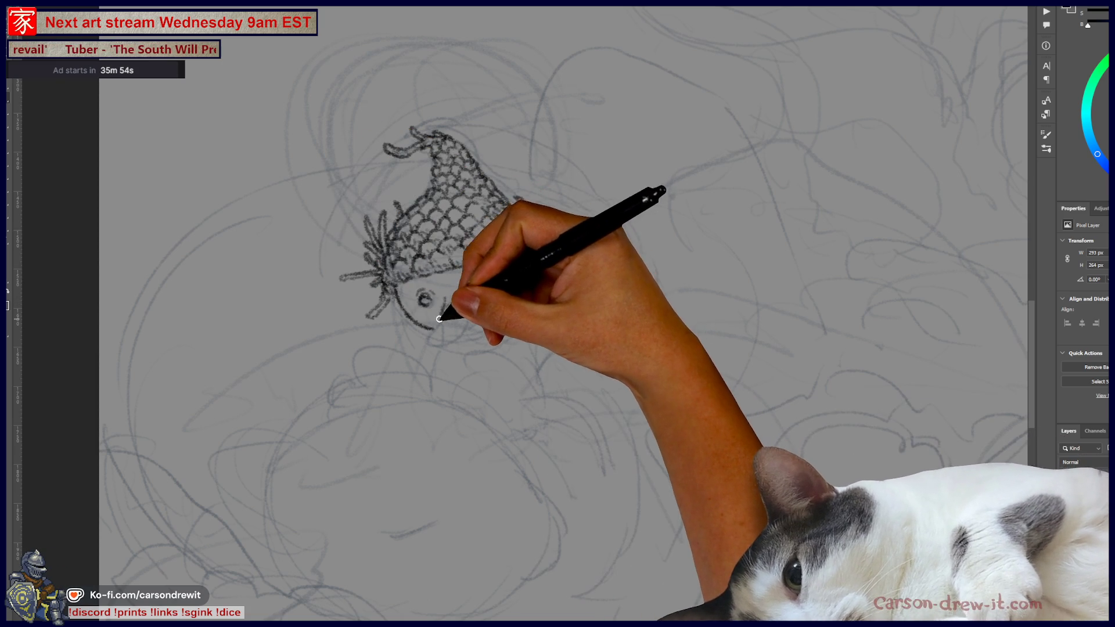
Add a small stroke below the creature's face.
left_click_drag(418, 347, 418, 344)
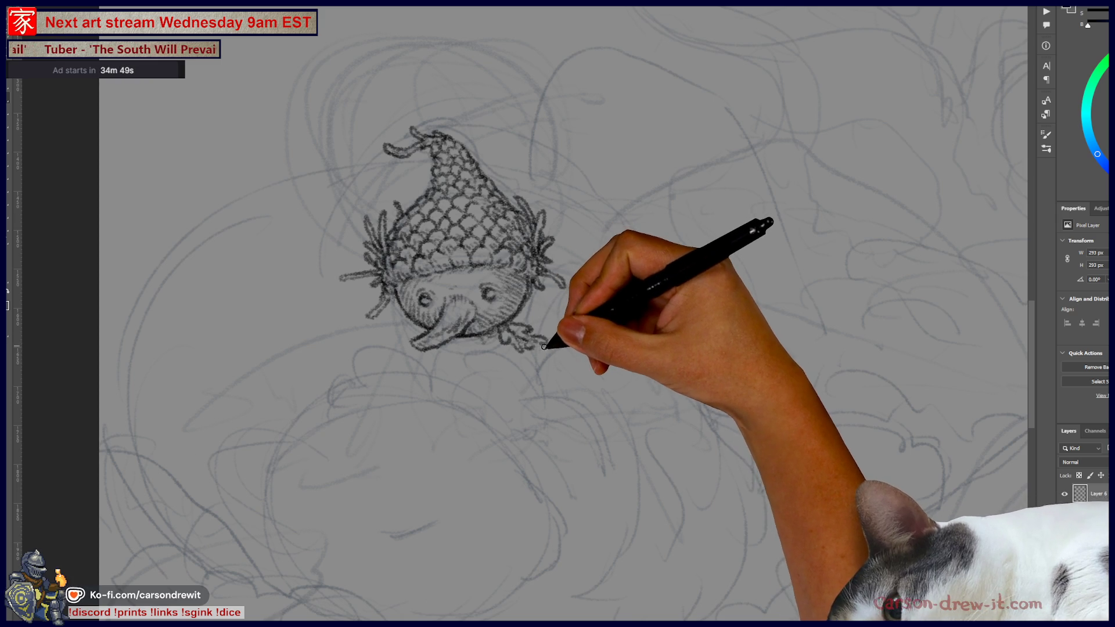
Ink the line under the mouth and the right-foot toes, then the dark mouse lines below.
mouse_move(436, 343)
left_mouse_down()
mouse_move(423, 356)
mouse_move(438, 364)
mouse_move(451, 342)
left_mouse_up()
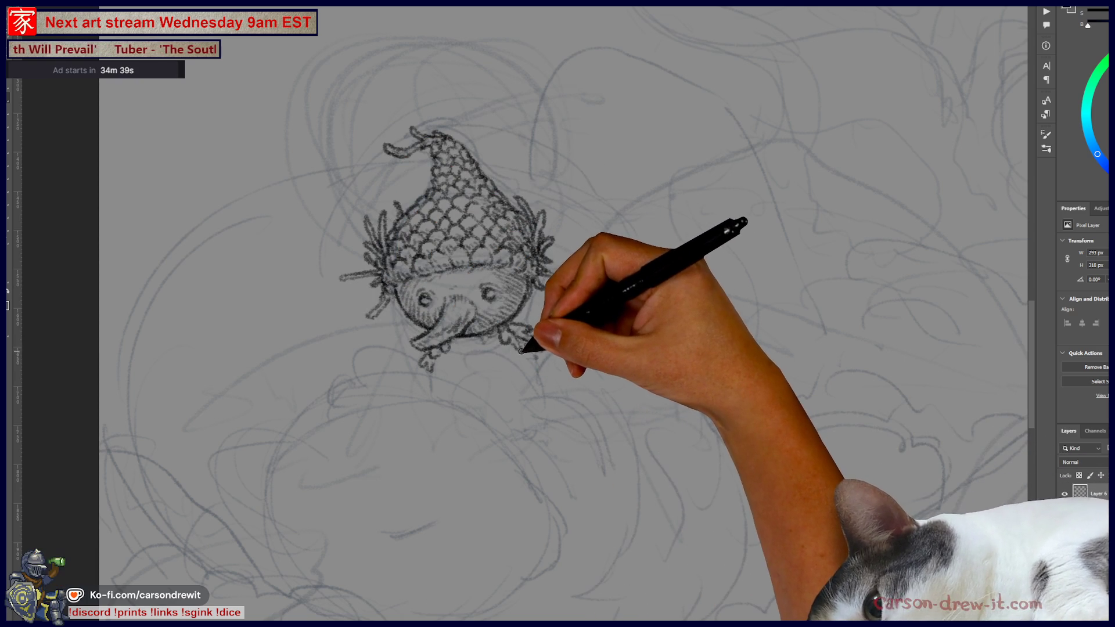
mouse_move(527, 360)
left_mouse_down()
mouse_move(542, 337)
mouse_move(552, 348)
mouse_move(543, 380)
mouse_move(542, 365)
mouse_move(555, 363)
left_mouse_up()
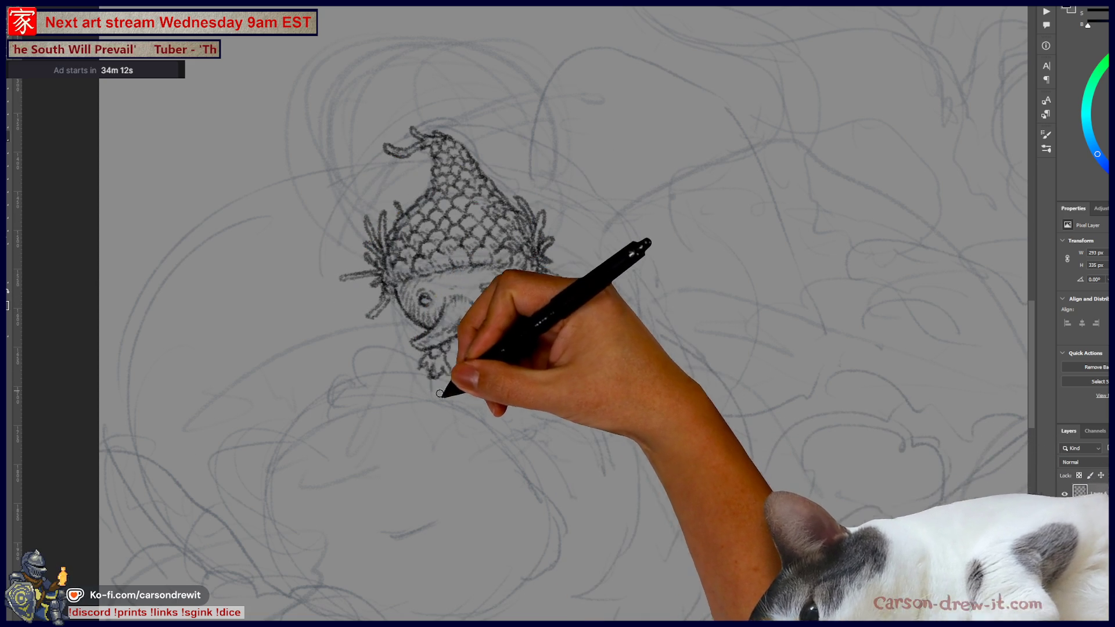
mouse_move(386, 391)
left_mouse_down()
mouse_move(368, 385)
mouse_move(388, 387)
left_mouse_up()
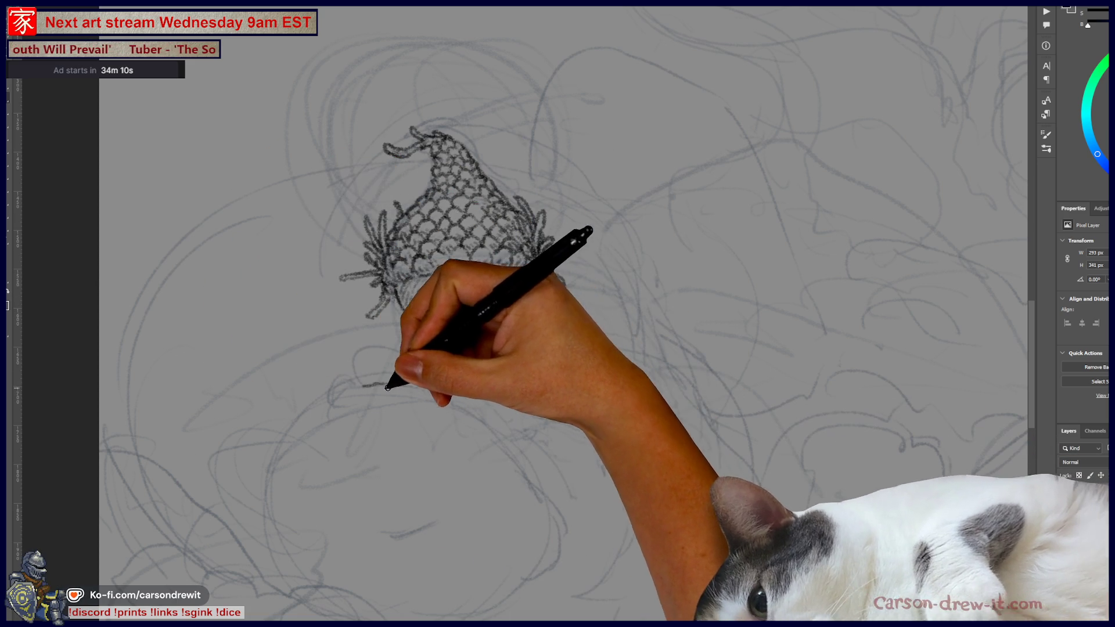
left_click_drag(480, 403, 405, 428)
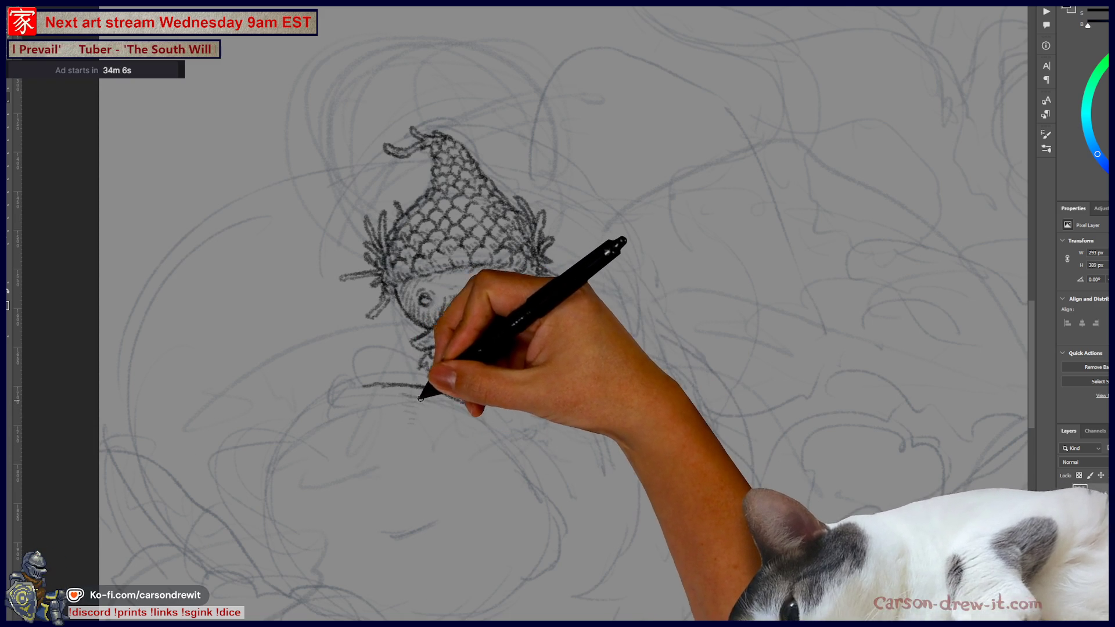
mouse_move(436, 395)
left_mouse_down()
mouse_move(487, 410)
mouse_move(476, 410)
mouse_move(523, 443)
left_mouse_up()
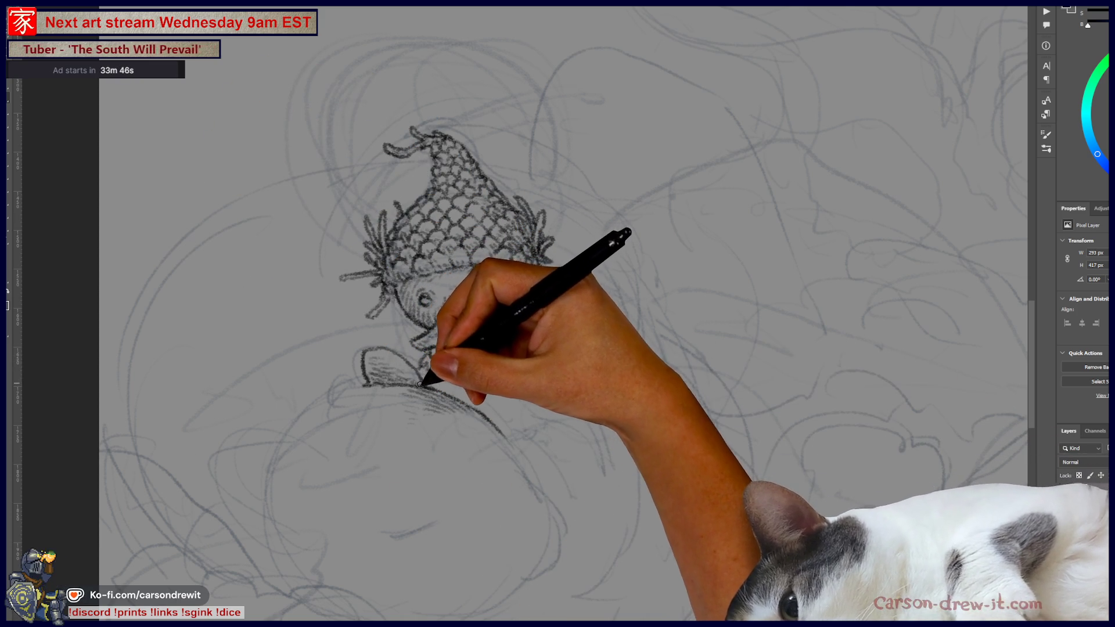
Draw a C-shaped curve at the lower left, redoing its lower curve once.
left_click_drag(264, 435, 245, 454)
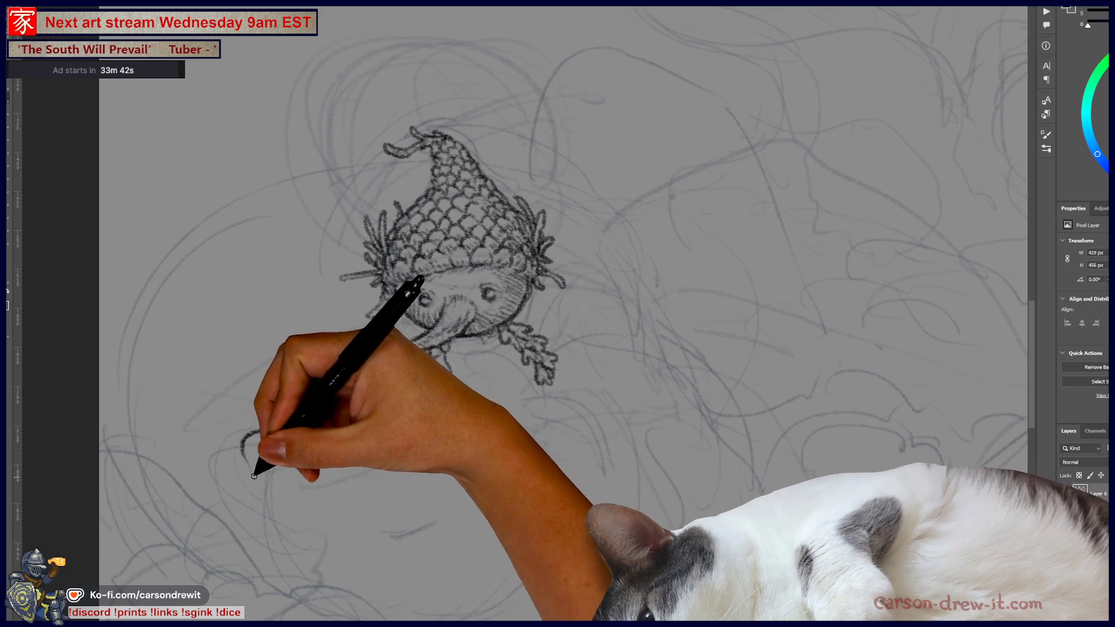
mouse_move(252, 480)
left_mouse_down()
mouse_move(247, 464)
mouse_move(323, 505)
left_mouse_up()
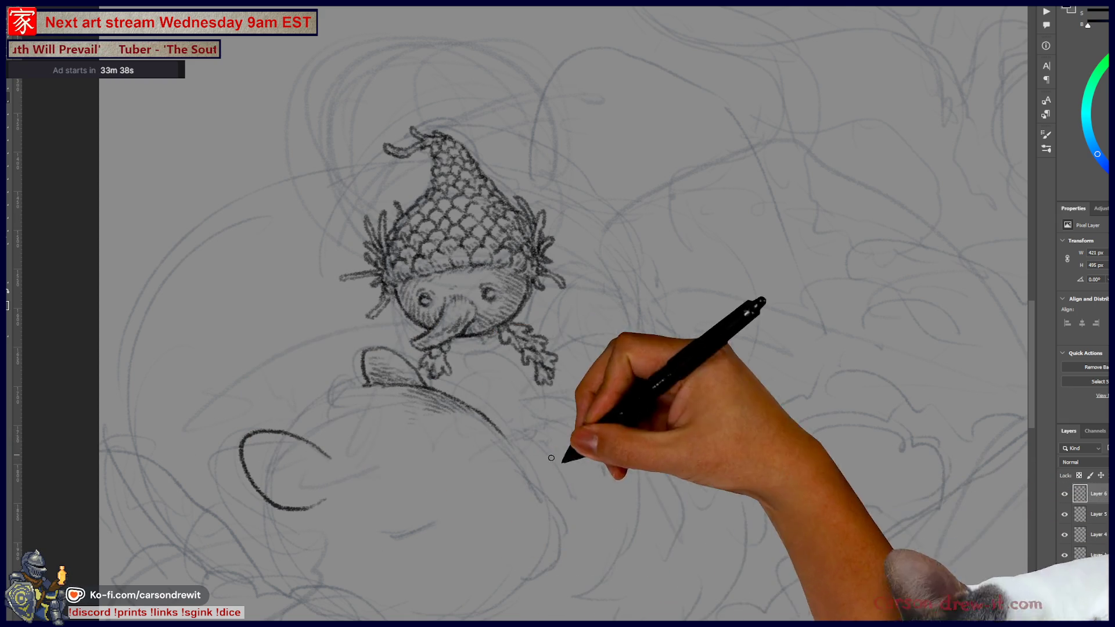
key("ctrl+z")
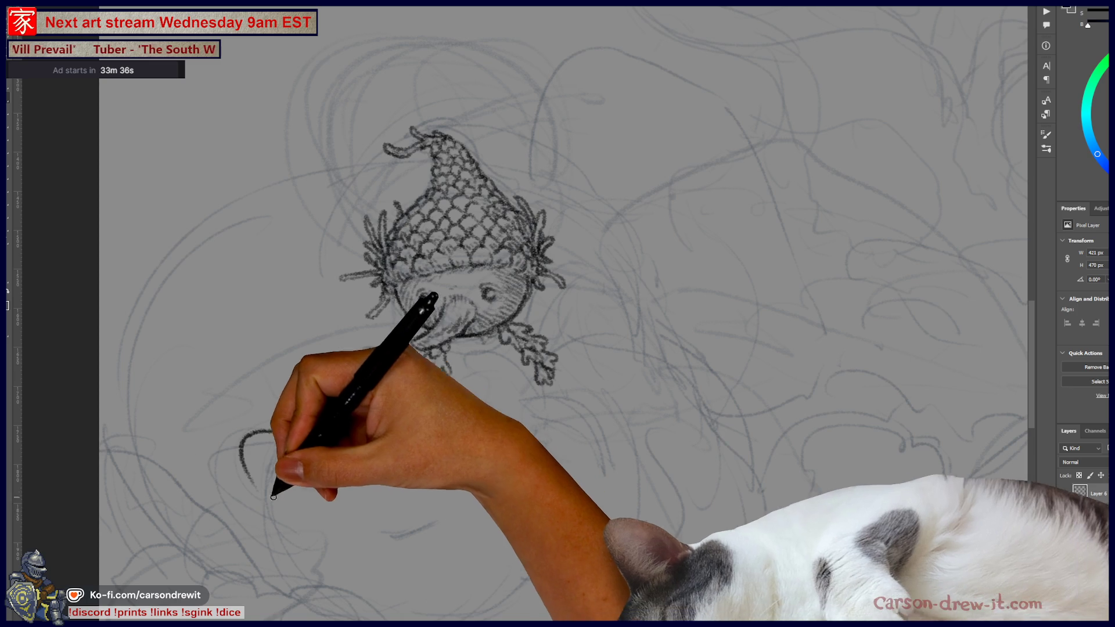
left_click_drag(273, 510, 311, 514)
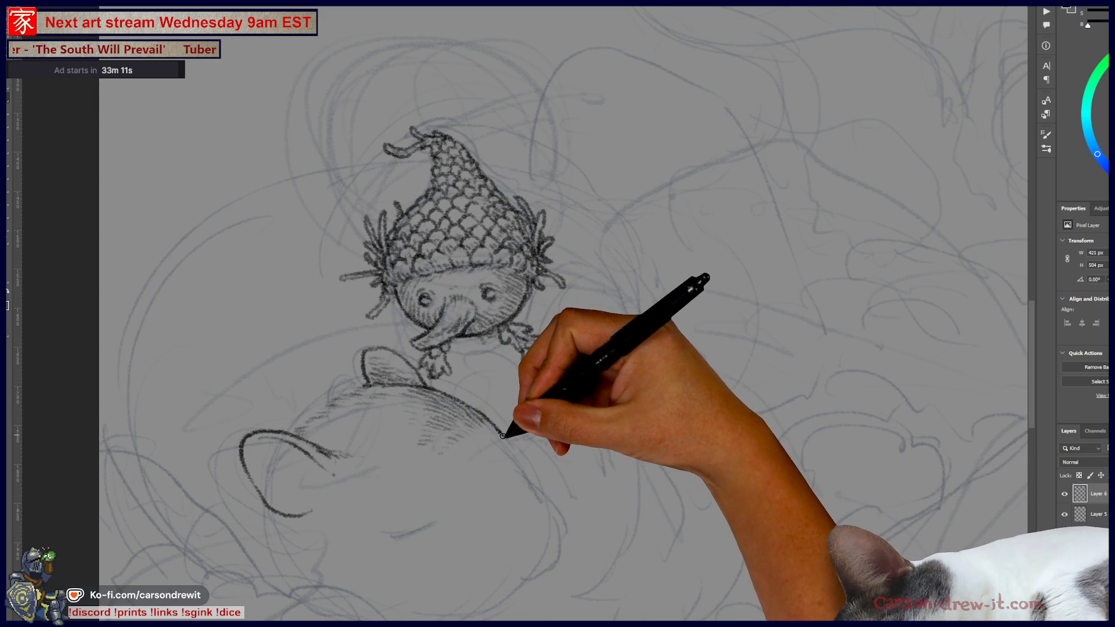
Extend the mound's contour down-right and add light hatching over the mouse's head.
left_click_drag(512, 441, 525, 474)
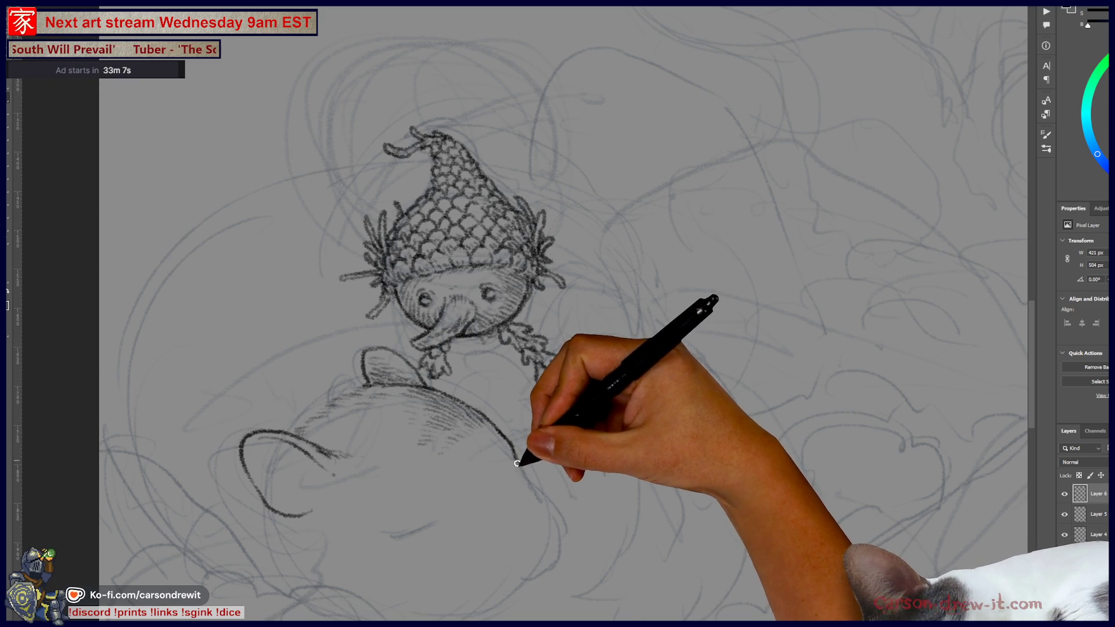
left_click_drag(523, 463, 559, 516)
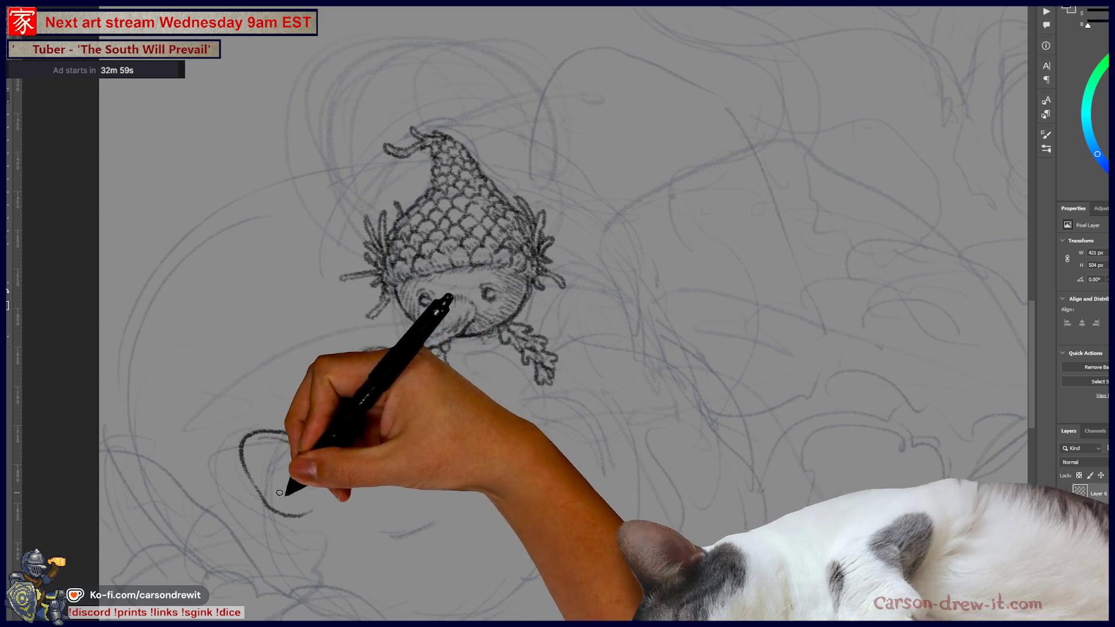
left_click_drag(402, 533, 451, 524)
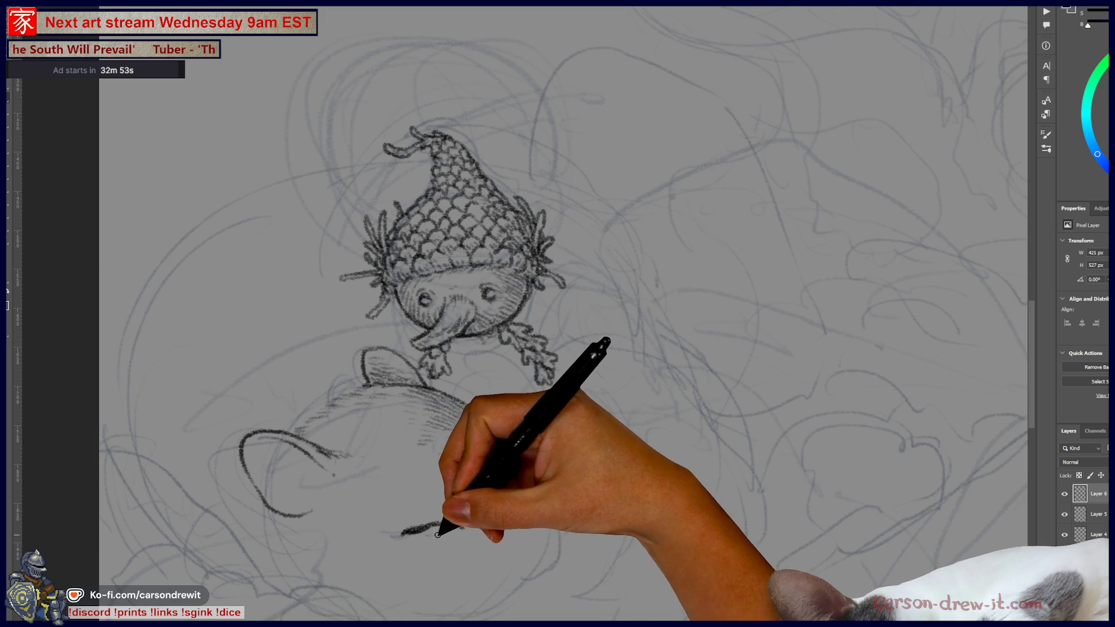
mouse_move(399, 548)
left_mouse_down()
mouse_move(428, 530)
mouse_move(424, 546)
mouse_move(444, 537)
left_mouse_up()
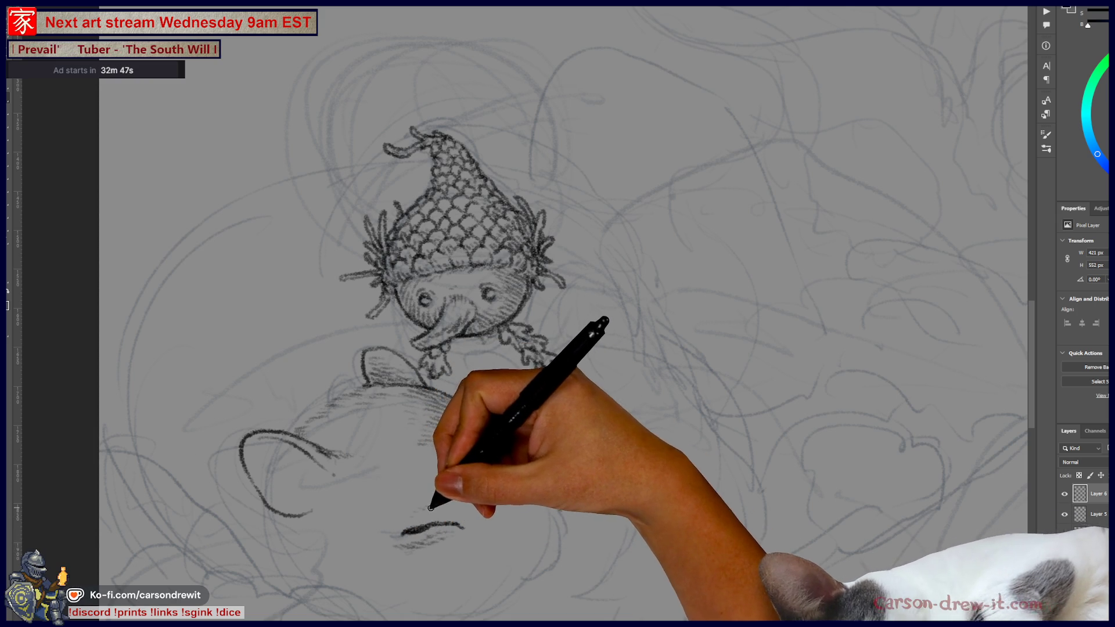
mouse_move(469, 487)
left_mouse_down()
mouse_move(505, 455)
mouse_move(486, 454)
mouse_move(498, 447)
mouse_move(488, 428)
mouse_move(505, 443)
mouse_move(493, 443)
left_mouse_up()
mouse_move(464, 491)
left_mouse_down()
mouse_move(480, 472)
mouse_move(465, 460)
mouse_move(474, 465)
mouse_move(488, 448)
mouse_move(472, 448)
mouse_move(498, 428)
mouse_move(455, 465)
mouse_move(462, 459)
left_mouse_up()
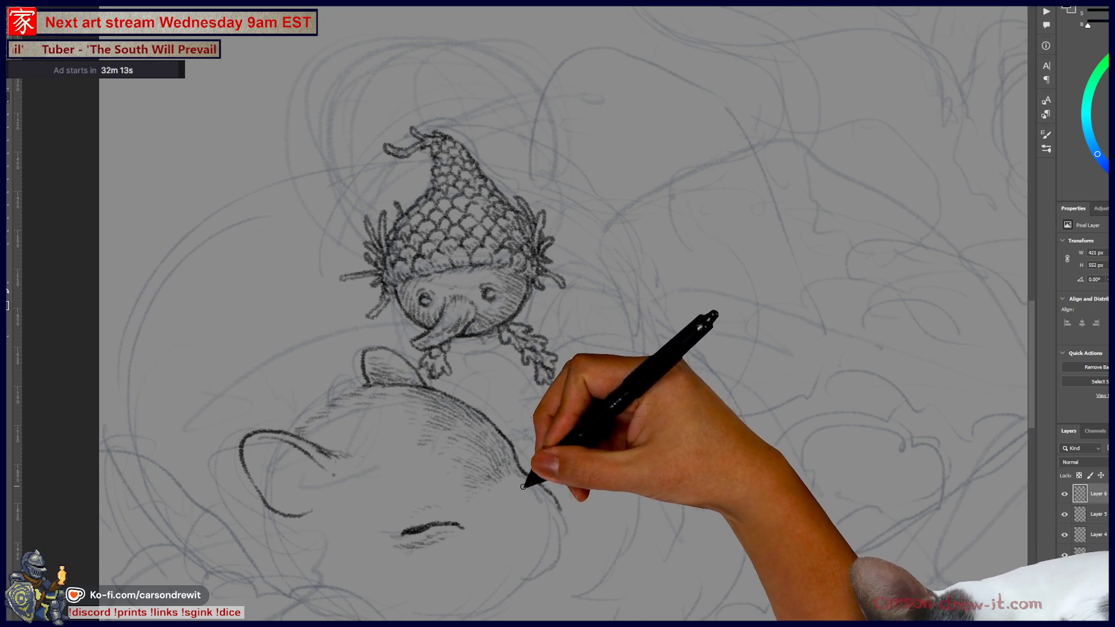
key("ctrl")
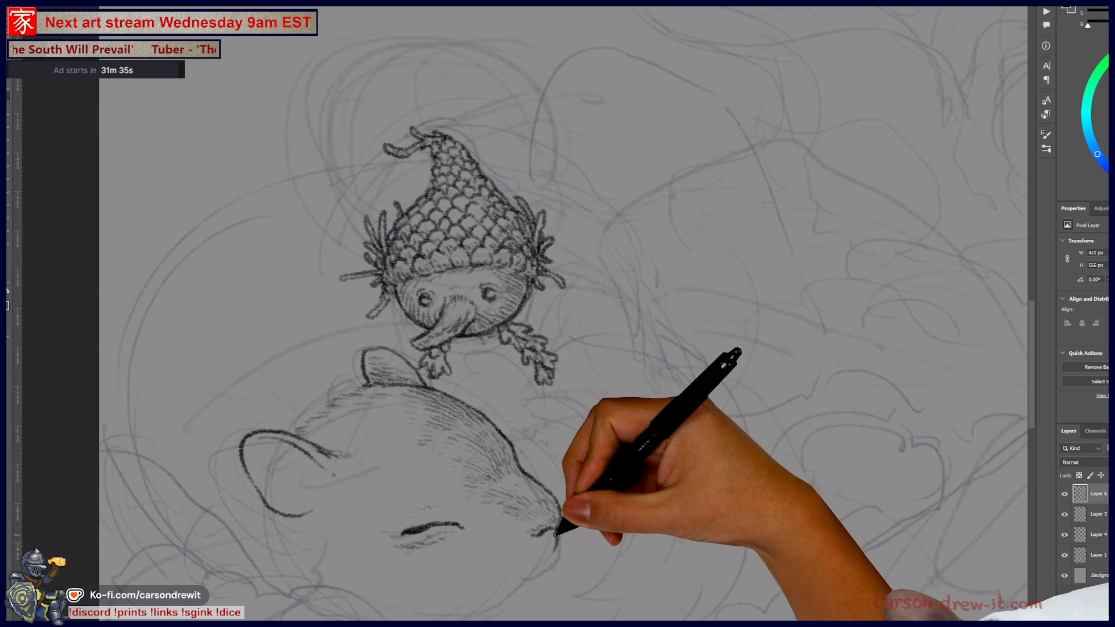
Add pencil lines on the mouse and near its closed eye, undoing one stray stroke.
left_click_drag(559, 529, 542, 573)
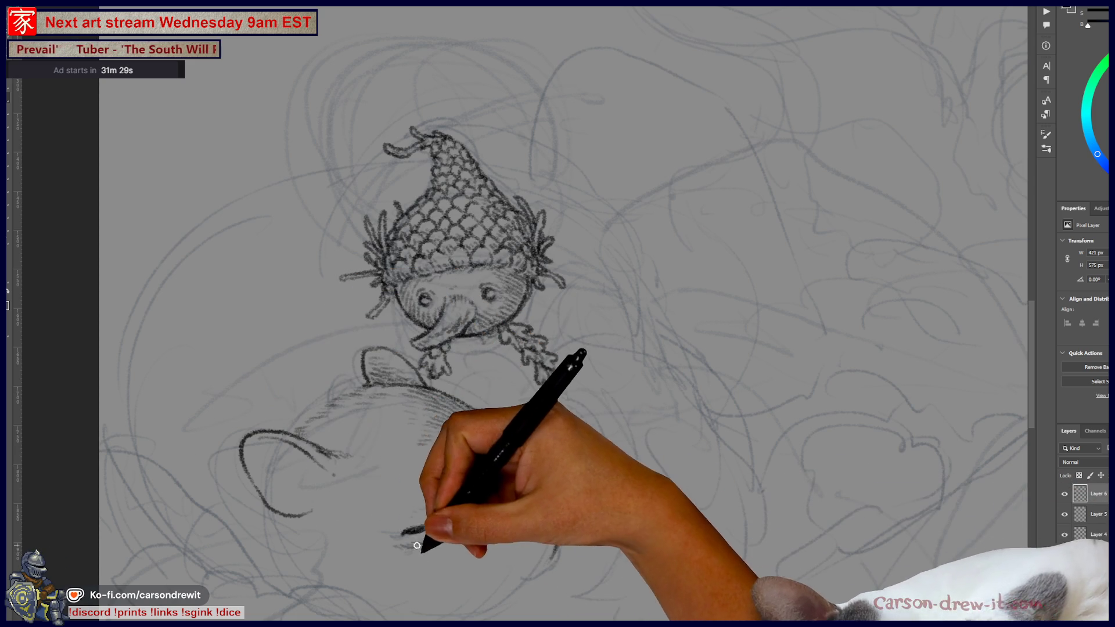
mouse_move(380, 550)
left_mouse_down()
mouse_move(423, 534)
mouse_move(437, 552)
mouse_move(417, 529)
mouse_move(464, 526)
left_mouse_up()
key("ctrl+z")
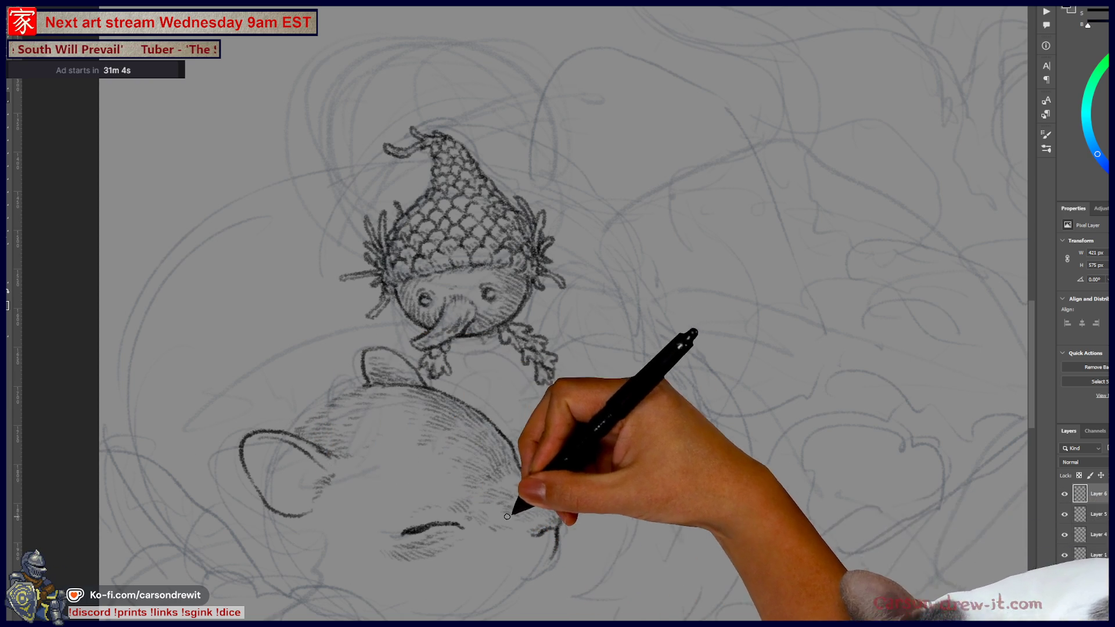
mouse_move(535, 530)
left_mouse_down()
mouse_move(634, 398)
mouse_move(622, 443)
mouse_move(531, 562)
mouse_move(545, 564)
left_mouse_up()
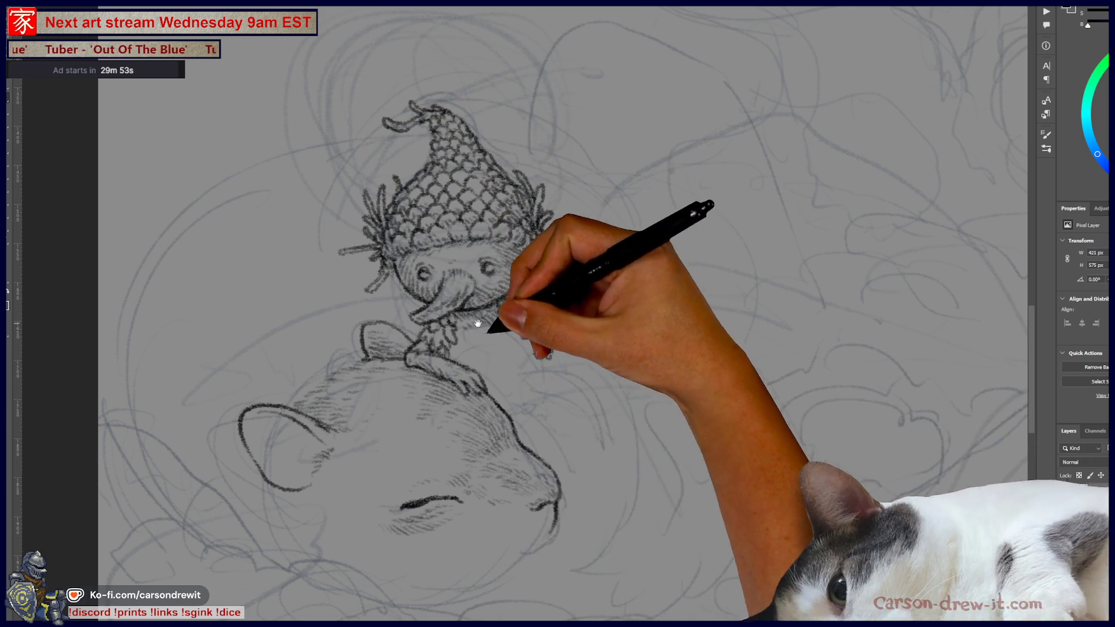
Draw a thin chin line under the sleeping mouse, redoing the first attempt.
left_click_drag(490, 321, 541, 312)
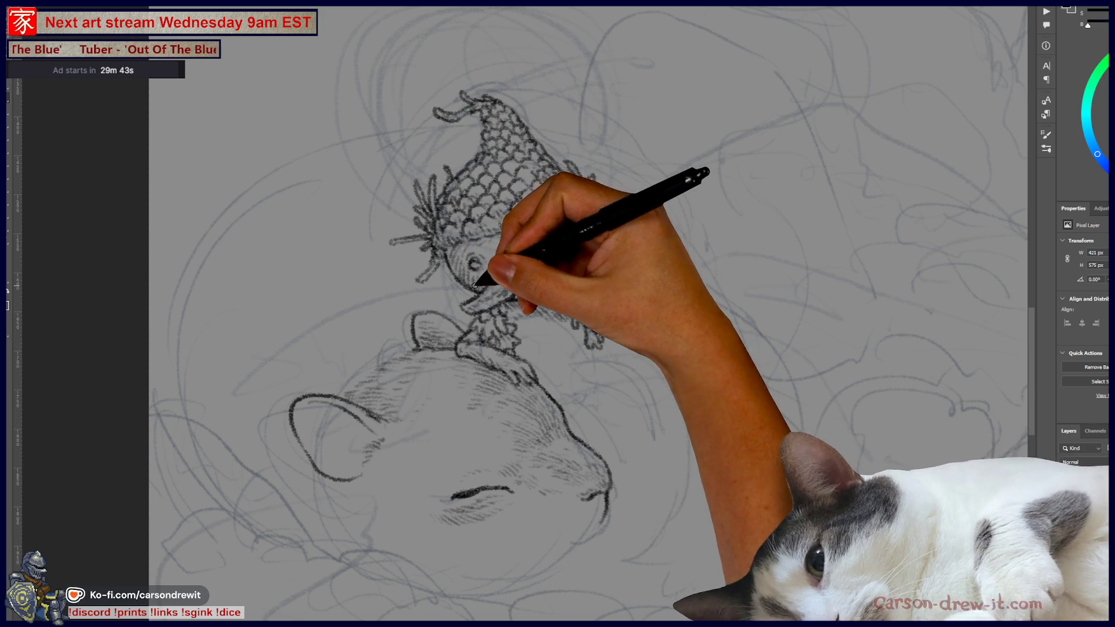
left_click_drag(512, 348, 567, 396)
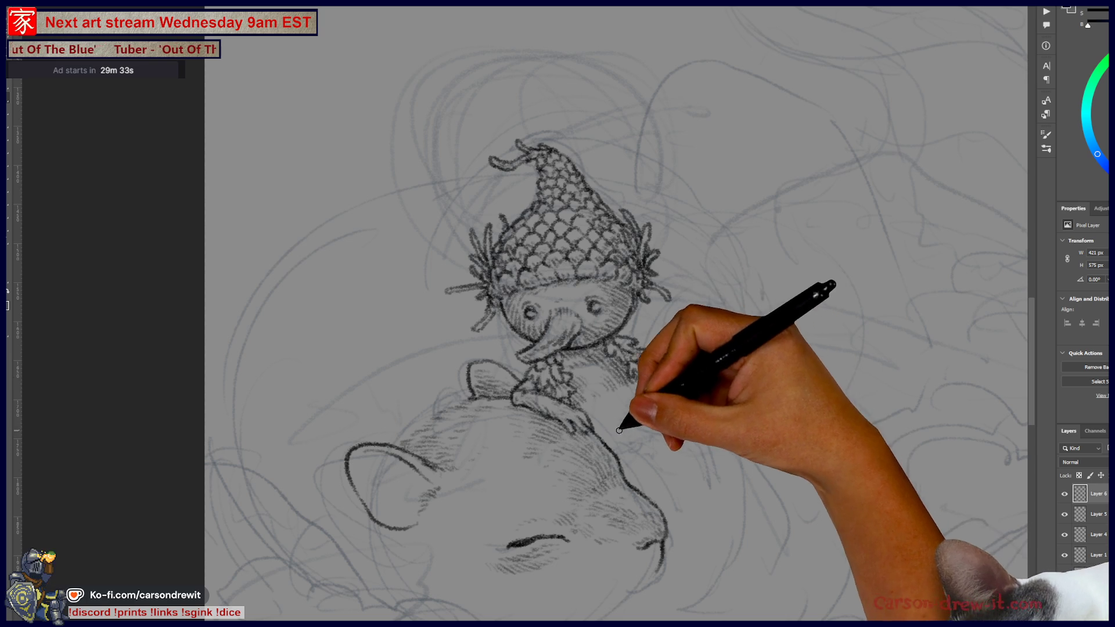
mouse_move(565, 120)
left_mouse_down()
mouse_move(552, 428)
mouse_move(497, 373)
left_mouse_up()
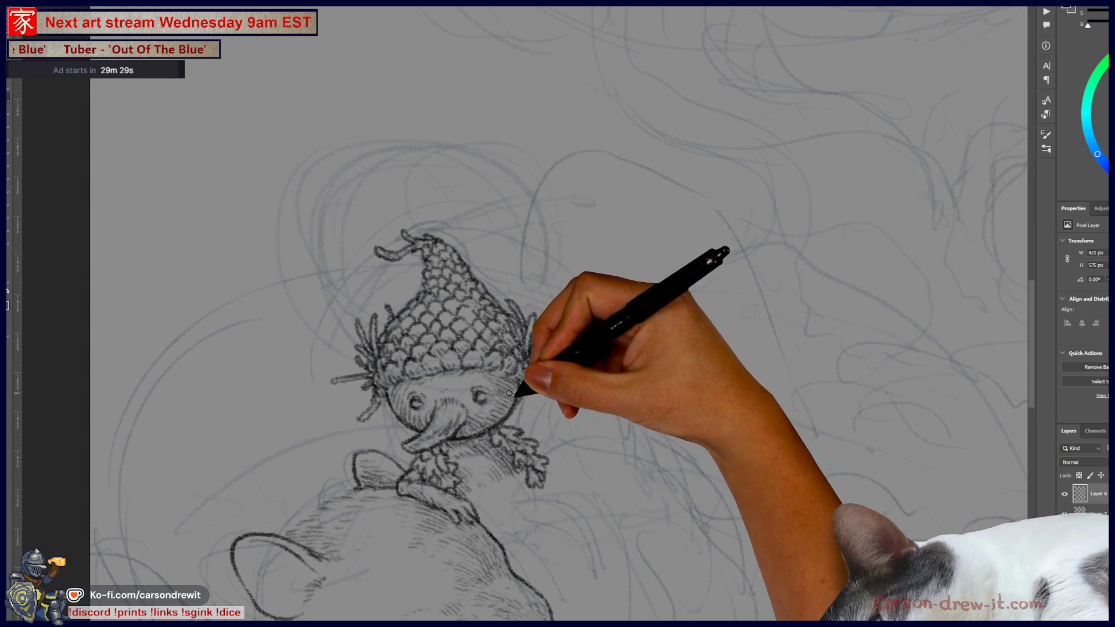
mouse_move(562, 428)
left_mouse_down()
mouse_move(640, 431)
mouse_move(634, 349)
left_mouse_up()
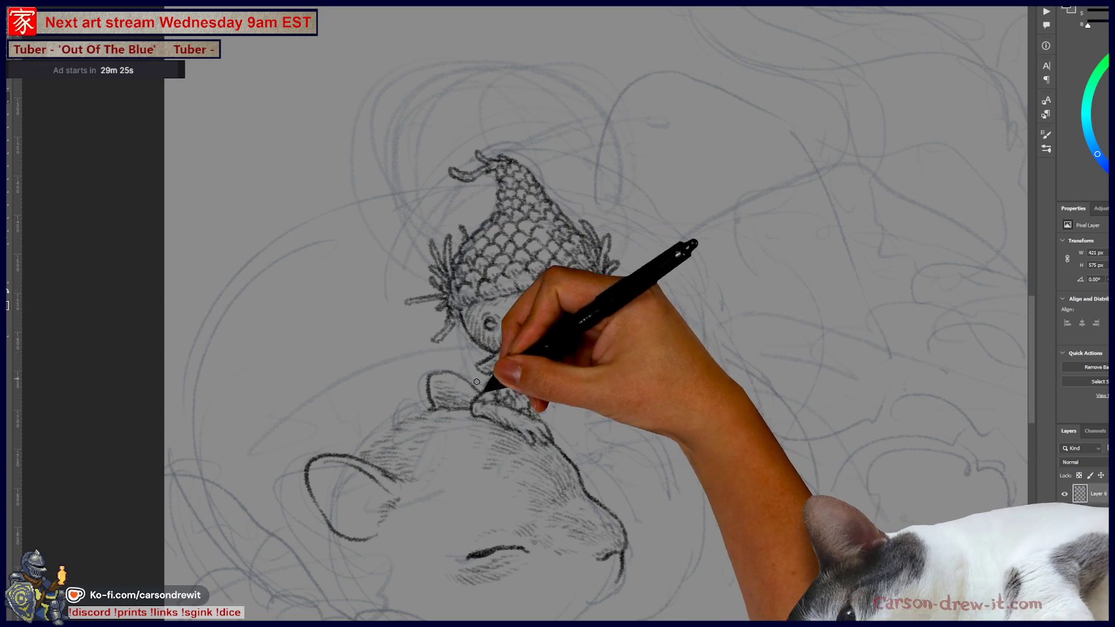
left_click_drag(552, 443, 613, 319)
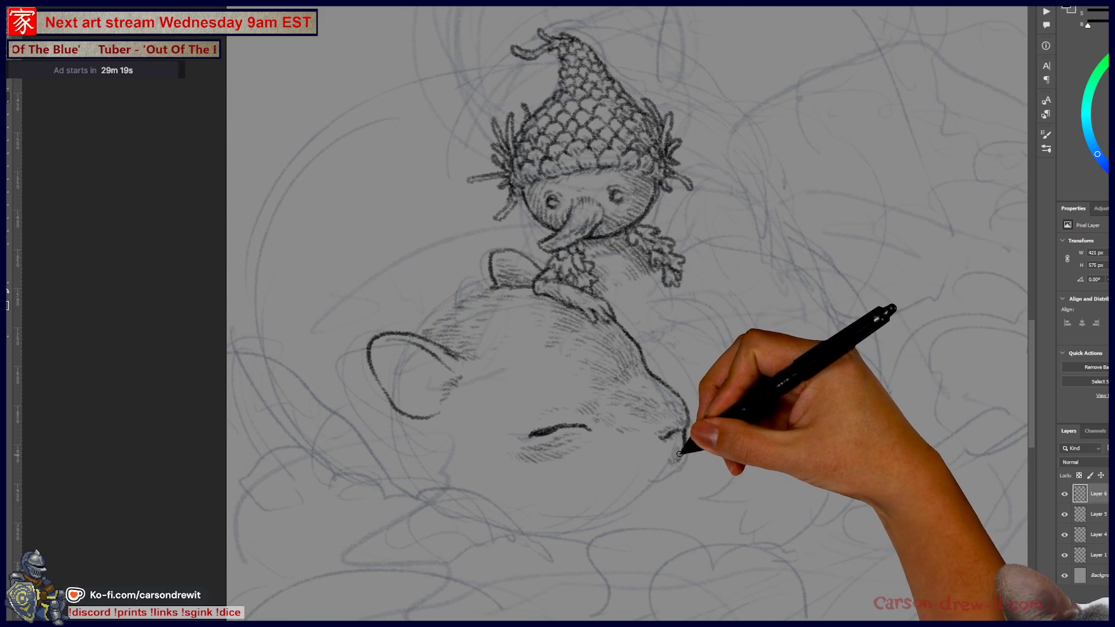
mouse_move(675, 442)
left_mouse_down()
mouse_move(669, 478)
mouse_move(654, 485)
left_mouse_up()
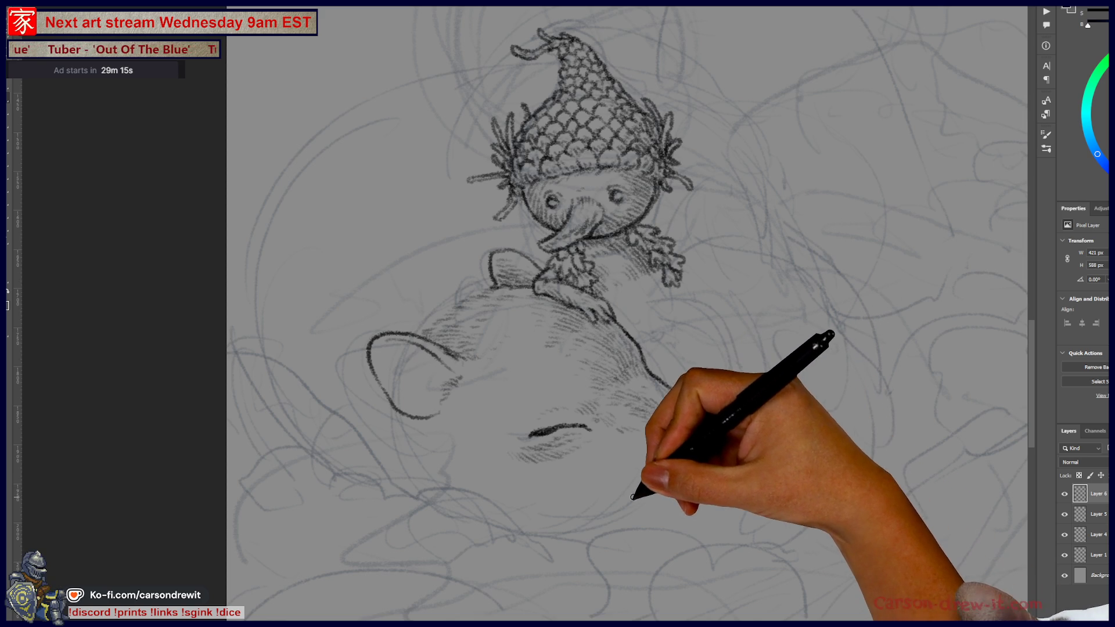
key("ctrl+z")
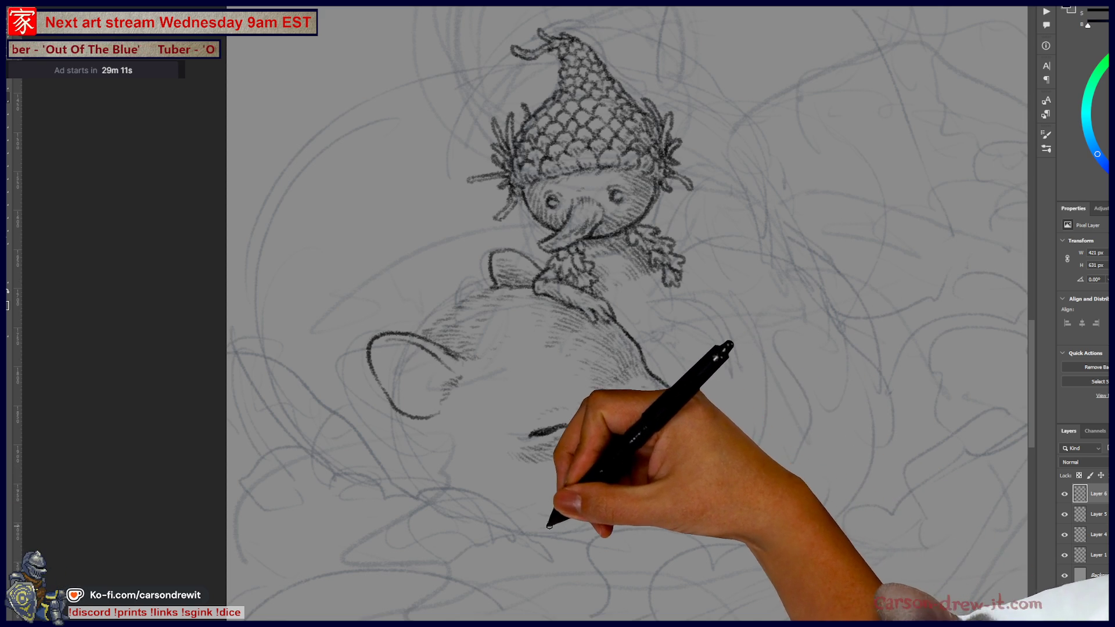
left_click_drag(548, 525, 609, 507)
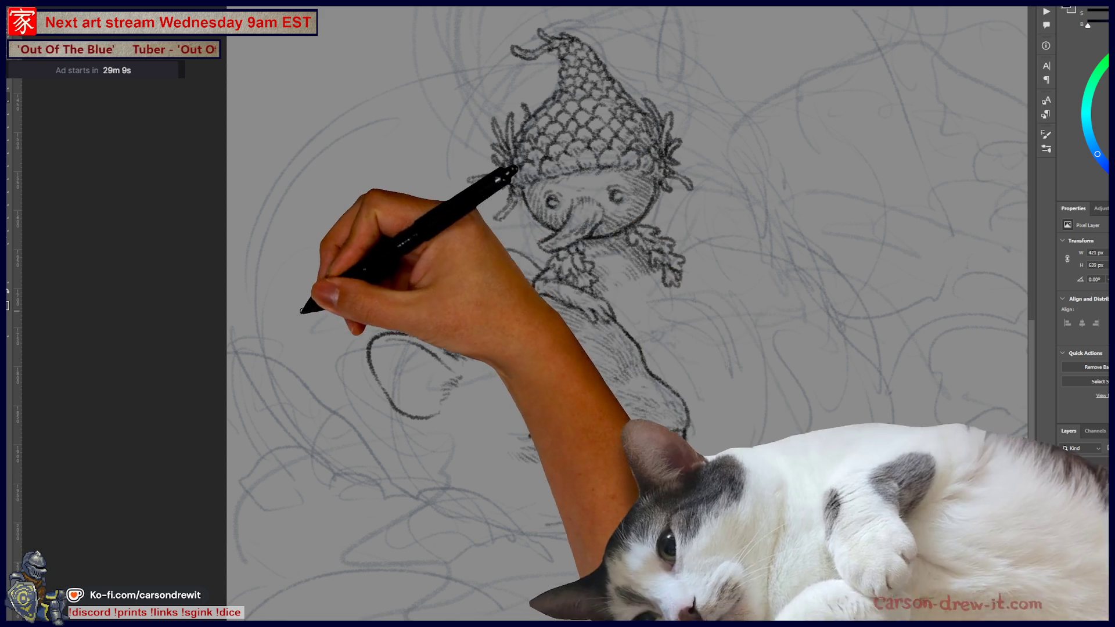
Hatch the lower-left edge of the creature's body.
left_click_drag(512, 417, 588, 429)
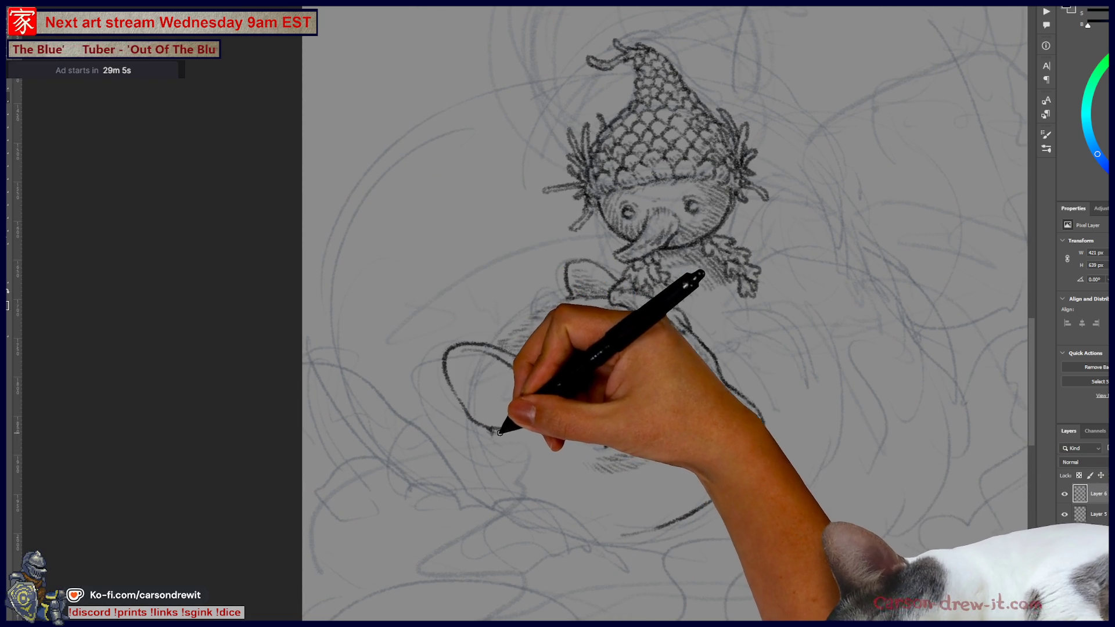
left_click_drag(498, 445, 526, 488)
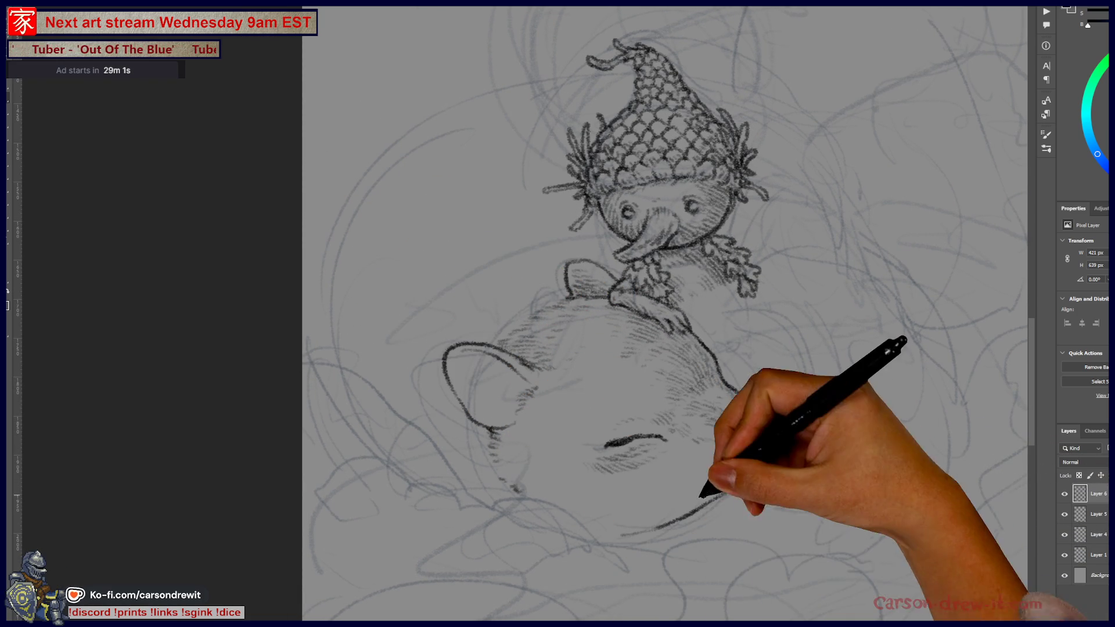
mouse_move(528, 539)
left_mouse_down()
mouse_move(364, 556)
mouse_move(331, 609)
left_mouse_up()
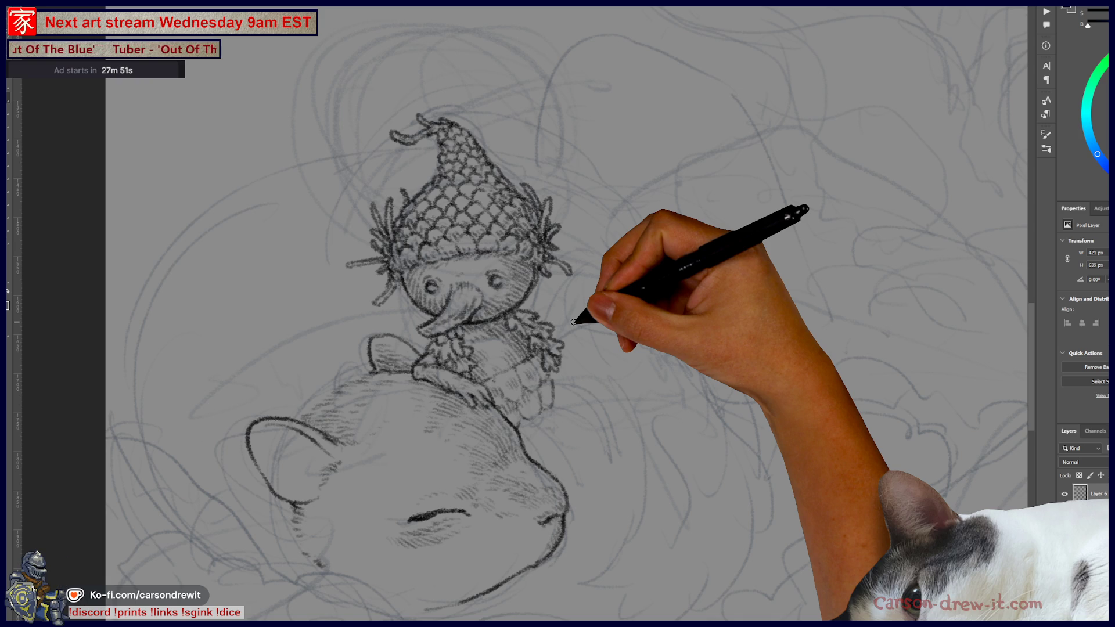
Switch to the SCORES document with Ctrl+Tab.
key("ctrl+Tab")
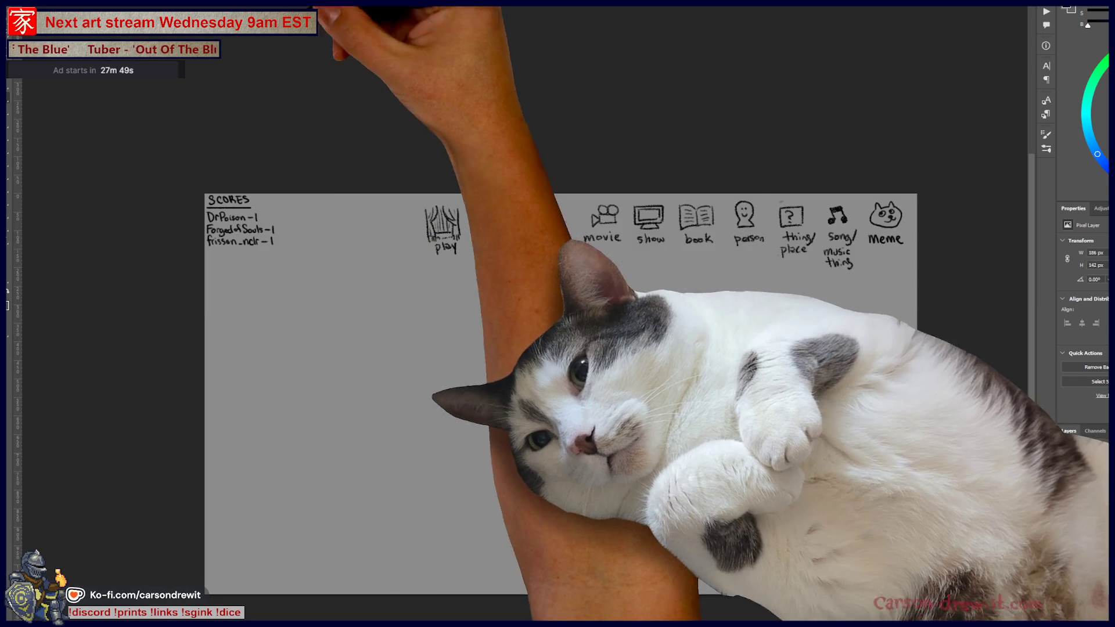
Zoom briefly into the scores sheet, then return to the acorn-creature drawing.
scroll(720, 256, "up", 1)
mouse_move(620, 286)
left_mouse_down()
mouse_move(671, 256)
mouse_move(645, 201)
left_mouse_up()
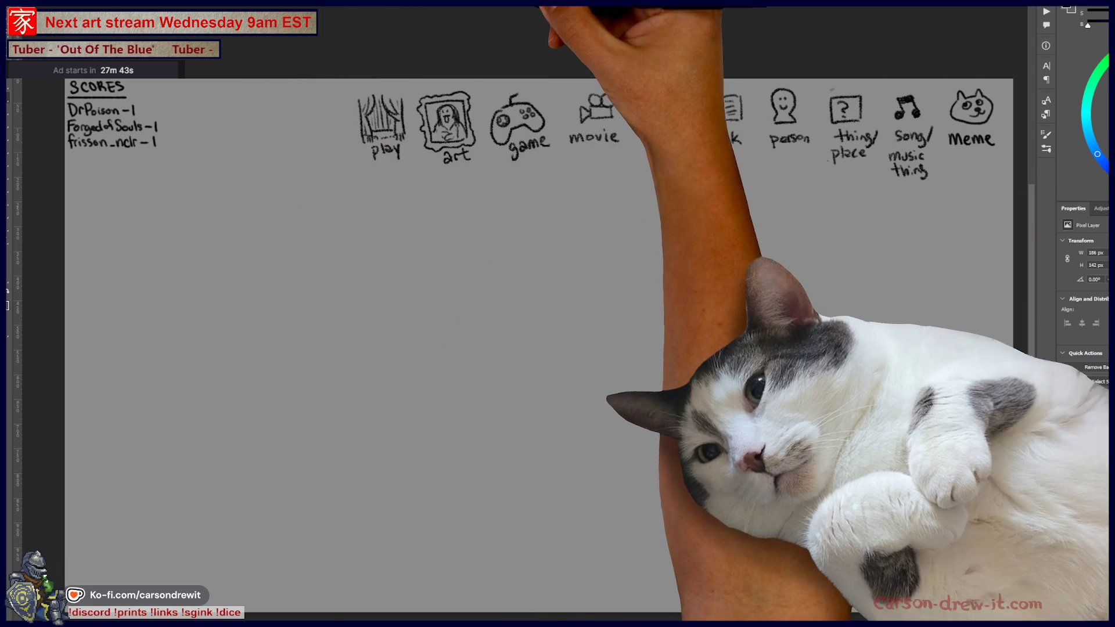
key("ctrl+Tab")
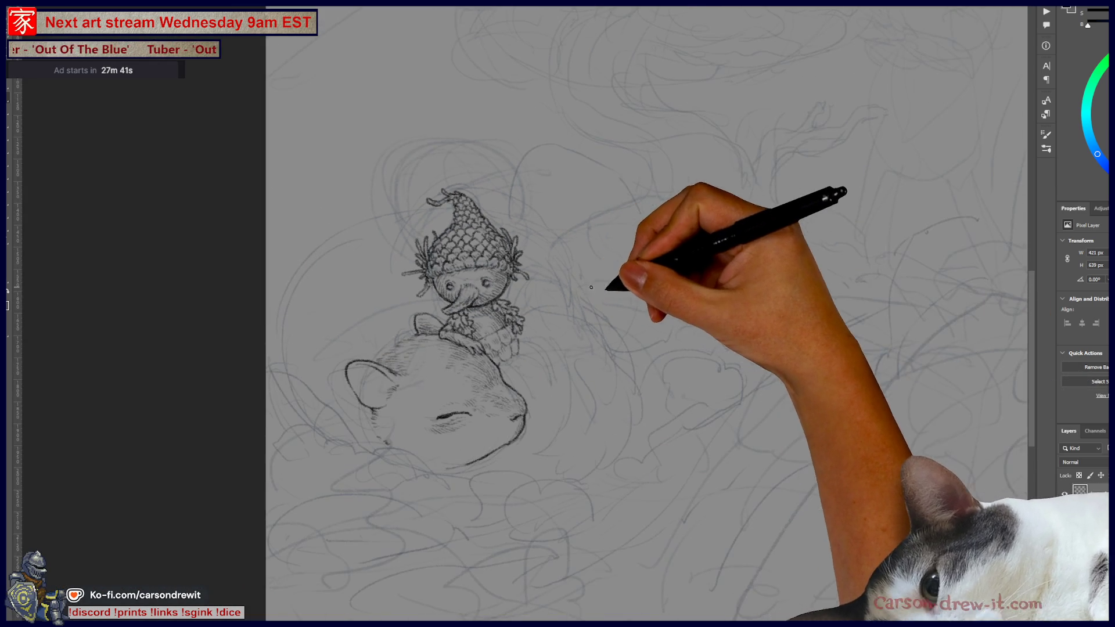
Pan around the loose sketch and recentre the acorn creature.
left_click_drag(614, 381, 548, 473)
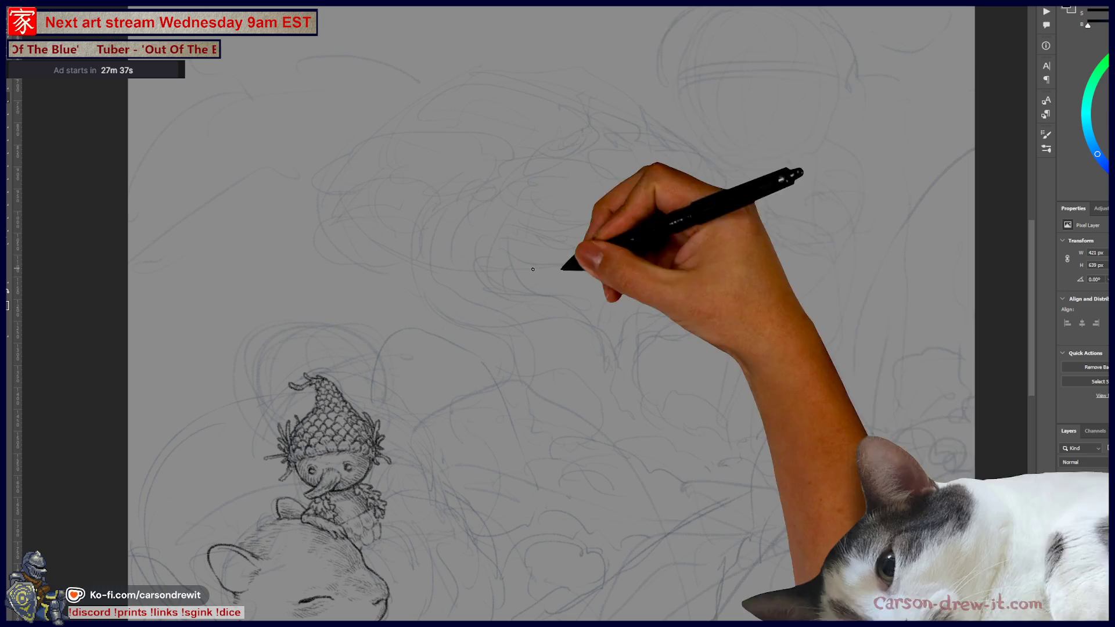
left_click_drag(452, 353, 520, 292)
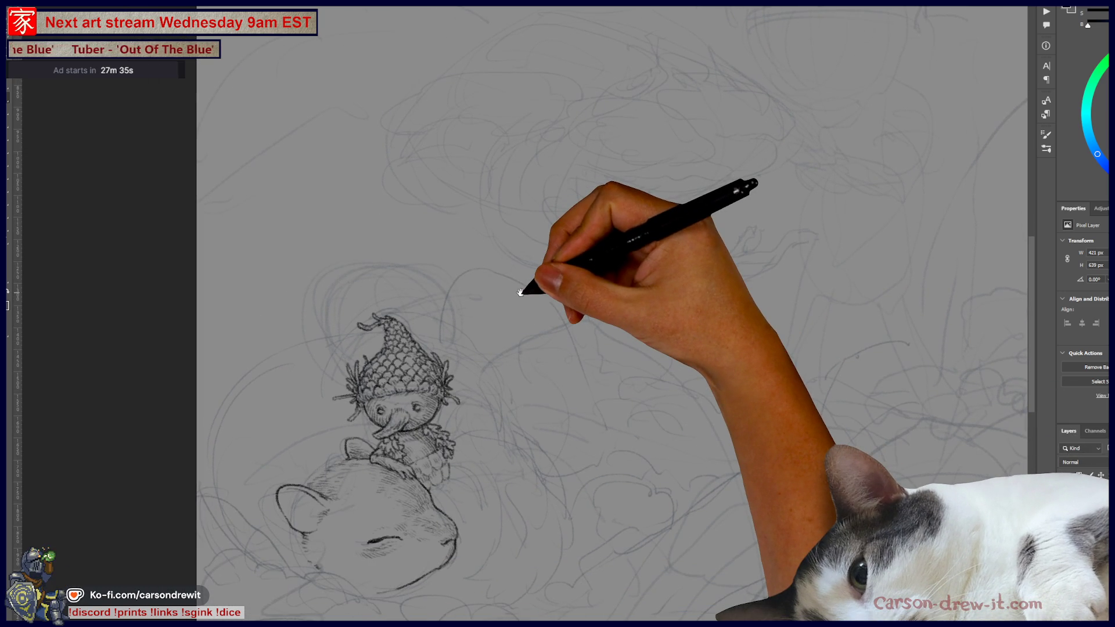
mouse_move(602, 274)
left_mouse_down()
mouse_move(627, 318)
mouse_move(610, 373)
mouse_move(608, 363)
left_mouse_up()
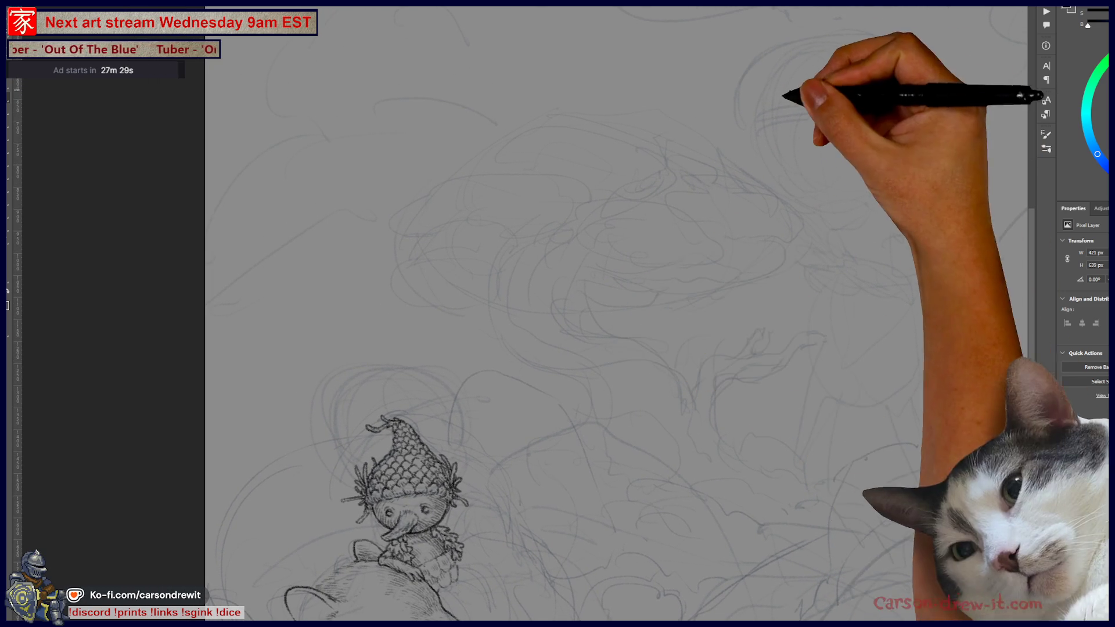
left_click_drag(793, 281, 699, 367)
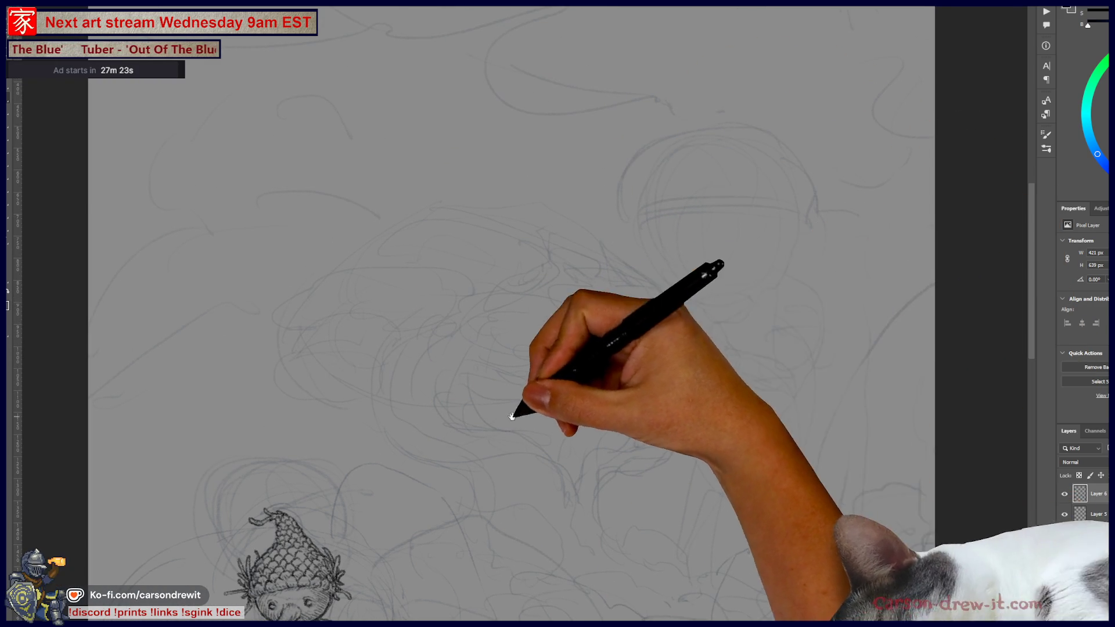
left_click_drag(517, 411, 667, 142)
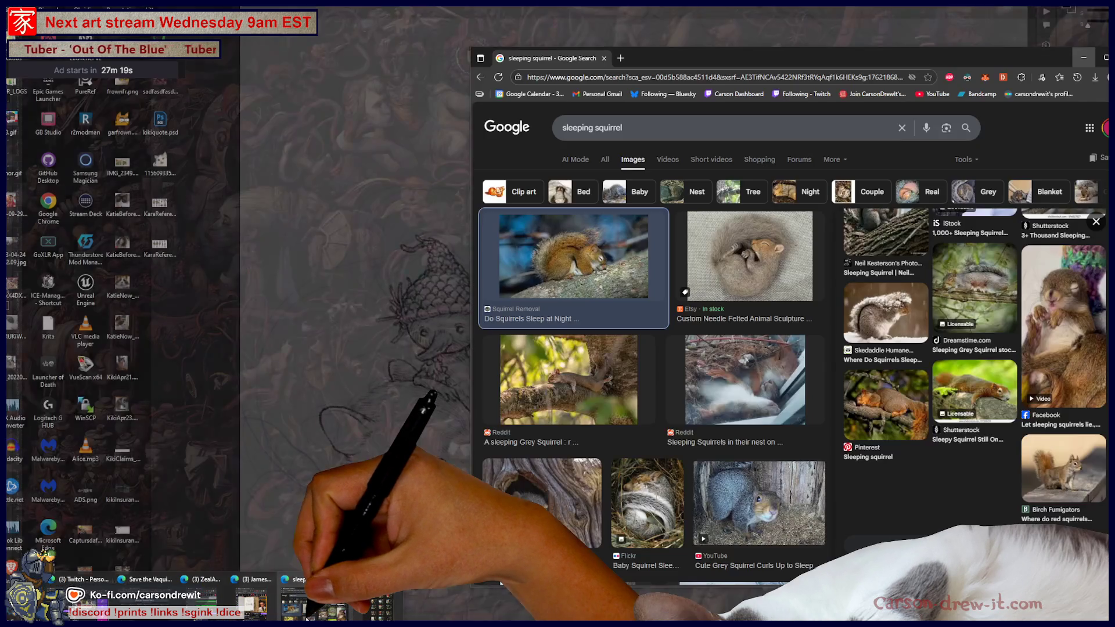
Switch browser windows from the taskbar, ending on the 'sleeping squirrel' image results.
left_click(299, 578)
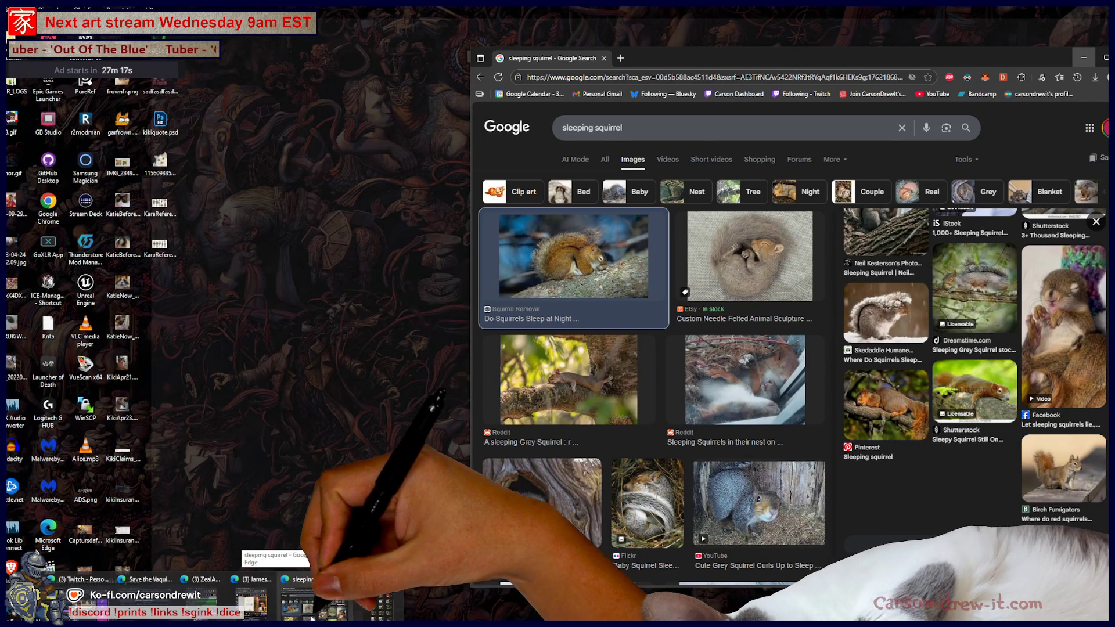
left_click(296, 580)
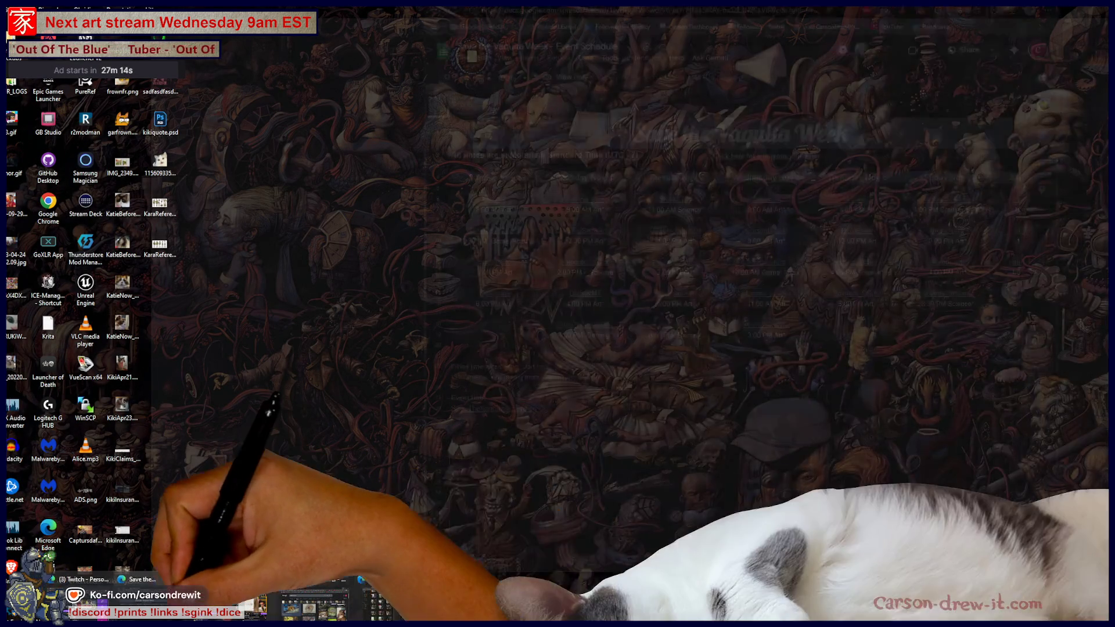
left_click(148, 598)
left_click(149, 579)
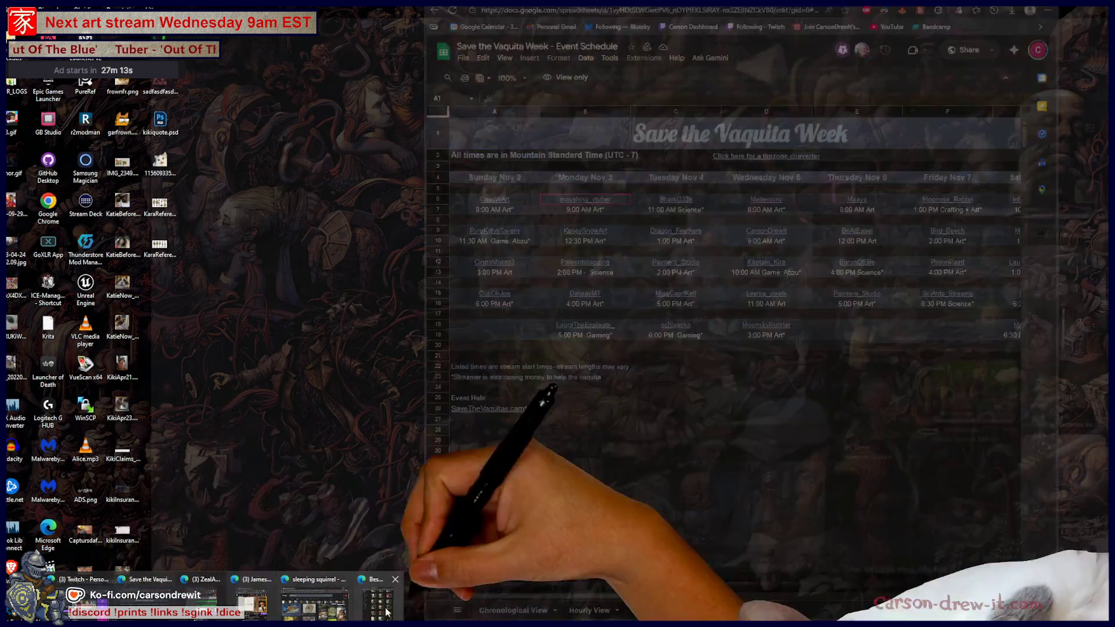
left_click(299, 579)
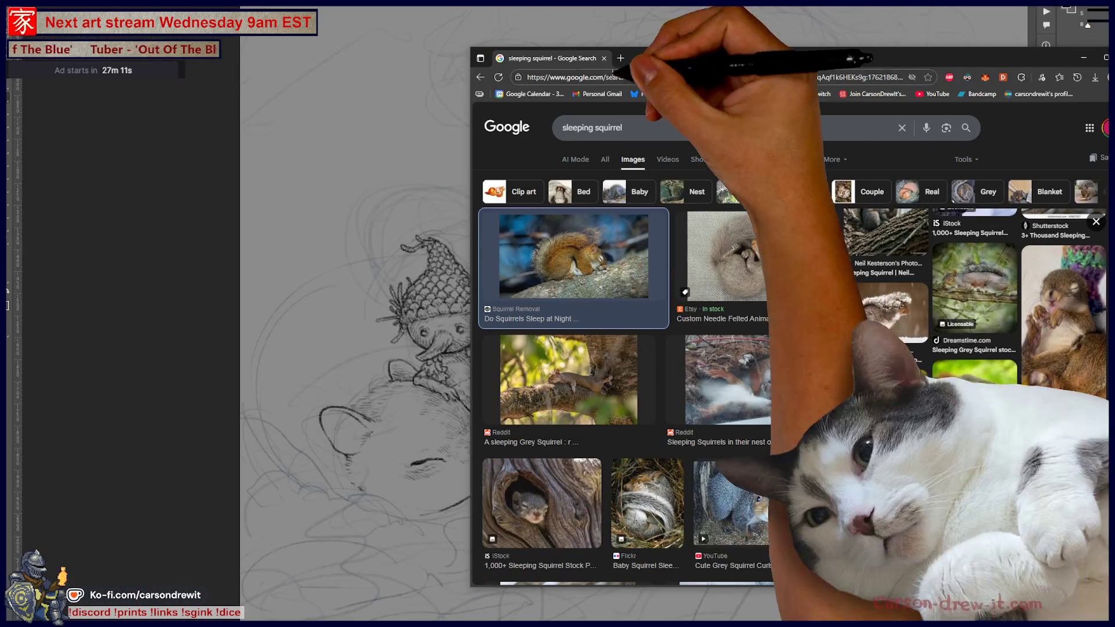
Search 'becorns' in a new Edge tab and open the Becorns by David M Bird site.
left_click(620, 58)
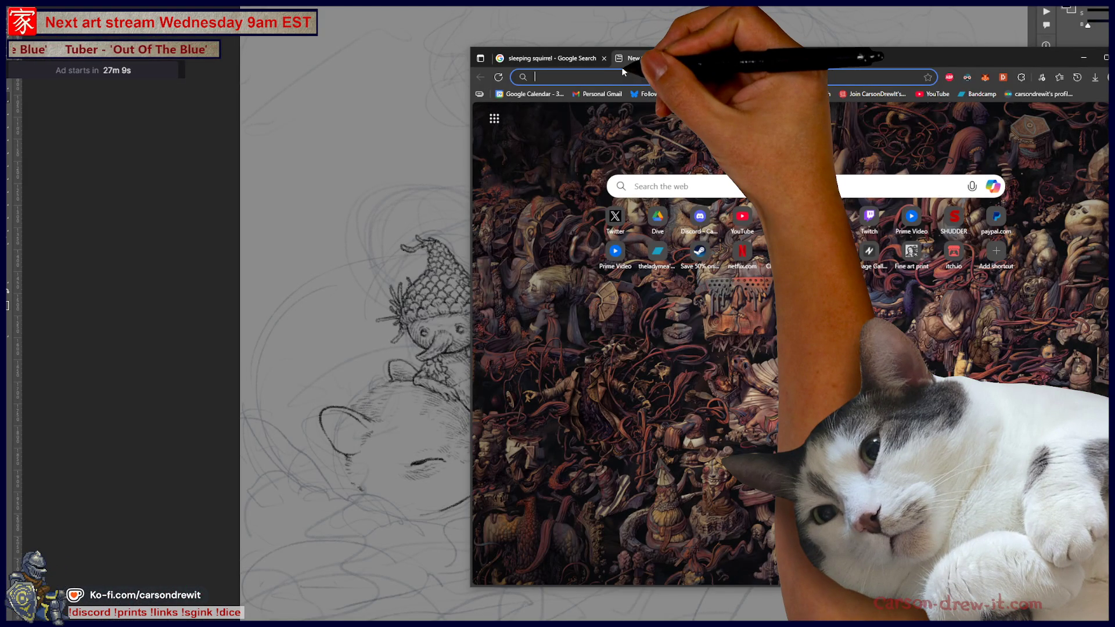
type("becorns")
key("Return")
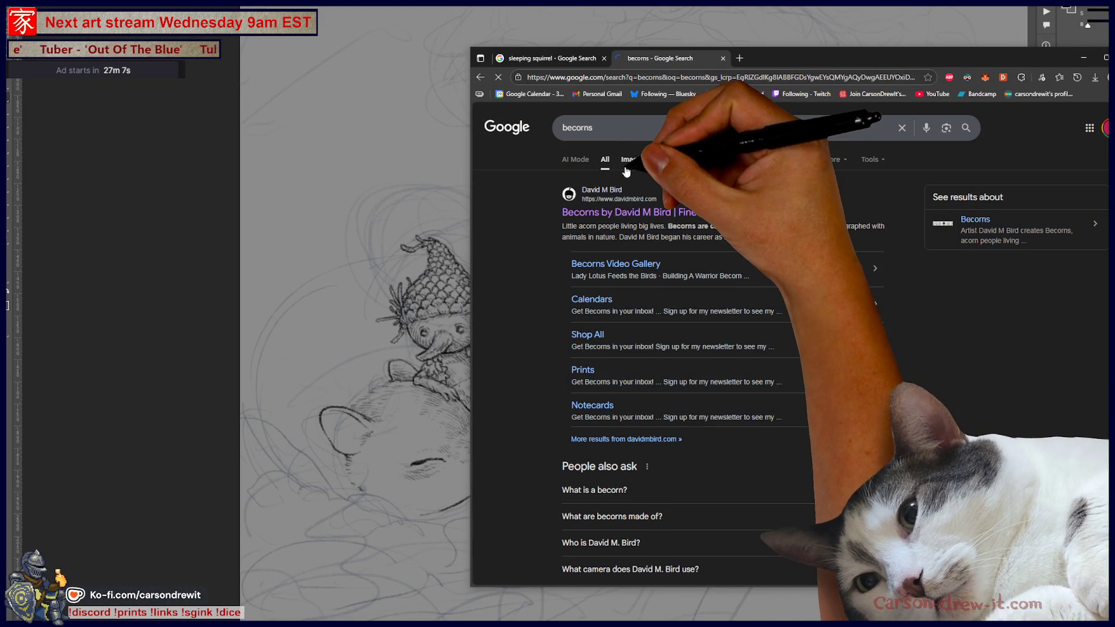
left_click(604, 212)
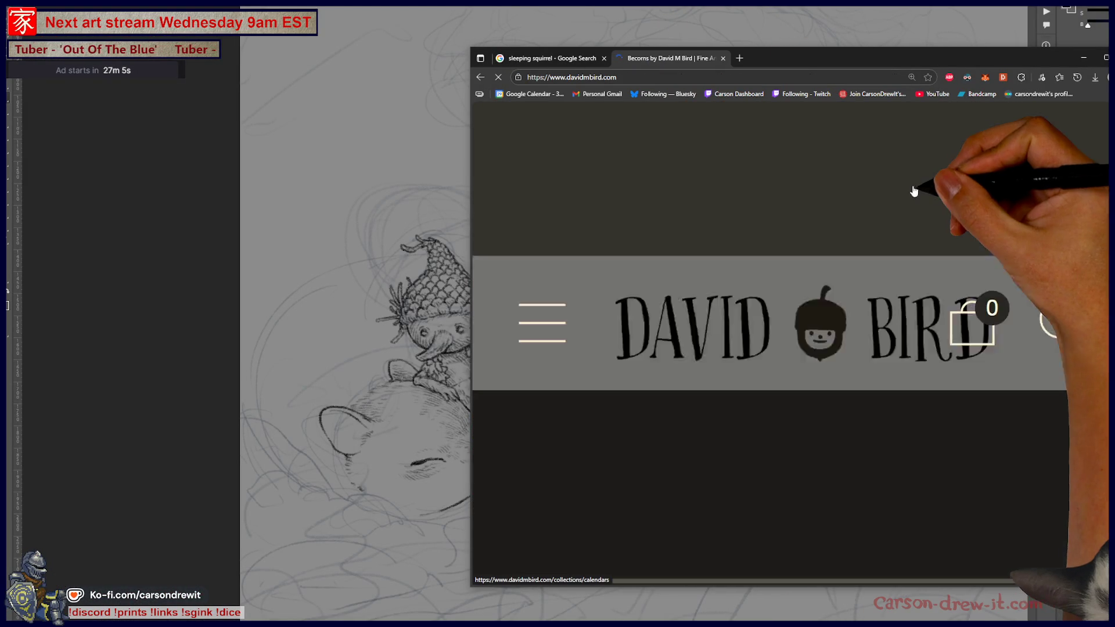
Browse down through the Becorns acorn-people photo grid for reference.
scroll(911, 360, "down", 5)
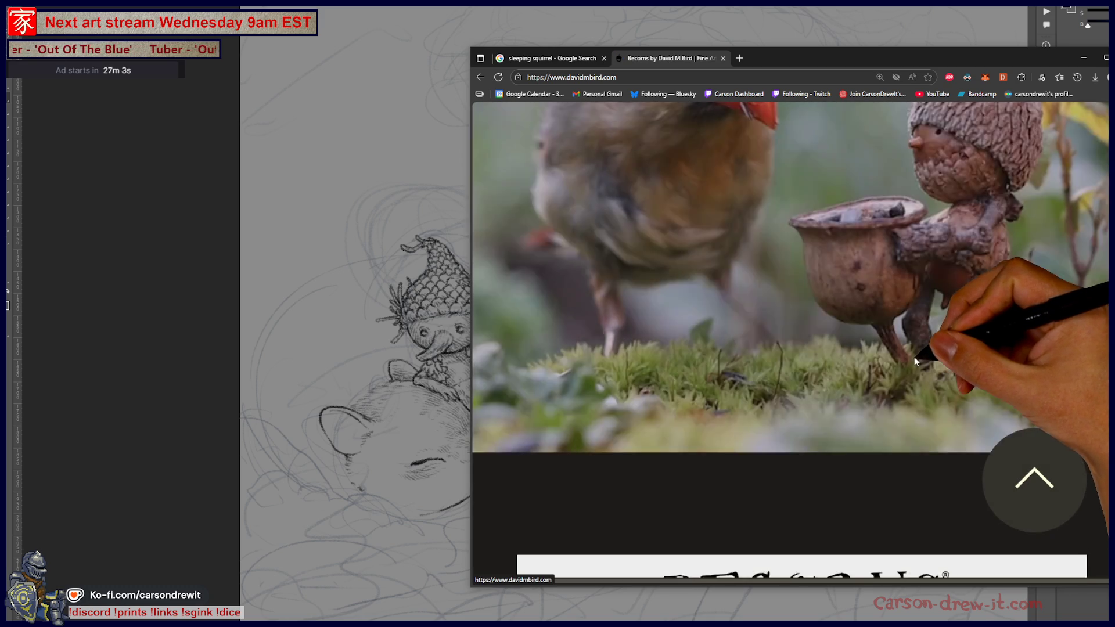
scroll(913, 360, "up", 3)
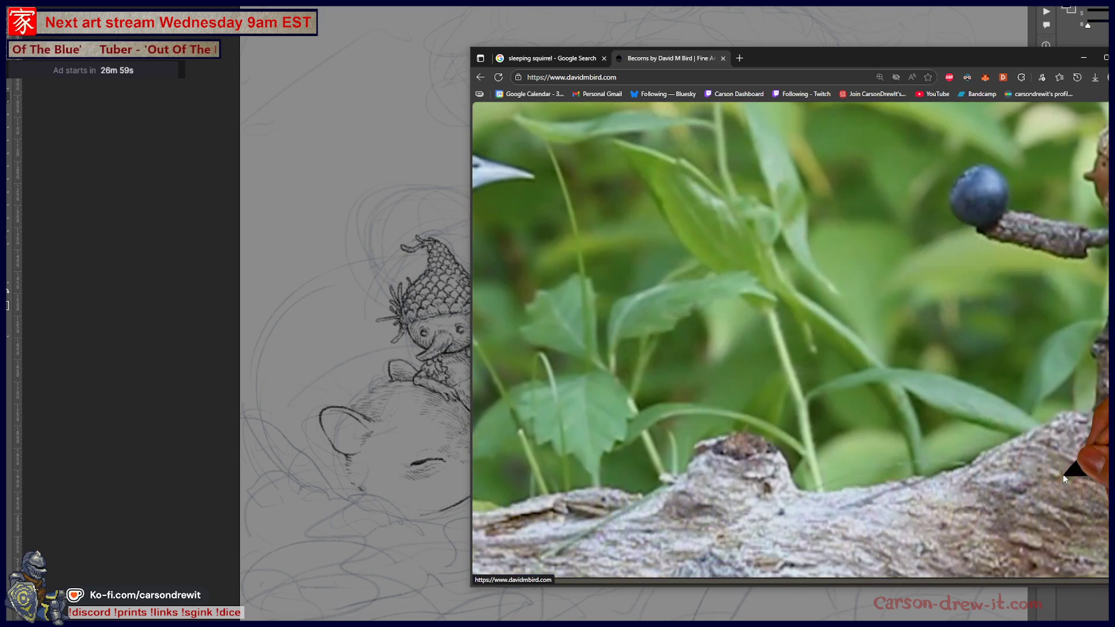
scroll(956, 442, "up", 3, "ctrl")
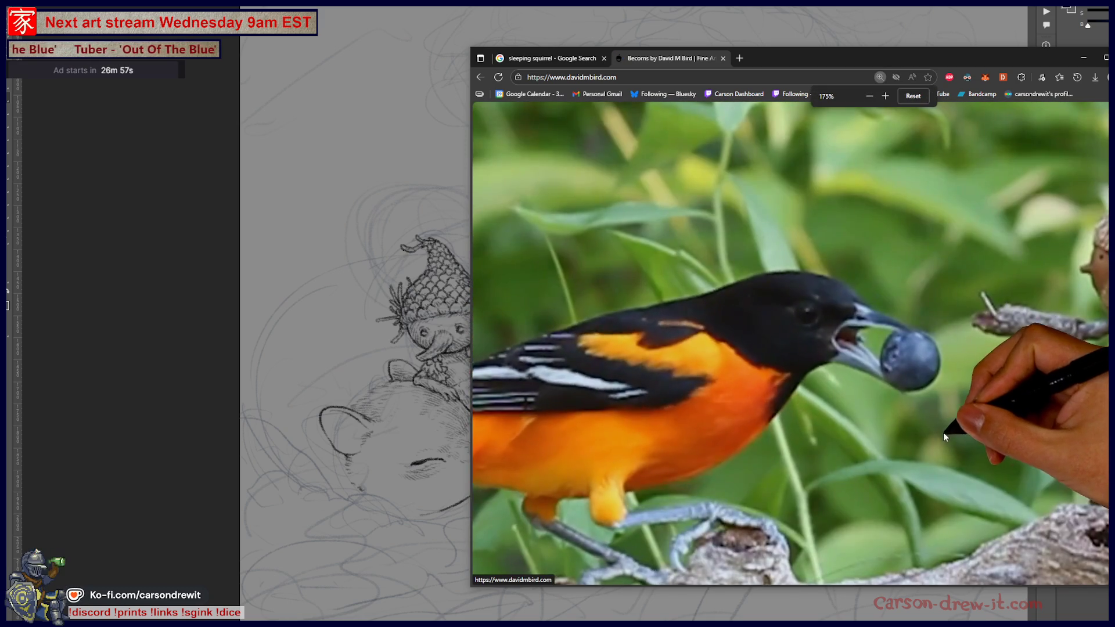
scroll(942, 435, "down", 3, "ctrl")
scroll(935, 435, "down", 3)
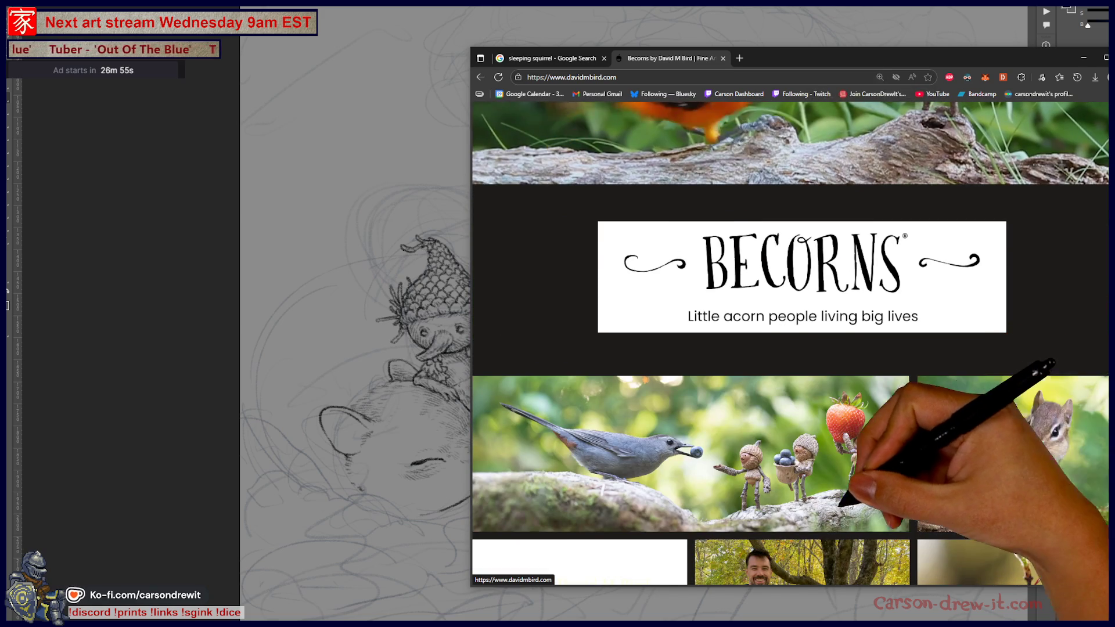
scroll(848, 504, "up", 3, "ctrl")
scroll(824, 459, "down", 5)
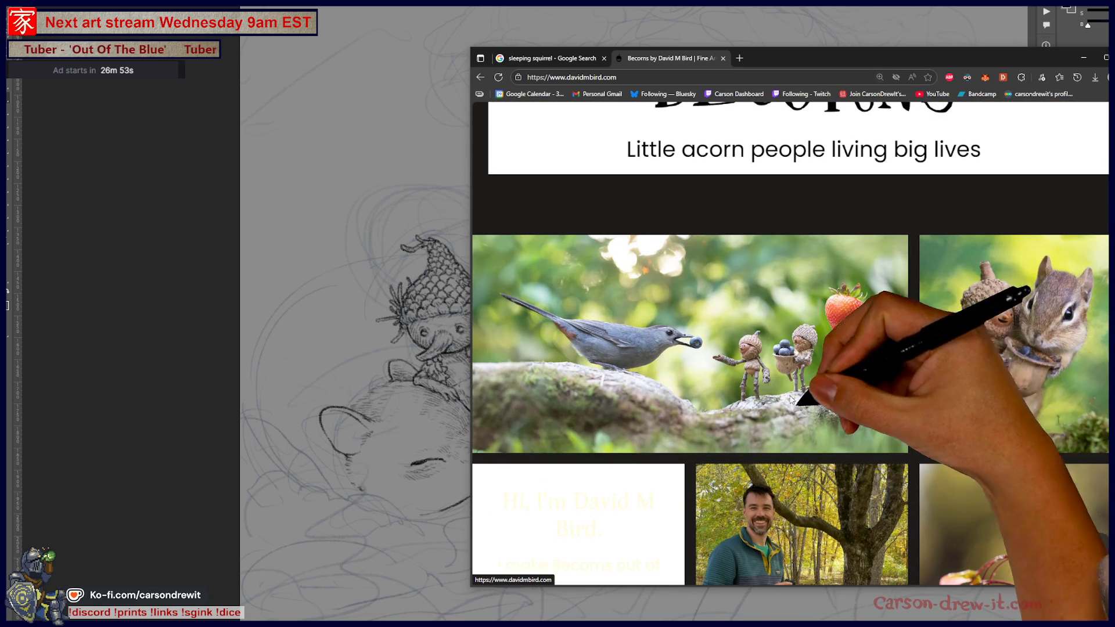
scroll(1030, 381, "down", 1)
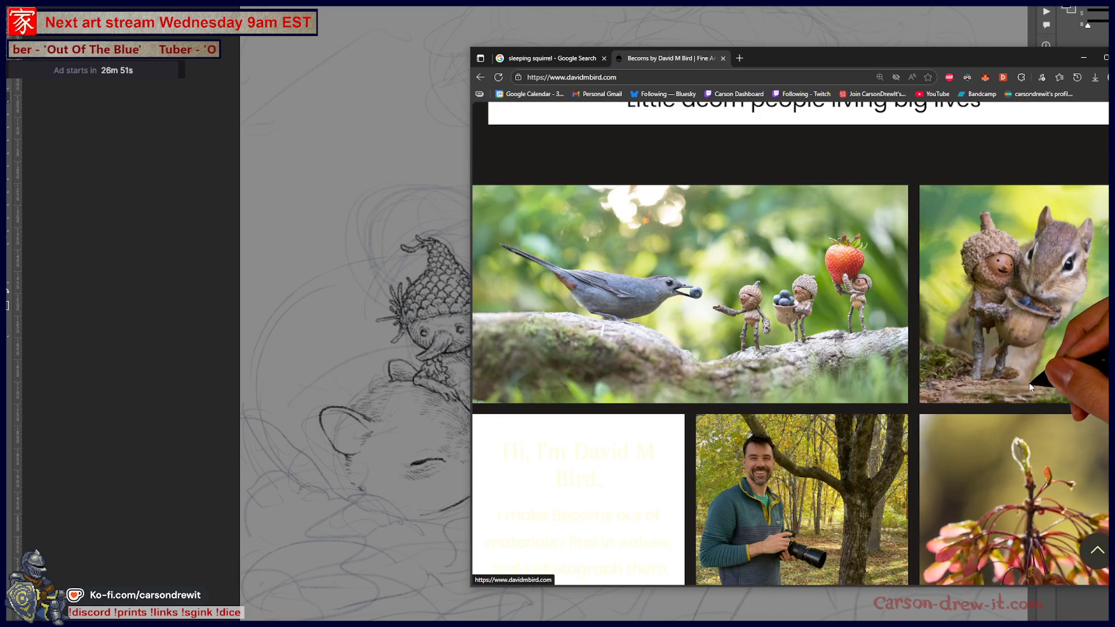
scroll(1029, 382, "down", 2)
scroll(1019, 388, "down", 5)
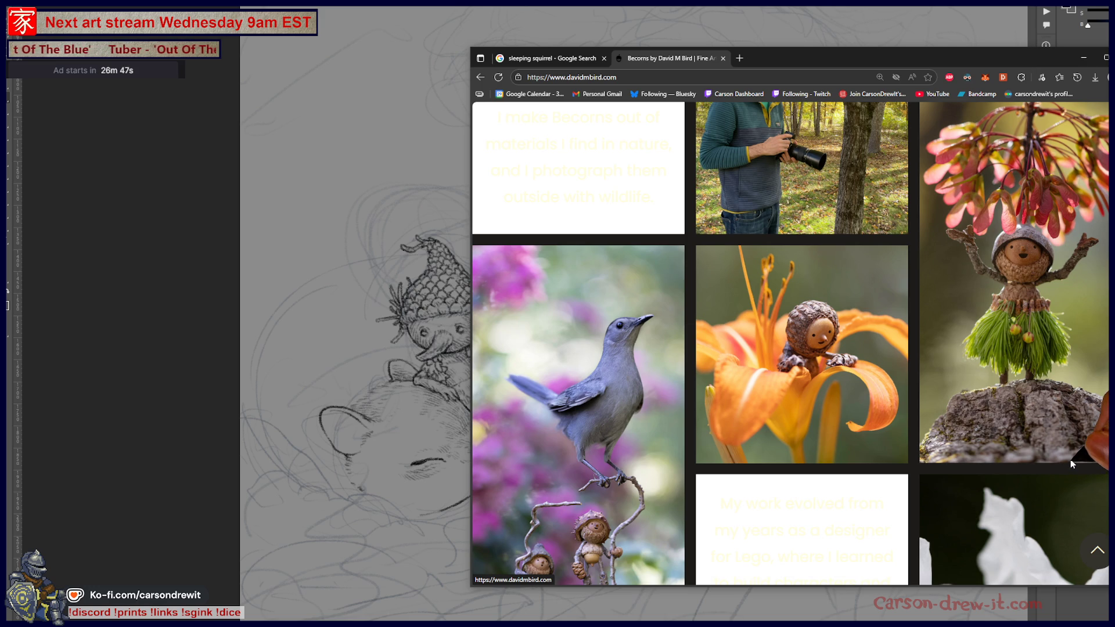
scroll(1060, 424, "down", 1)
scroll(1060, 428, "down", 6)
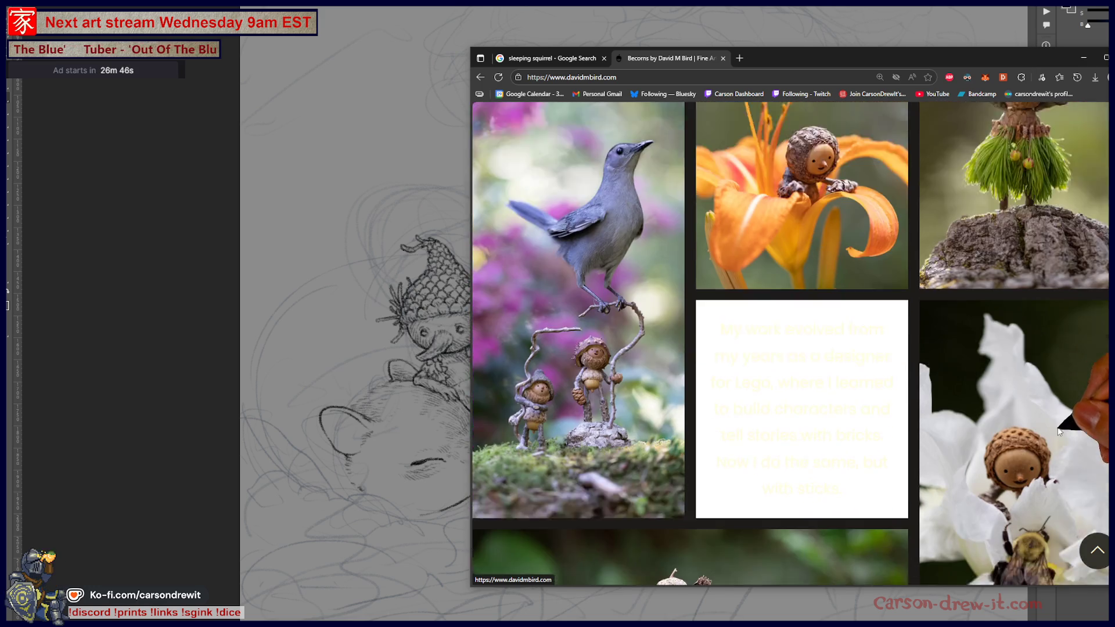
scroll(1047, 443, "down", 1)
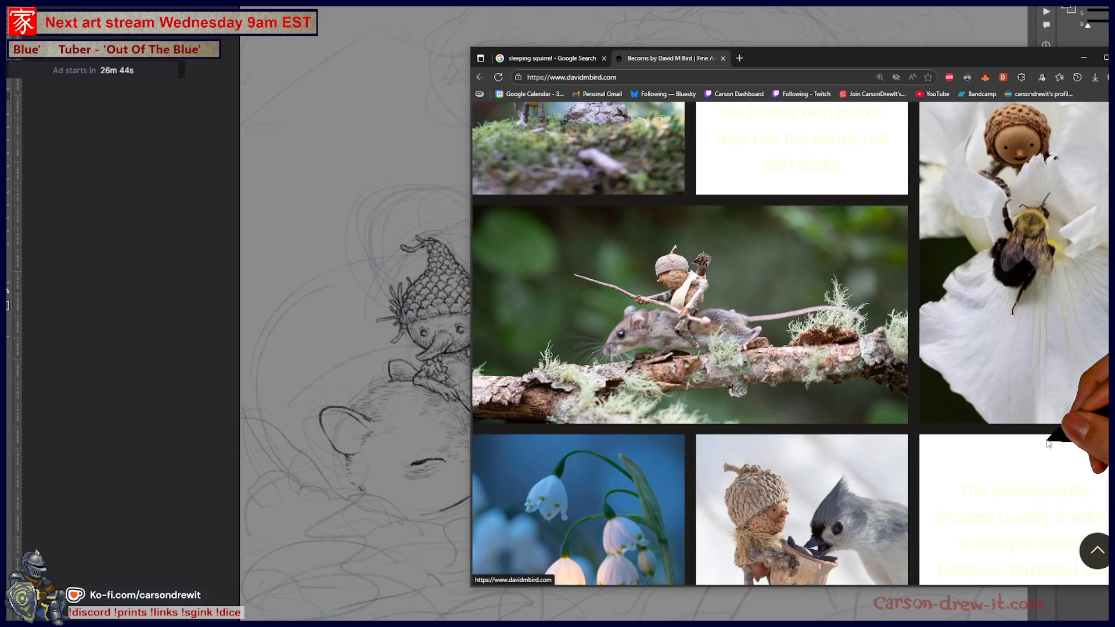
scroll(1048, 443, "down", 3)
scroll(1047, 444, "down", 4)
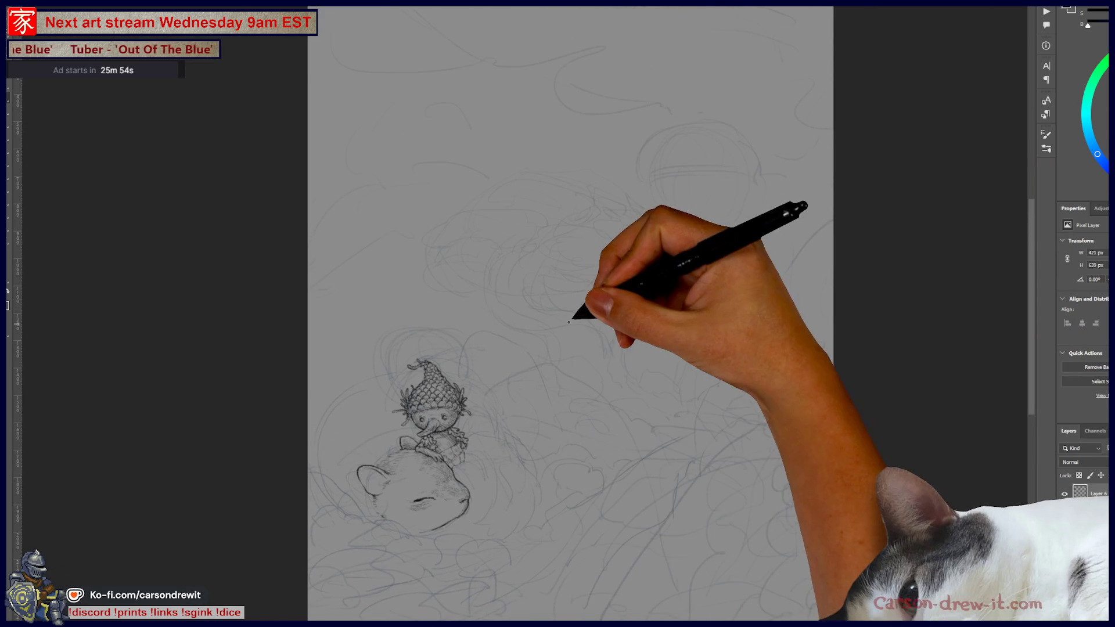
Zoom the canvas in on the acorn creature and sleeping mouse sketch.
scroll(569, 321, "up", 3)
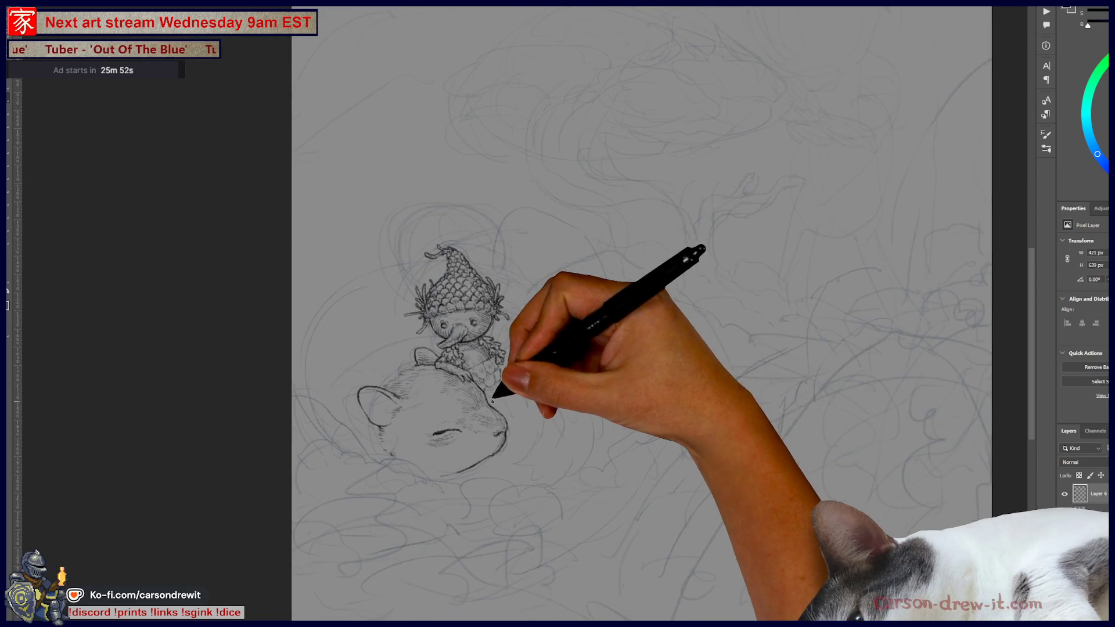
scroll(492, 400, "up", 3)
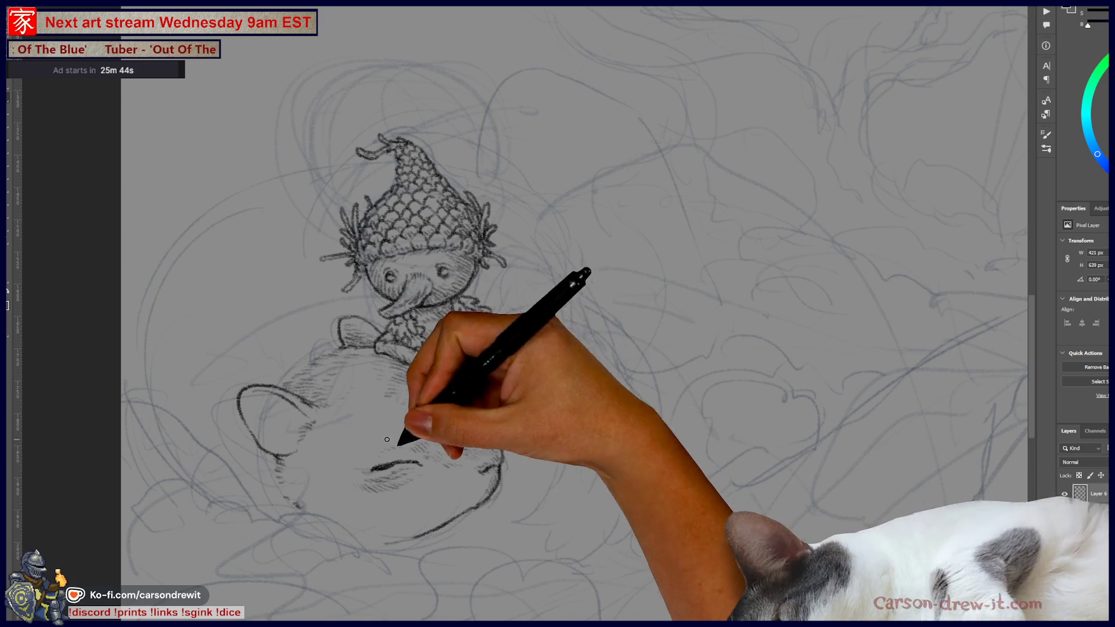
Pan the view over the mouse sketch and ink a short stroke along the ear's left edge.
left_click_drag(588, 422, 423, 585)
mouse_move(548, 486)
left_mouse_down()
mouse_move(486, 573)
mouse_move(701, 241)
mouse_move(759, 176)
left_mouse_up()
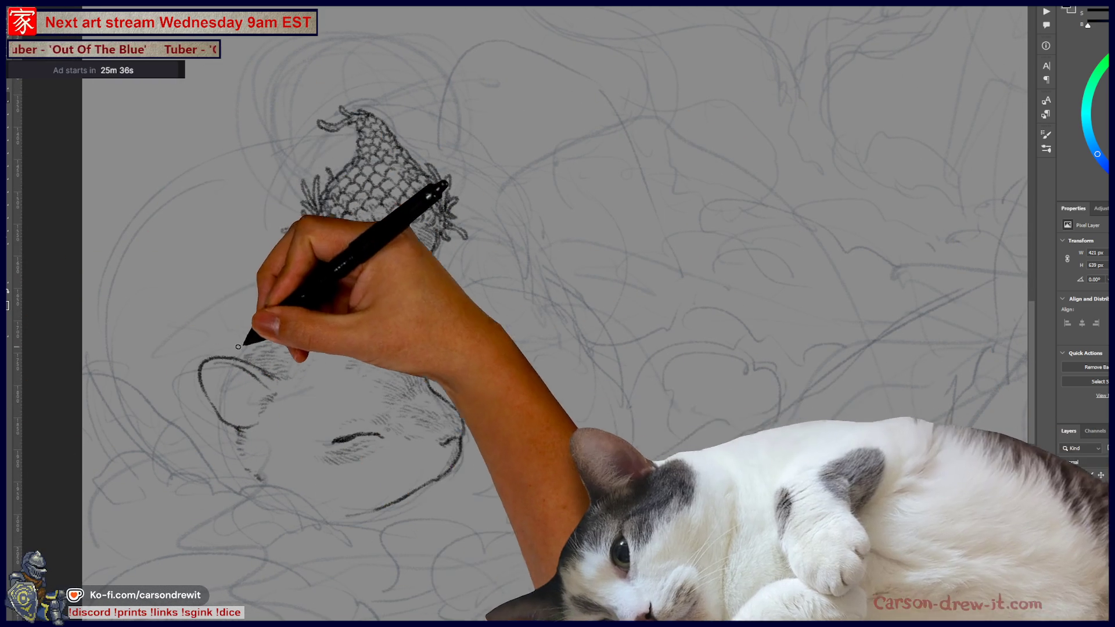
left_click_drag(191, 377, 223, 384)
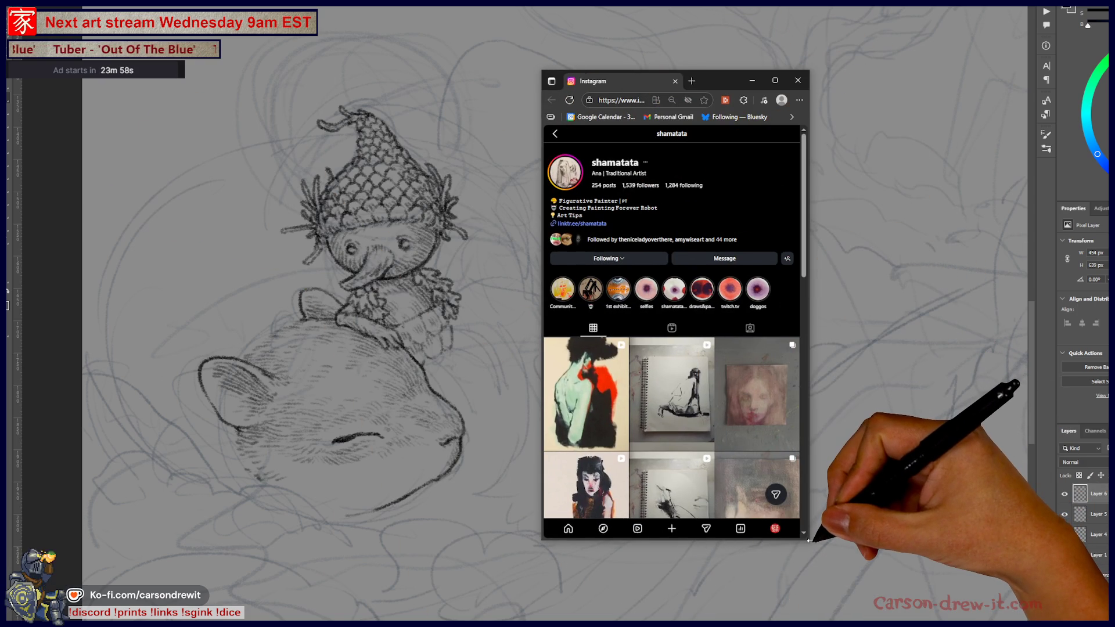
Enlarge and reposition the Instagram window, then view and close the painter's most recent post.
left_click_drag(811, 539, 996, 600)
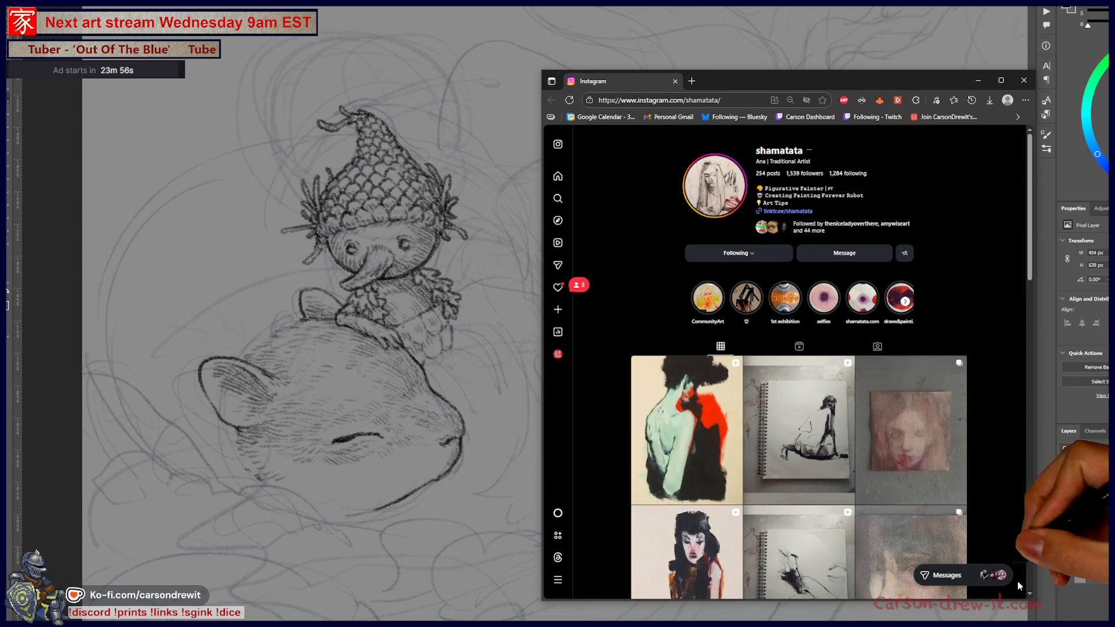
left_click_drag(896, 83, 635, 43)
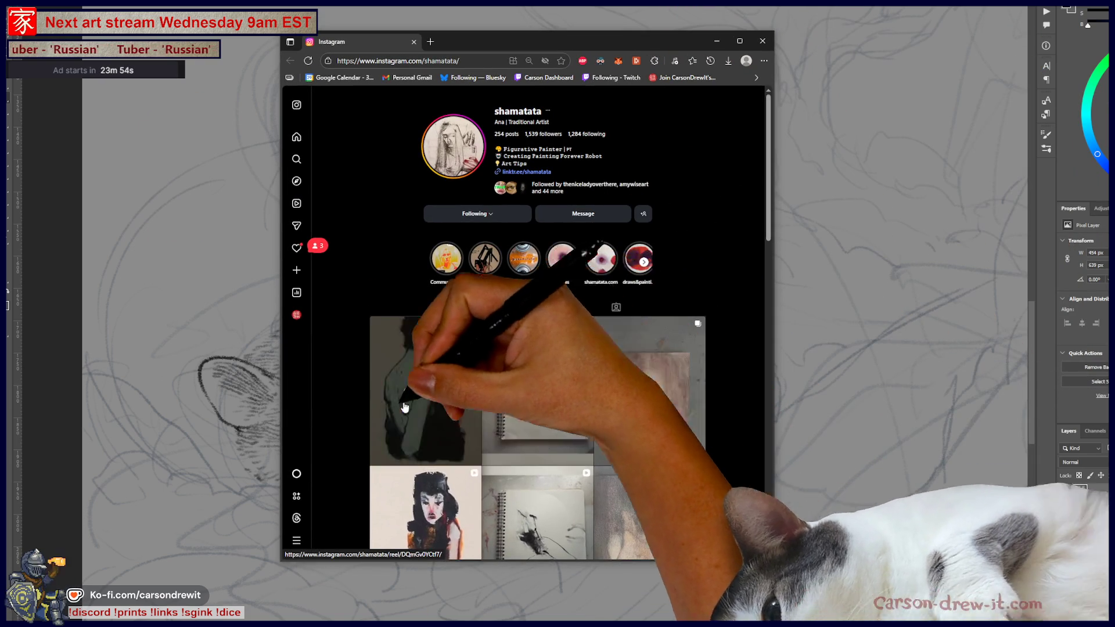
left_click(399, 414)
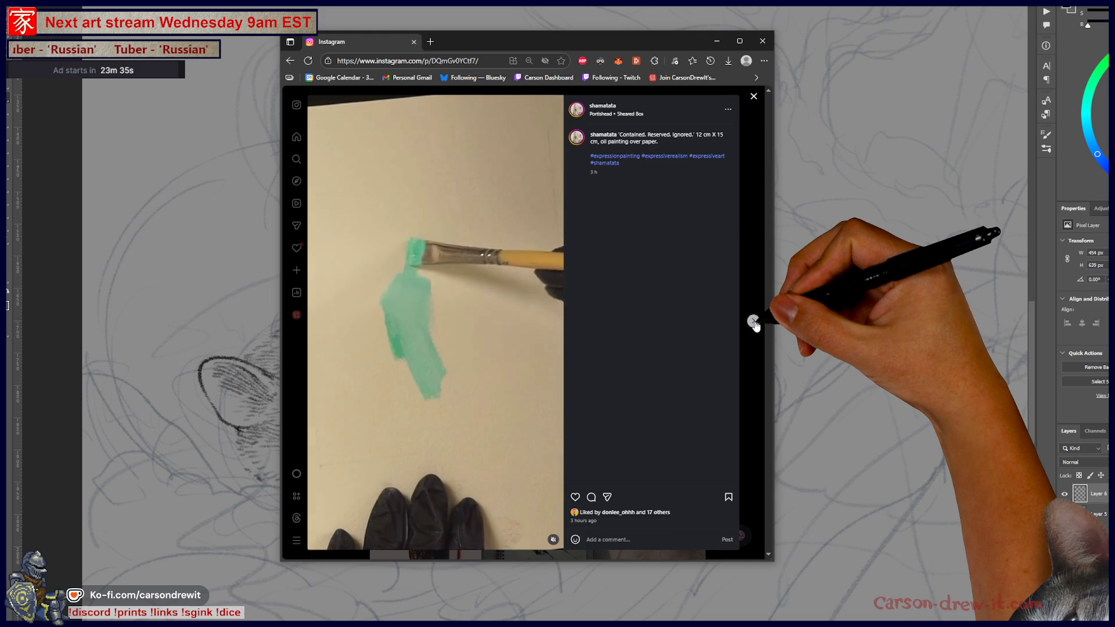
key("Escape")
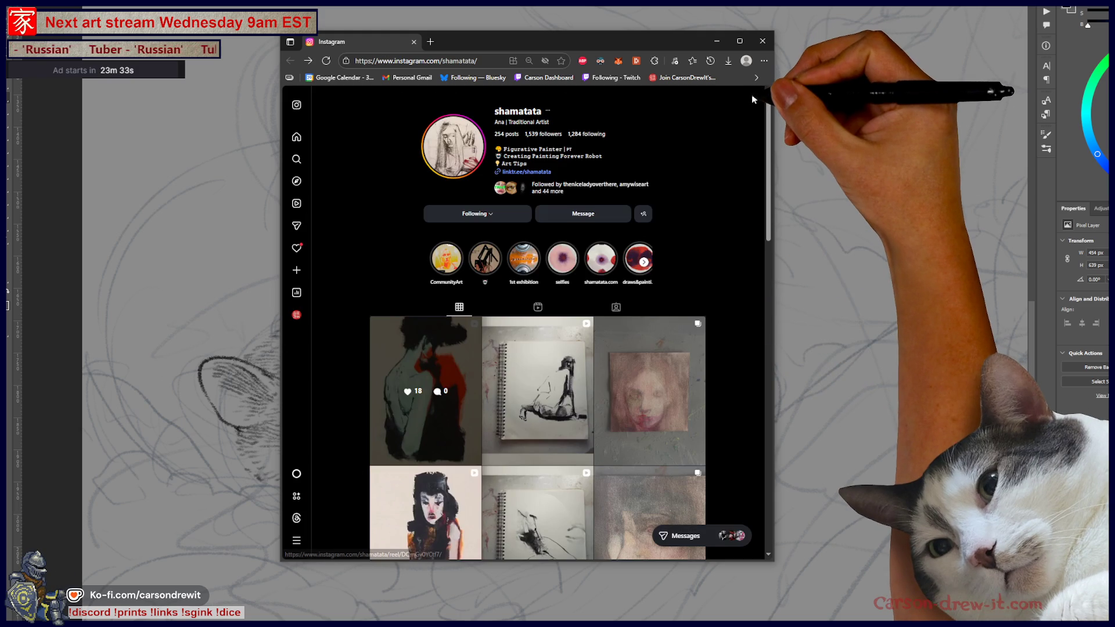
Scroll the profile grid and open the post about the painting robot.
scroll(514, 289, "down", 7)
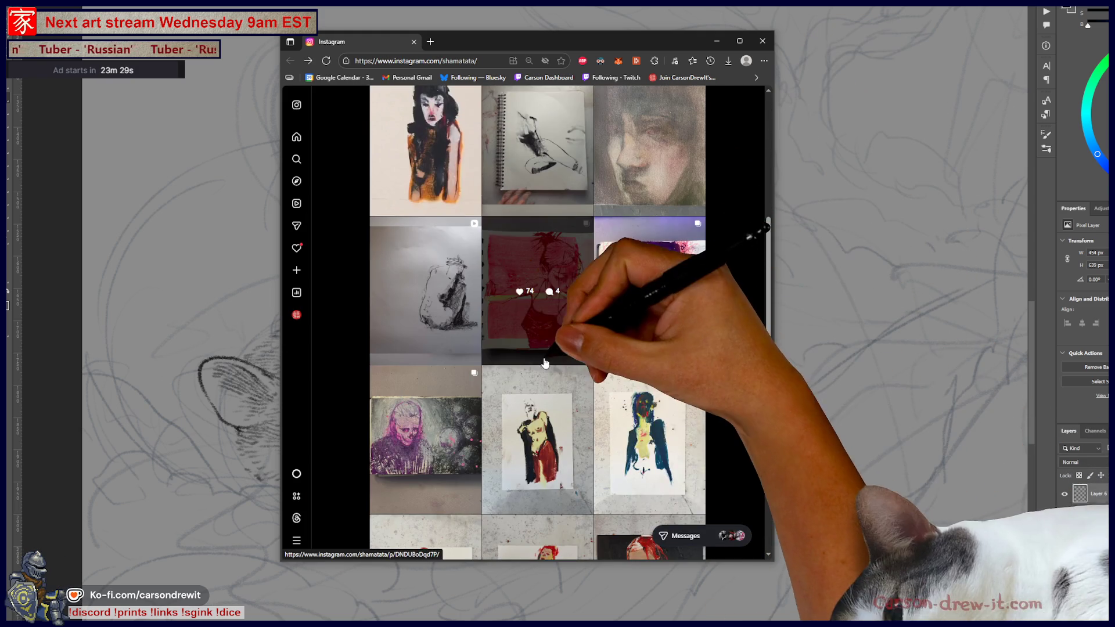
scroll(665, 336, "down", 3)
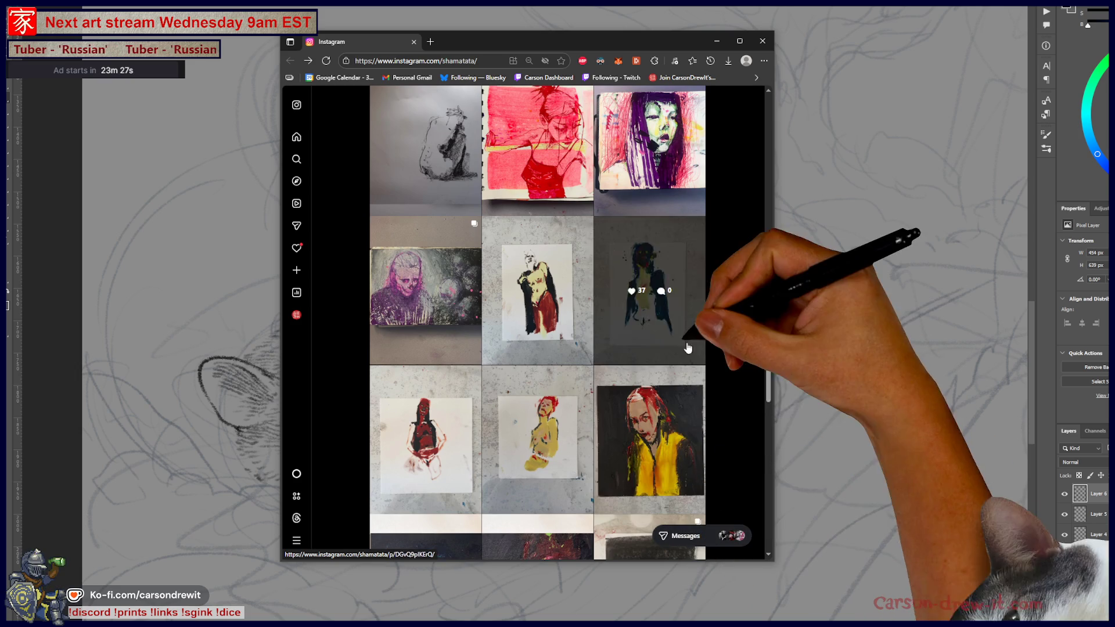
scroll(645, 314, "down", 11)
scroll(635, 439, "down", 10)
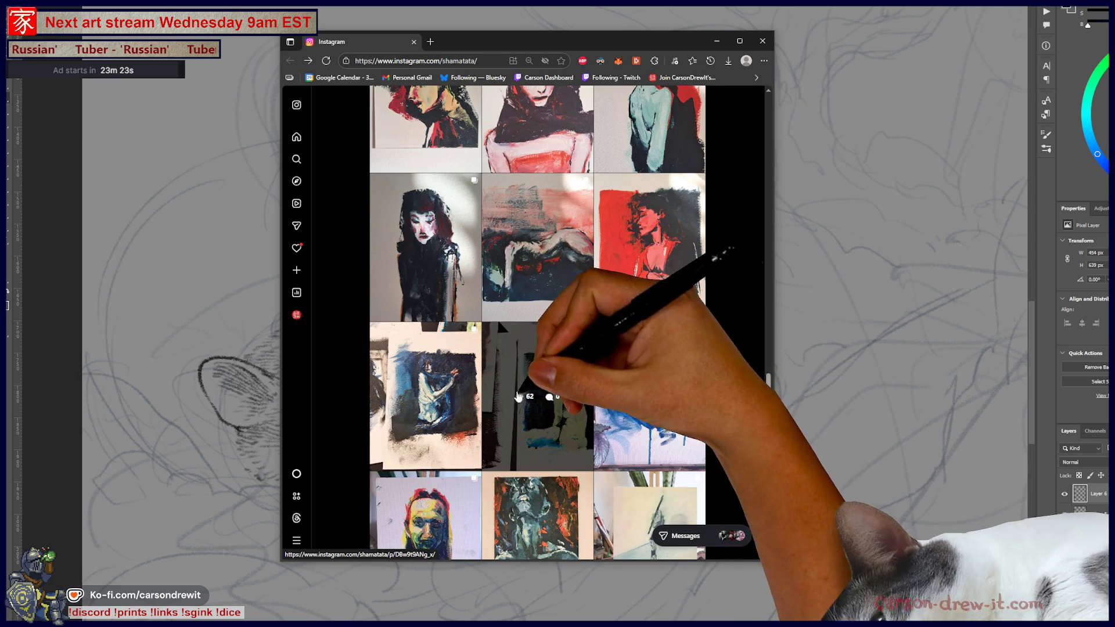
scroll(616, 435, "up", 4)
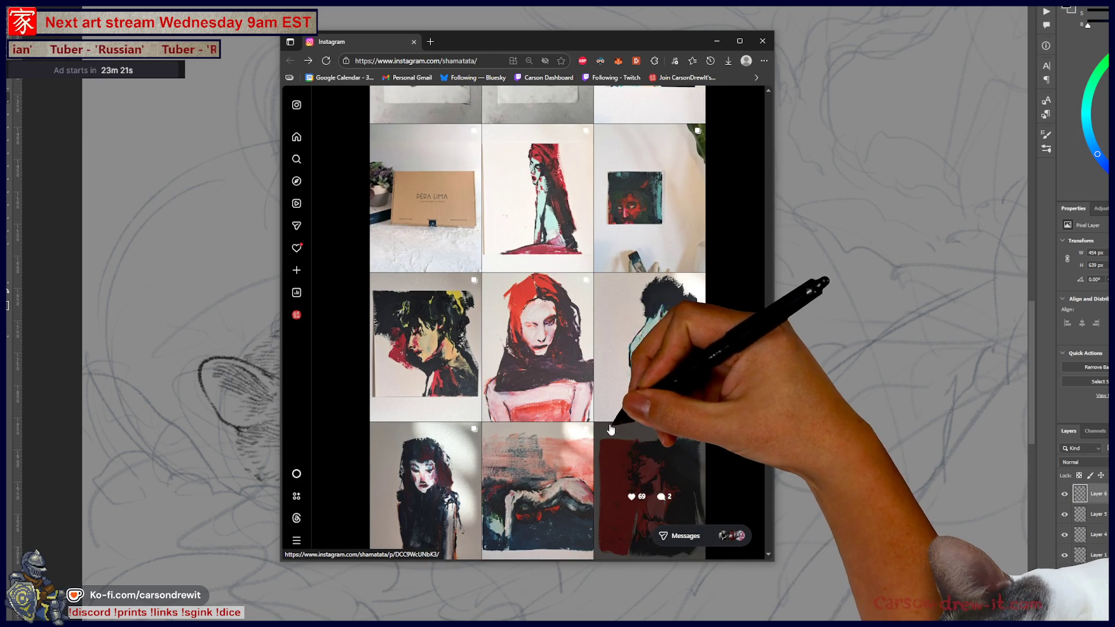
scroll(616, 405, "down", 12)
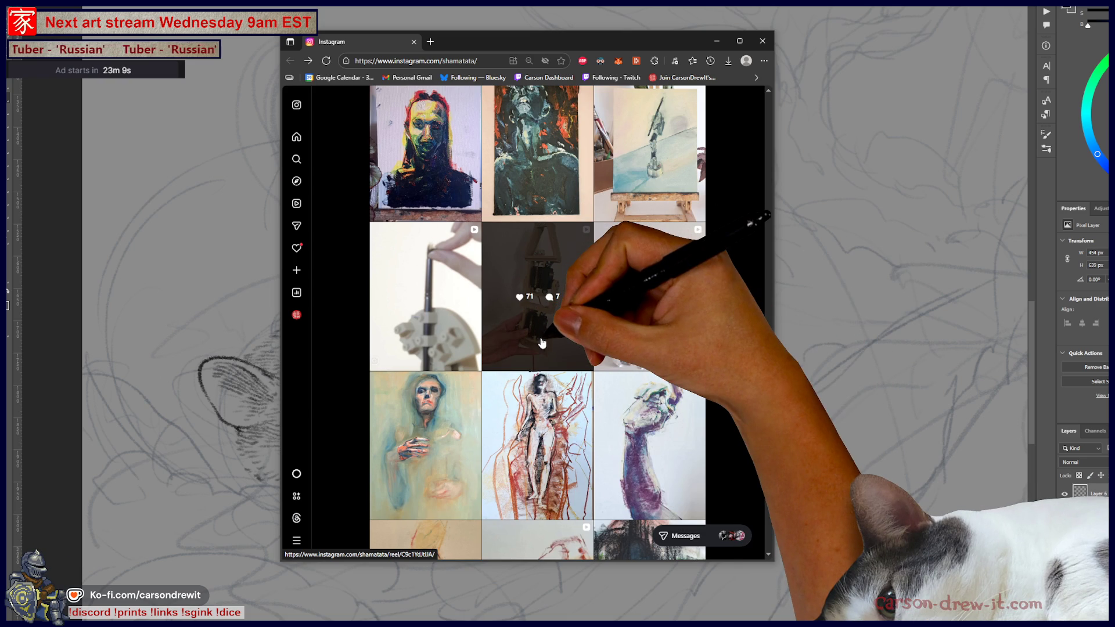
left_click(542, 343)
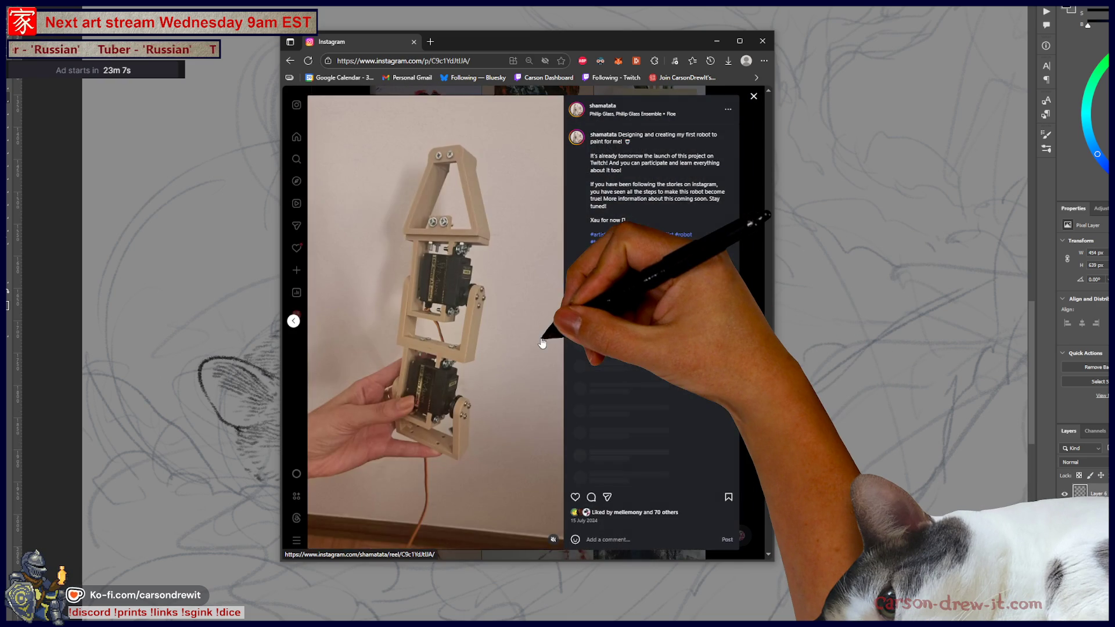